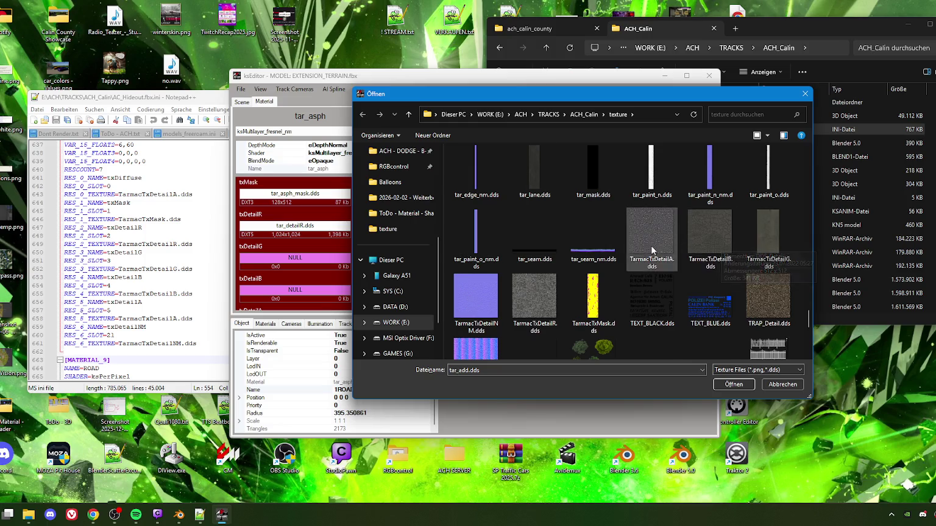
- Load tar_asph.dds as the tar_asph material's txDetailG texture
scroll(653, 250, up, 2)
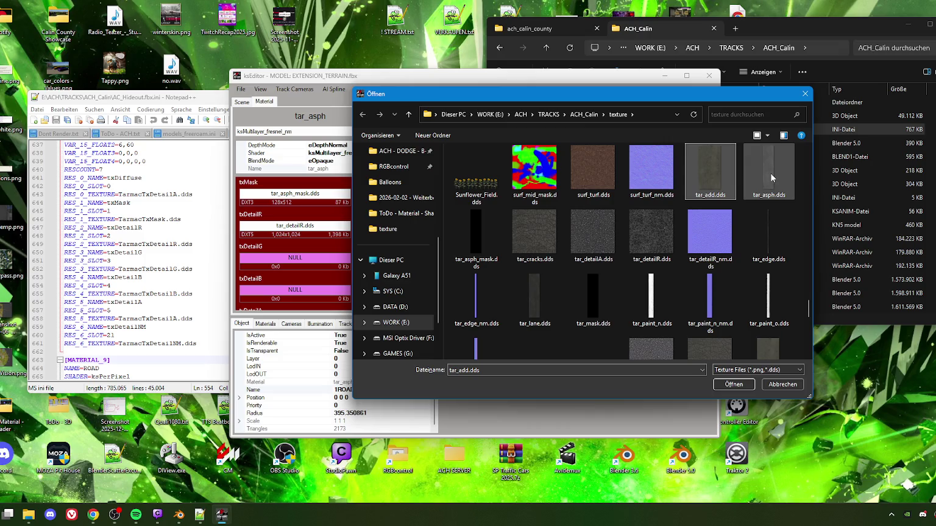
click(734, 384)
scroll(309, 223, down, 3)
scroll(308, 231, down, 3)
scroll(316, 249, down, 3)
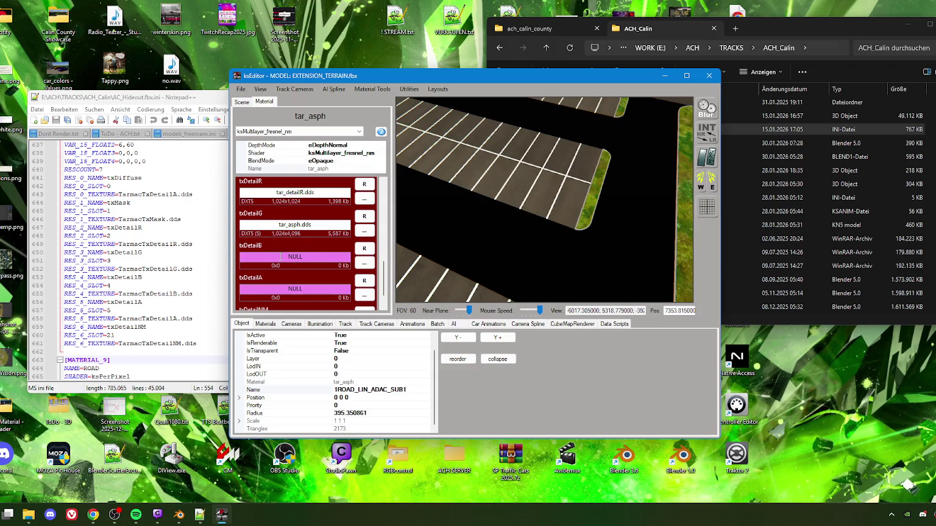
- Assign tar_cracks.dds to the txDetailB slot, jumping to it by typing 'tar'
click(364, 263)
click(644, 264)
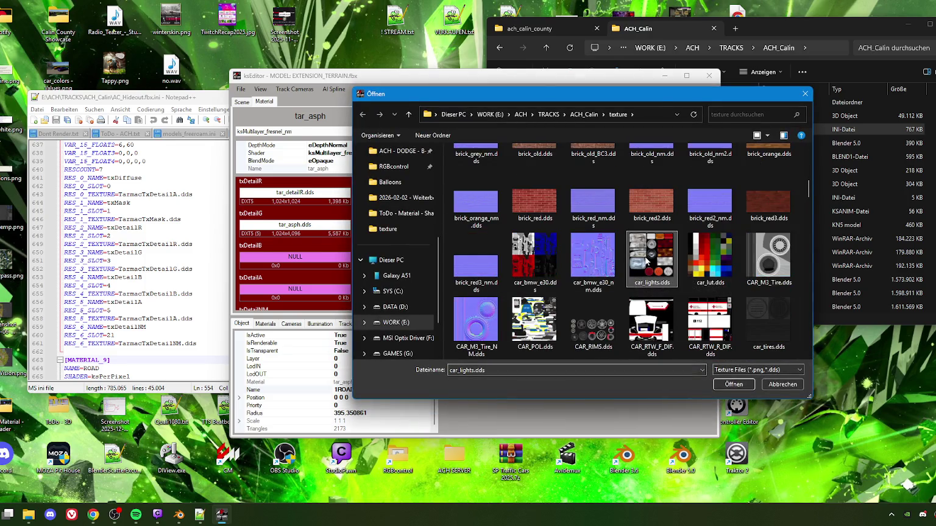
text(tar)
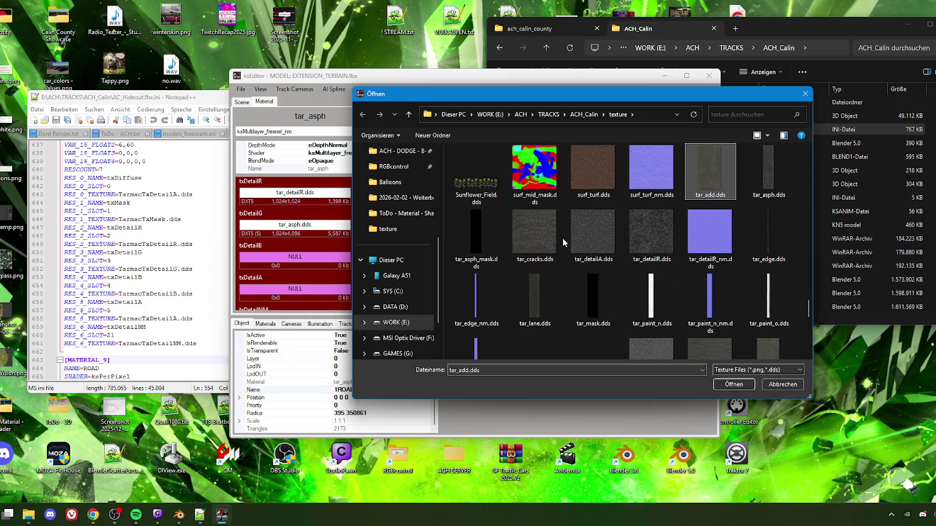
click(536, 234)
click(734, 385)
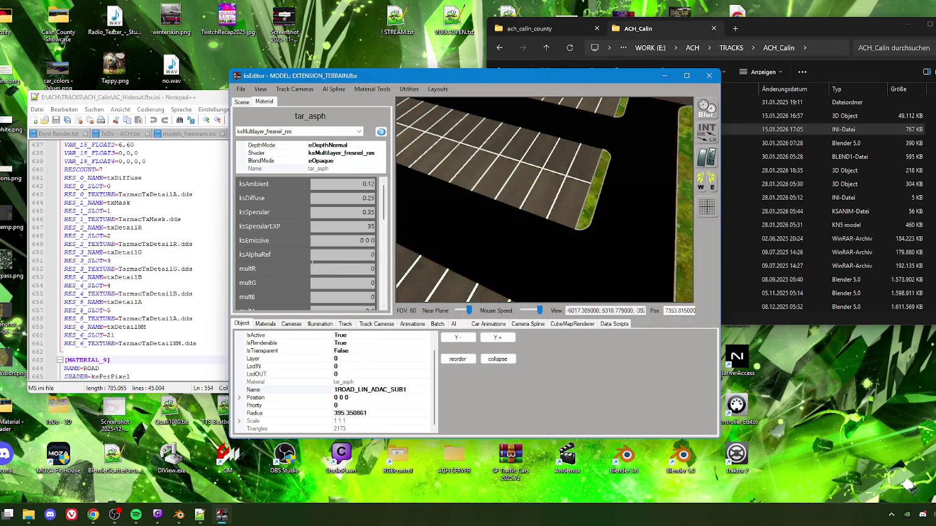
- Browse for a txDetailA texture, filtering the file list with 'tar'
scroll(317, 262, down, 5)
scroll(321, 261, down, 1)
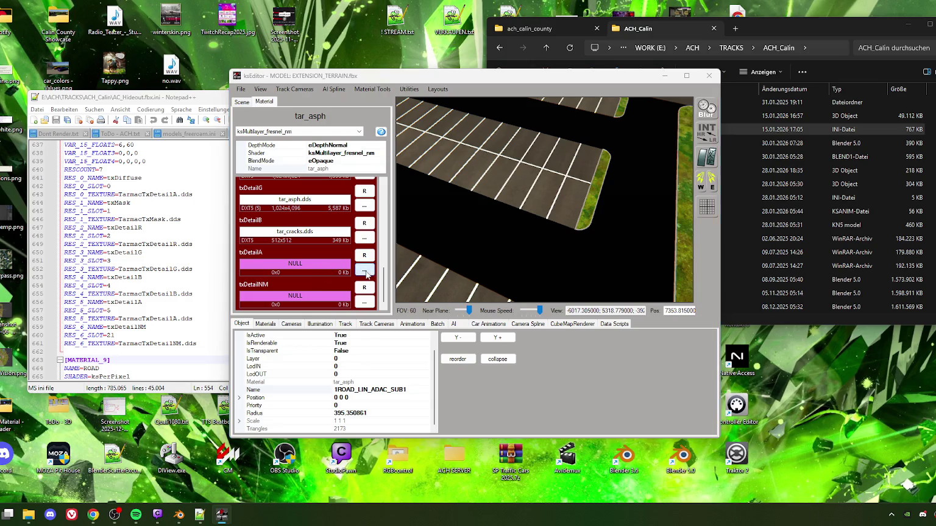
click(364, 270)
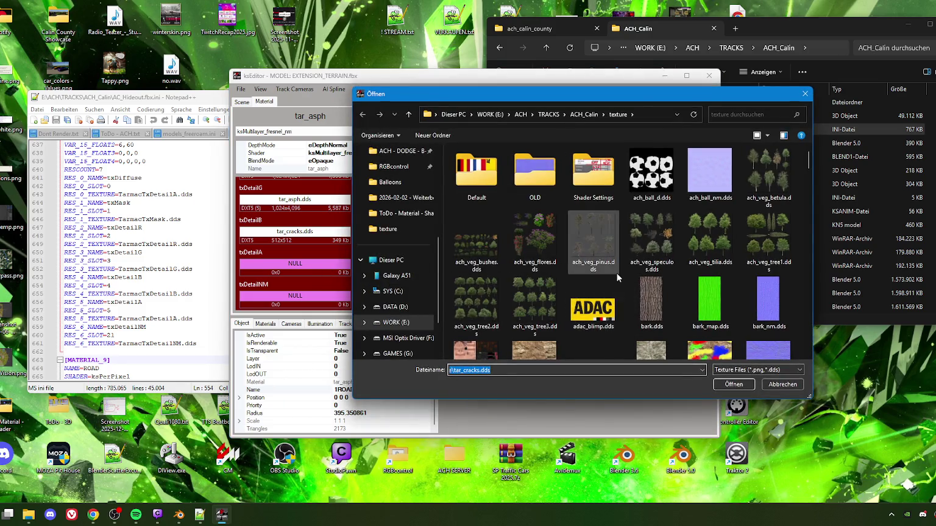
scroll(616, 272, down, 5)
scroll(617, 272, down, 3)
scroll(617, 273, down, 3)
click(617, 273)
text(tar)
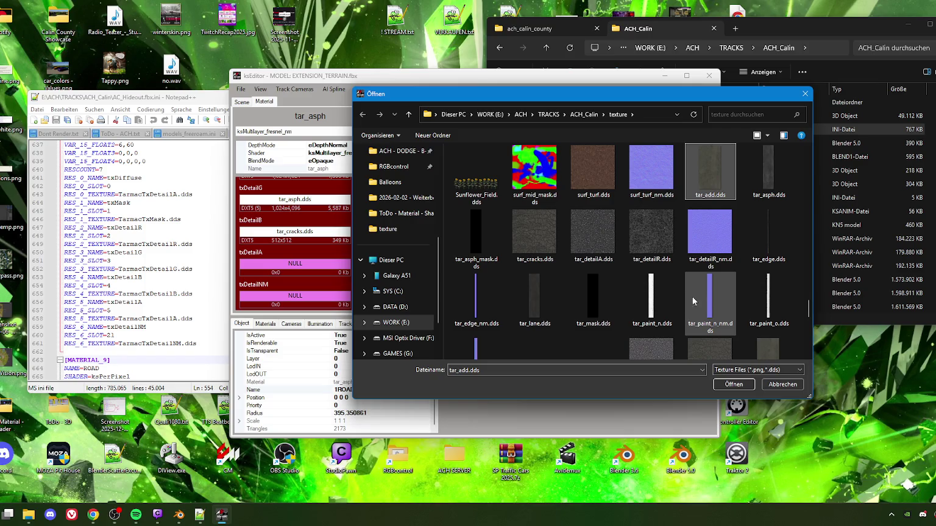
scroll(502, 305, down, 2)
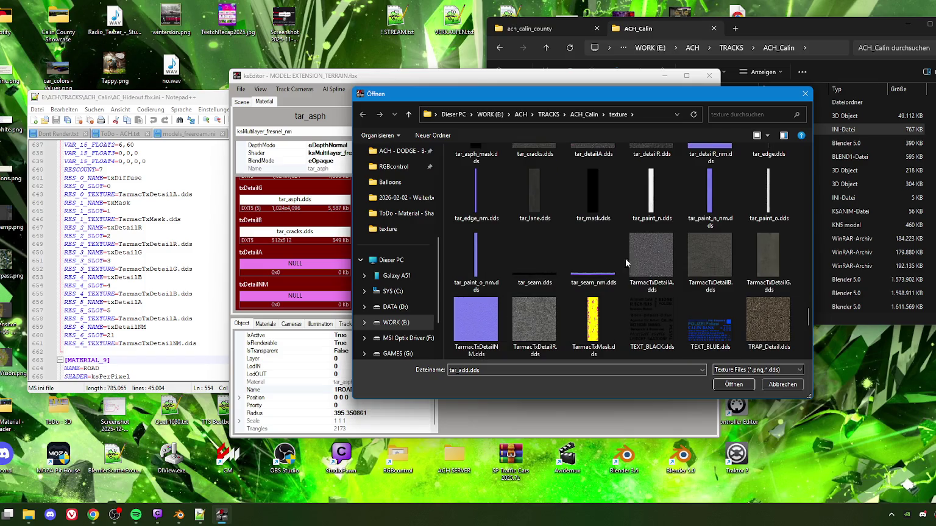
click(482, 323)
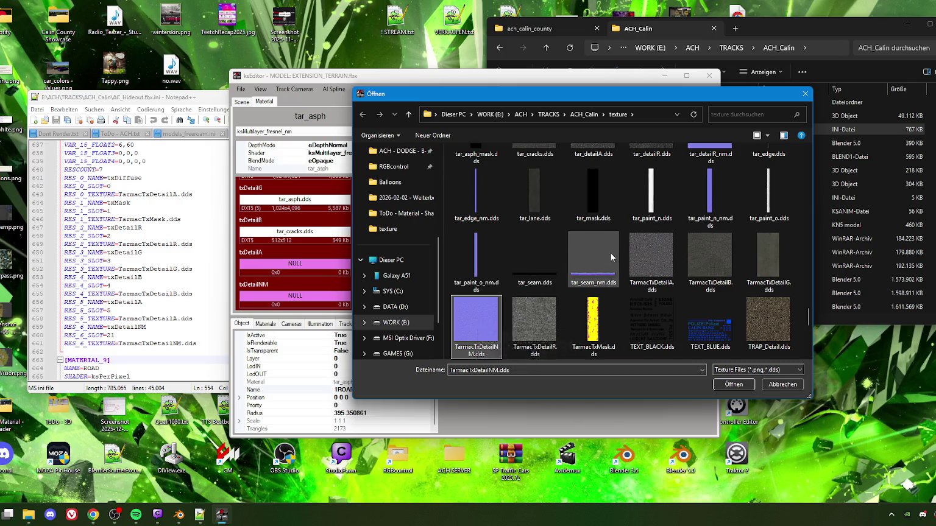
- Select tar_detailR_nm.dds and load it into txDetailA
scroll(610, 252, up, 2)
scroll(610, 252, down, 2)
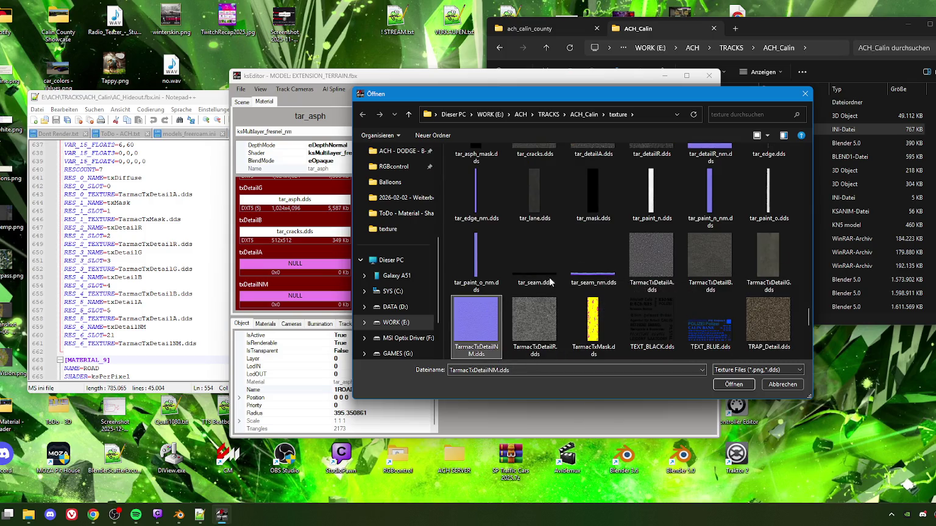
scroll(701, 241, up, 5)
scroll(700, 244, down, 3)
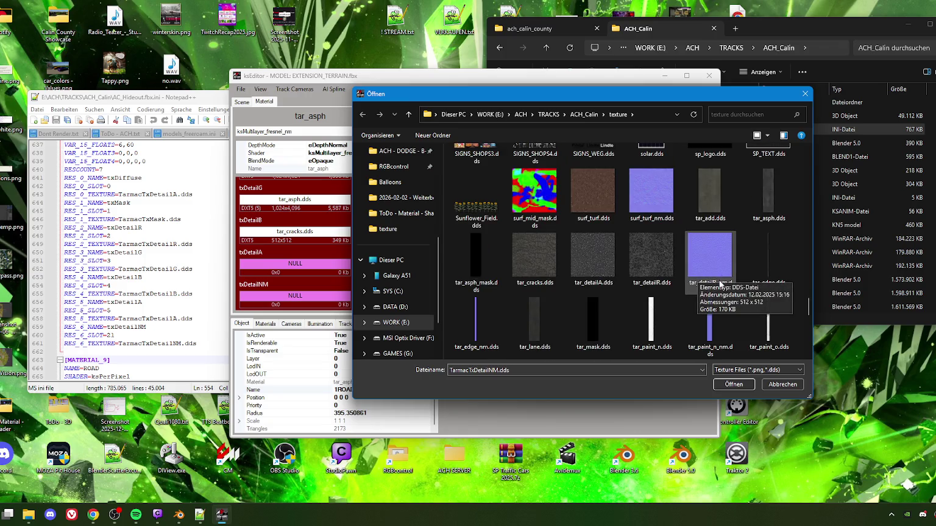
click(709, 255)
click(741, 384)
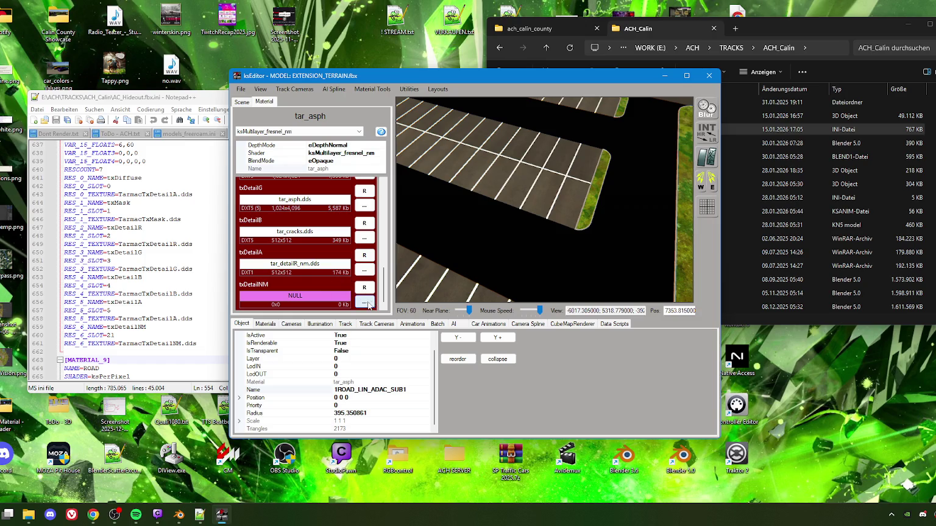
- Load tar_detailR_nm.dds into the txDetailNM normal-map slot
click(365, 302)
click(623, 297)
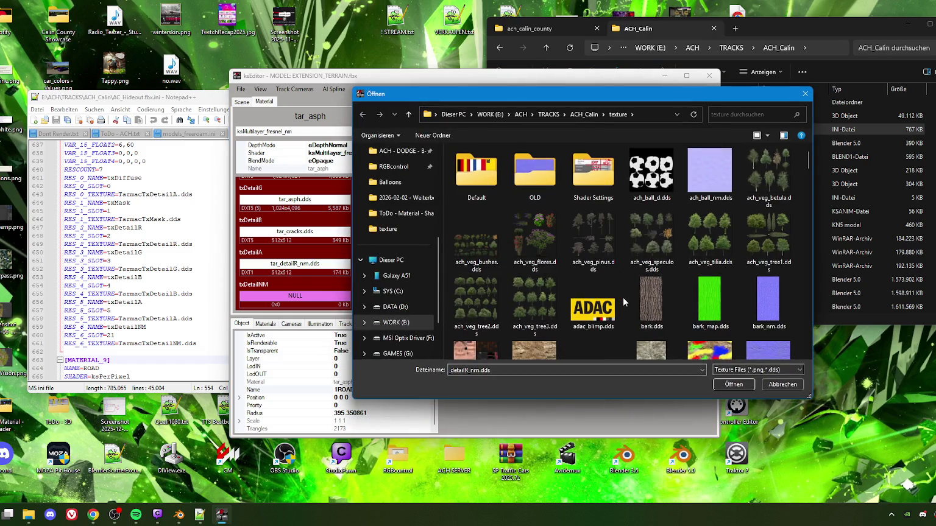
text(tar)
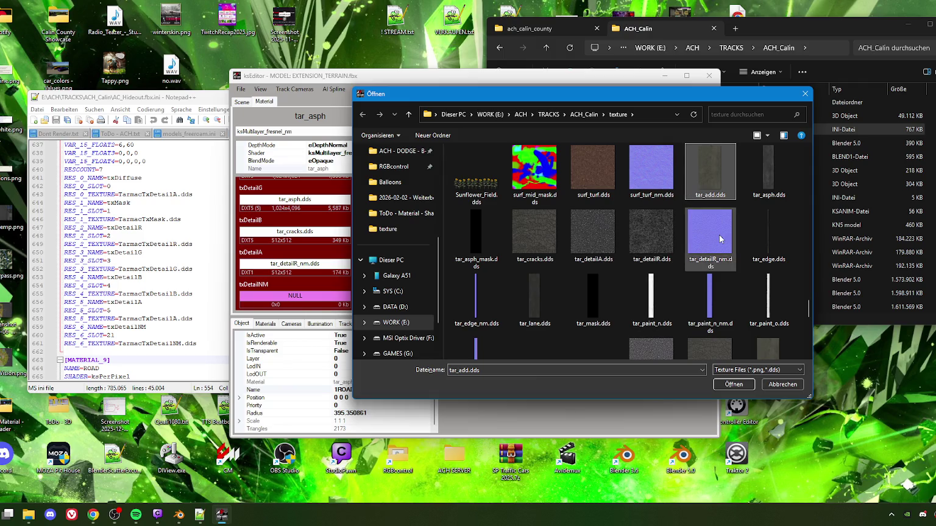
double_click(710, 235)
scroll(320, 287, down, 1)
scroll(321, 287, down, 3)
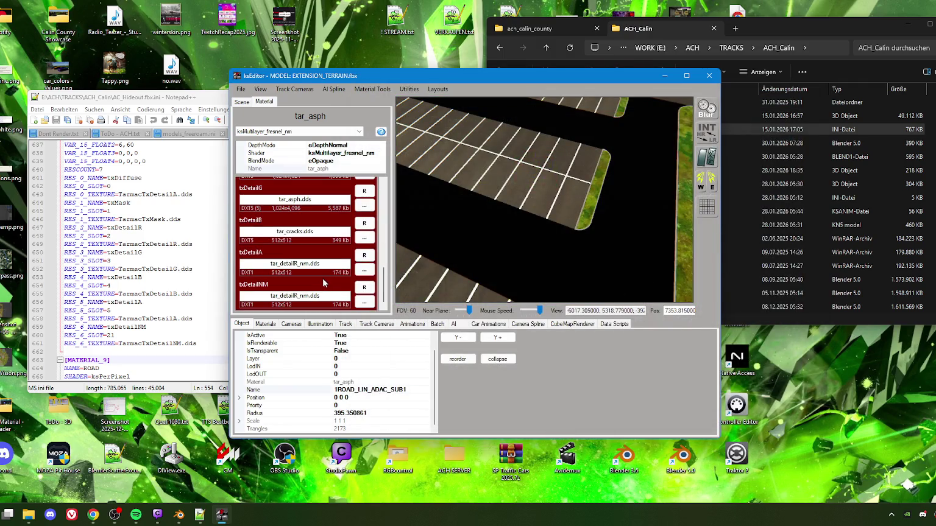
- Replace the txDetailA texture with tar_detailR.dds
click(364, 272)
click(652, 262)
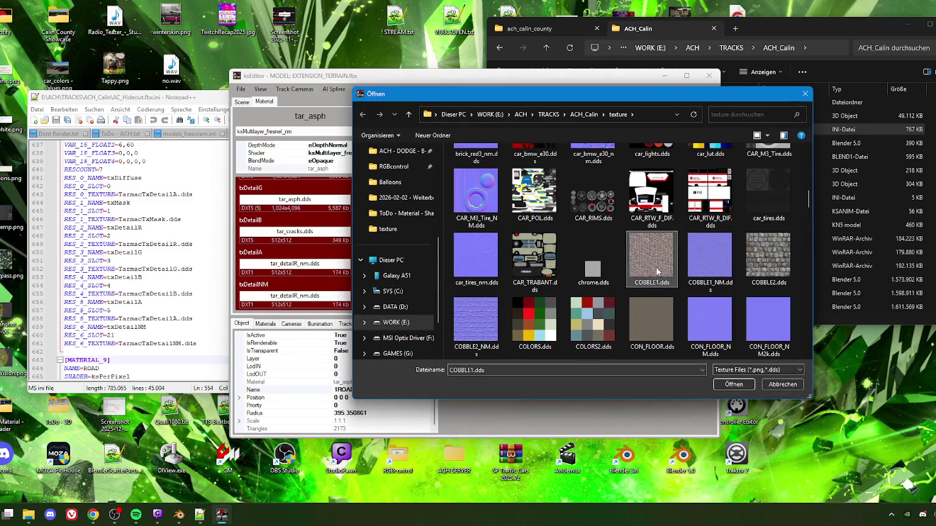
text(tar_add)
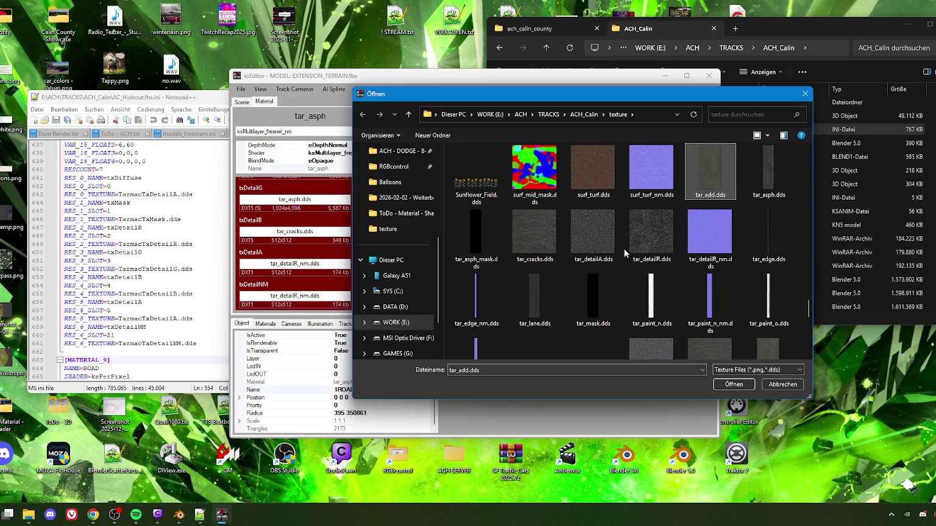
click(661, 235)
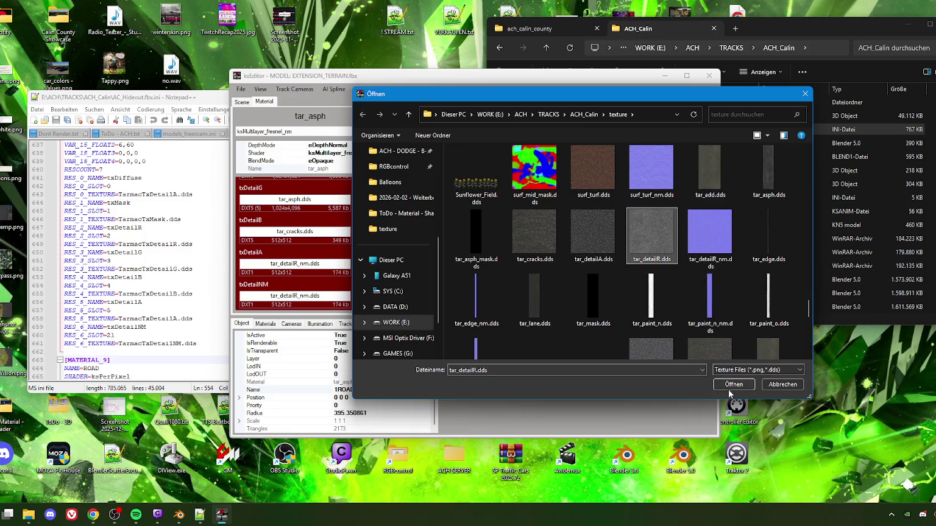
click(733, 385)
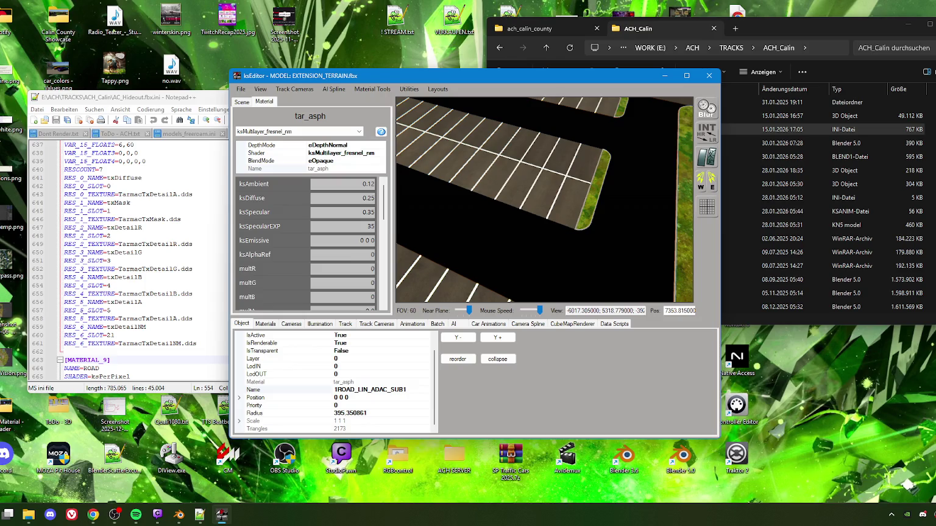
- Set fresnelC to 0.02 and fresnelEXP to 20
scroll(167, 268, up, 2)
scroll(167, 269, up, 2)
scroll(167, 269, up, 4)
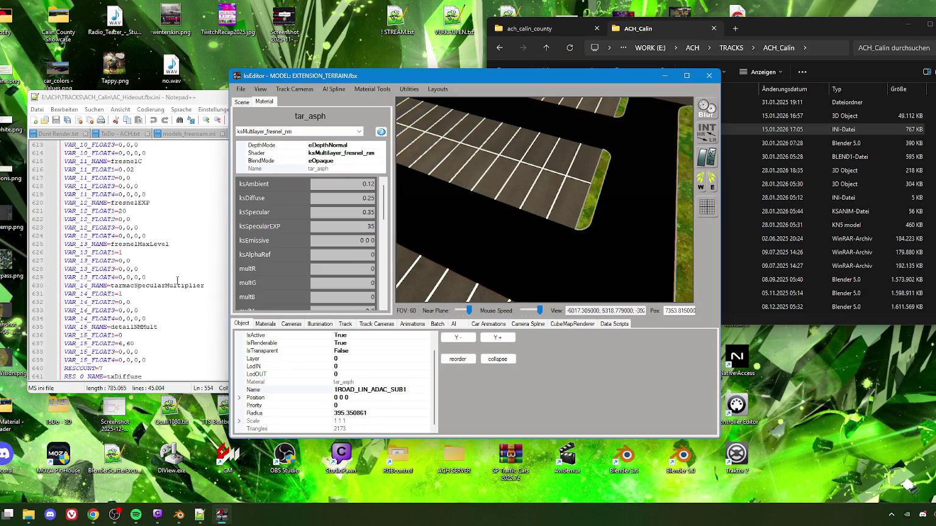
scroll(178, 279, up, 1)
scroll(179, 280, up, 1)
scroll(179, 281, up, 1)
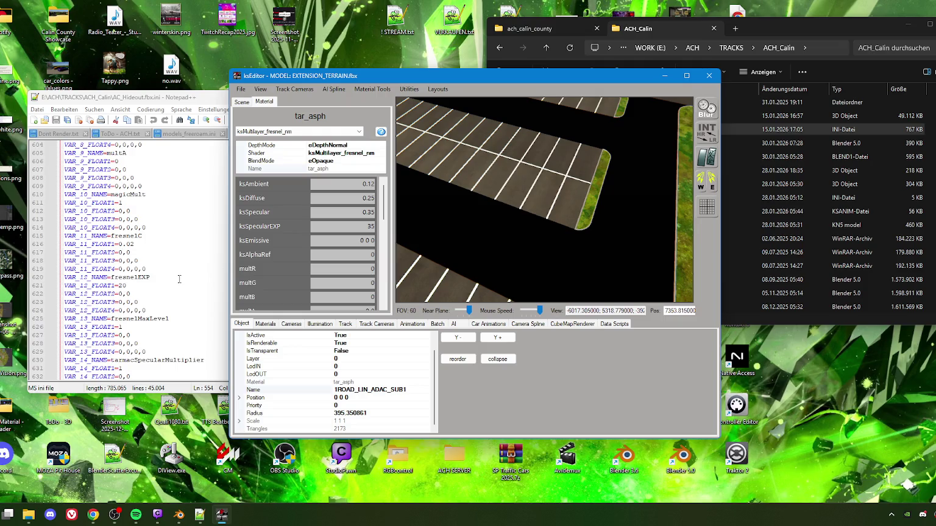
scroll(179, 278, up, 1)
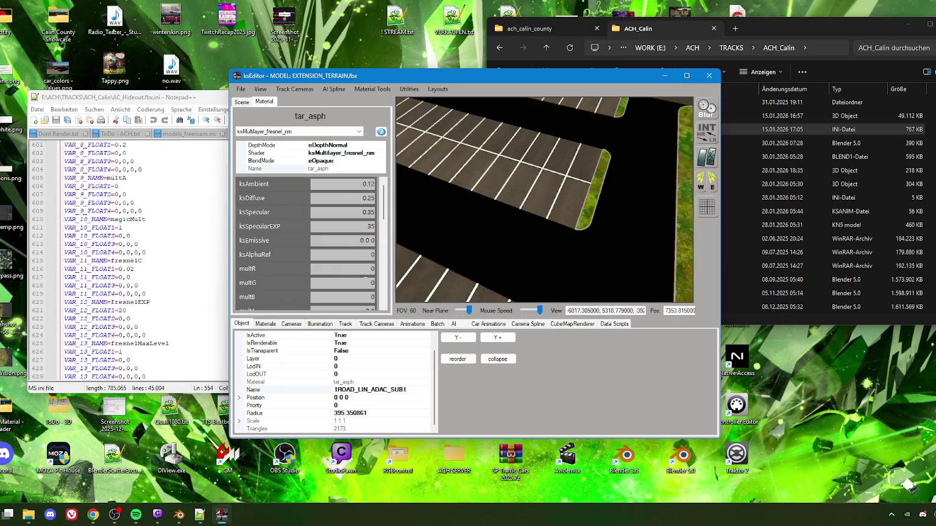
scroll(366, 278, down, 3)
double_click(376, 224)
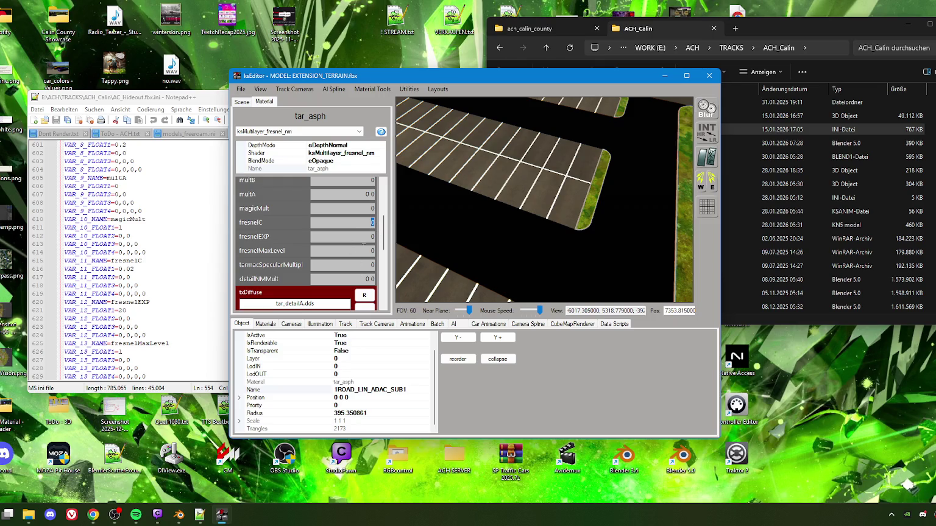
text(02)
double_click(371, 236)
text(20)
- Set fresnelMaxLevel, tarmacSpecularMultiplier and magicMult each to 1
double_click(371, 250)
text(1)
double_click(372, 264)
scroll(152, 275, down, 1)
scroll(152, 274, down, 2)
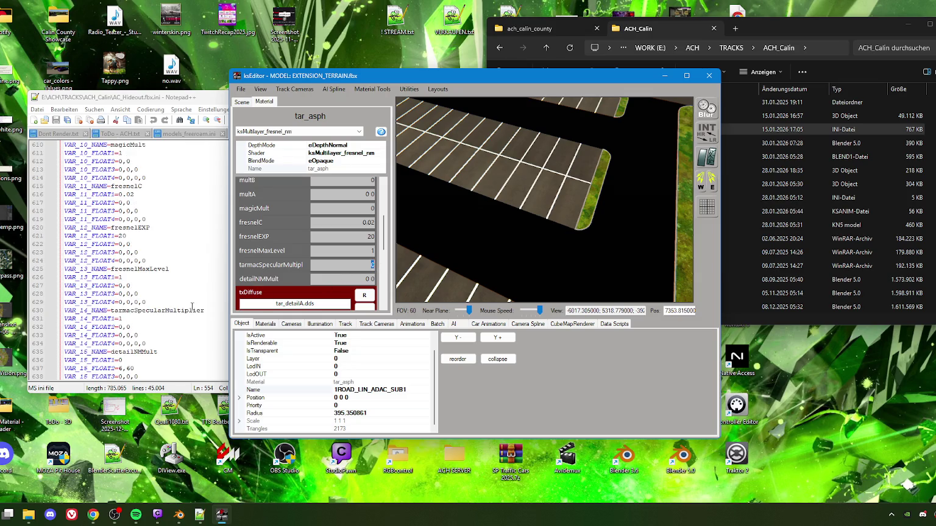
text(1)
scroll(360, 232, up, 2)
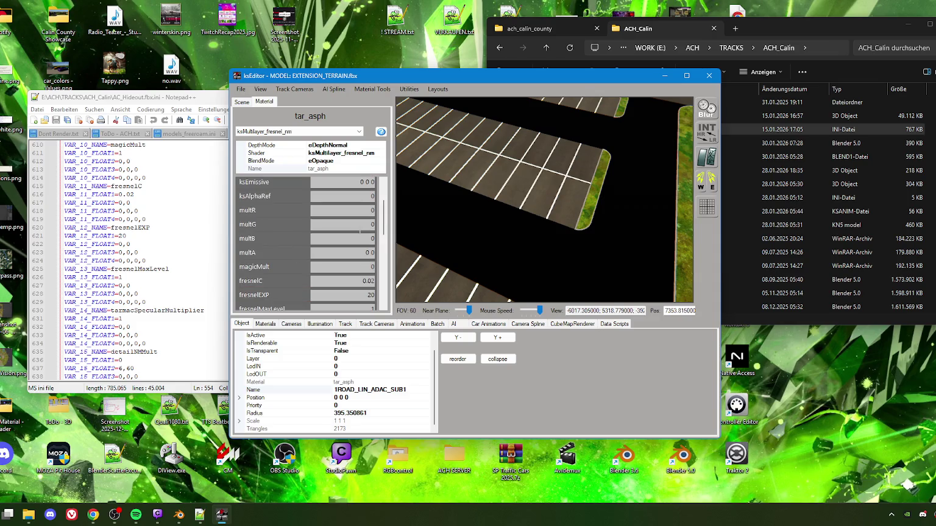
text(1)
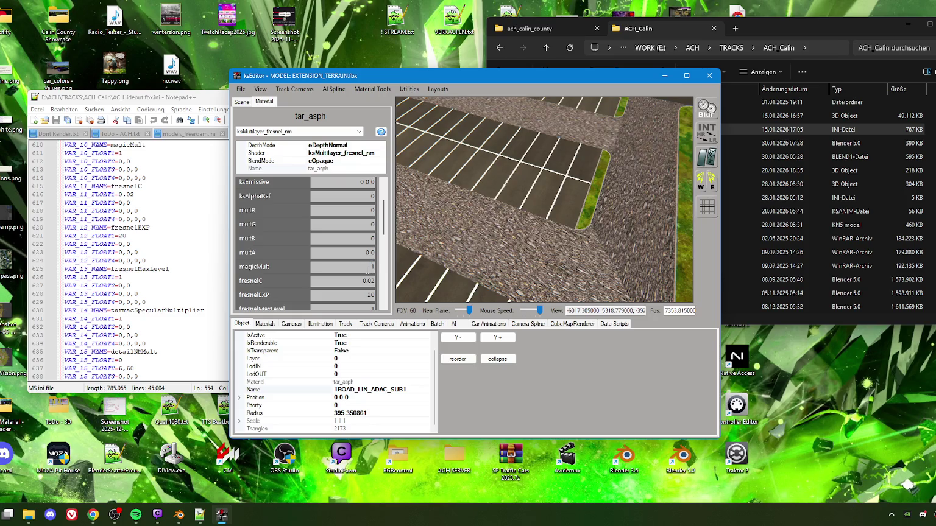
scroll(171, 263, down, 1)
scroll(138, 262, up, 1)
scroll(135, 251, up, 1)
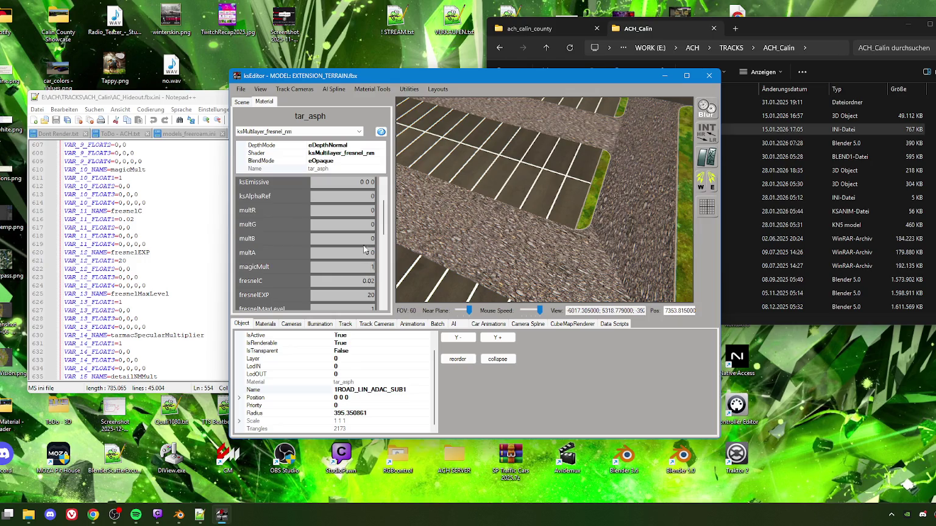
scroll(153, 273, down, 3)
scroll(153, 272, down, 2)
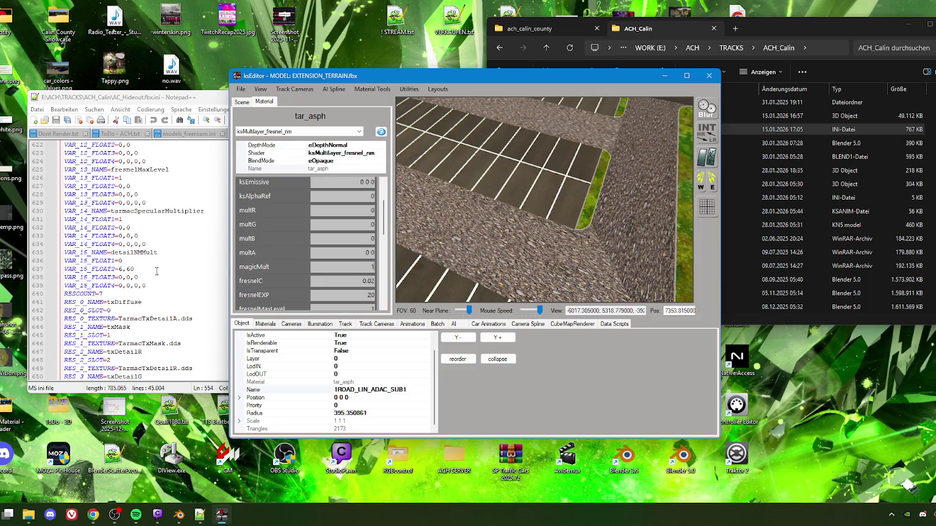
scroll(156, 272, up, 3)
scroll(157, 271, up, 2)
scroll(159, 271, up, 2)
scroll(163, 270, up, 2)
scroll(162, 270, up, 2)
scroll(163, 271, up, 1)
scroll(164, 270, up, 1)
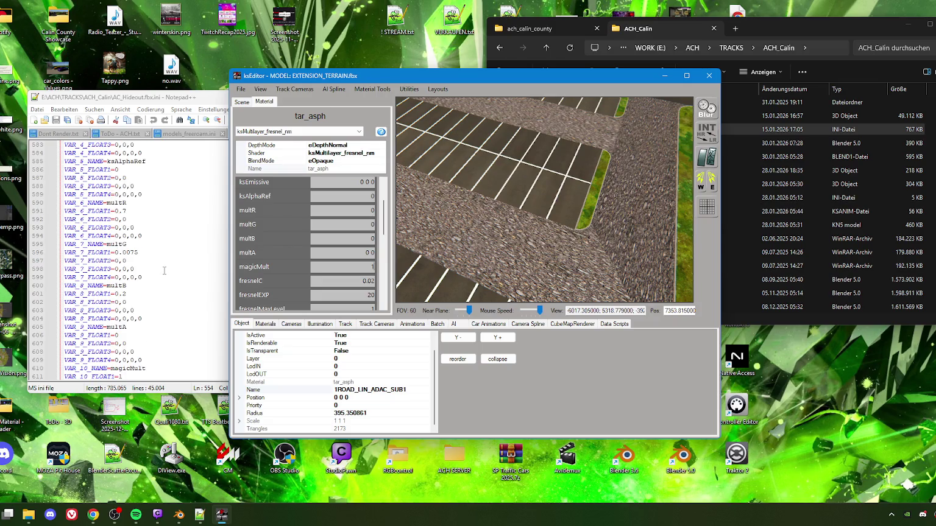
scroll(165, 271, up, 1)
scroll(164, 270, down, 1)
scroll(165, 270, down, 1)
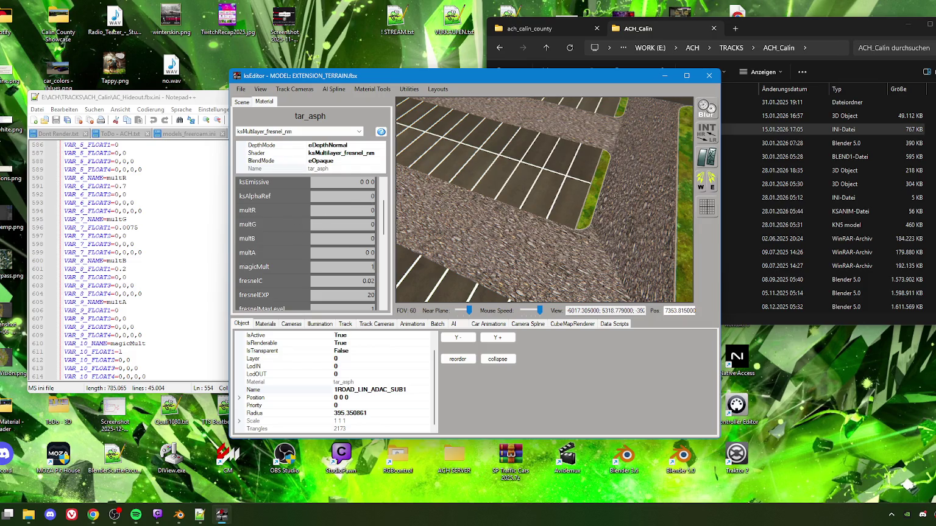
- Set multR to 0.8 and edit the multG and multB values
text(1)
key(BackSpace)
text(0.)
text(8)
double_click(373, 224)
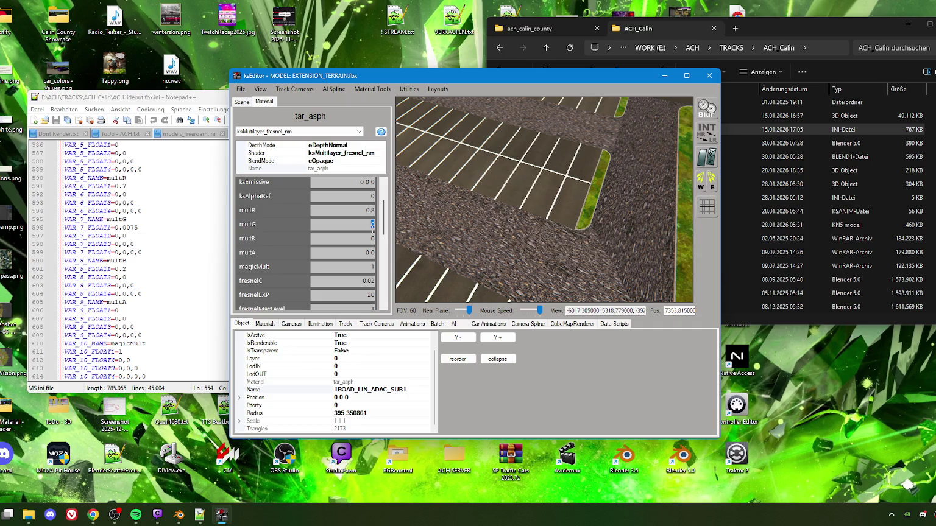
text(0.)
text(7)
key(BackSpace)
double_click(372, 238)
text(2)
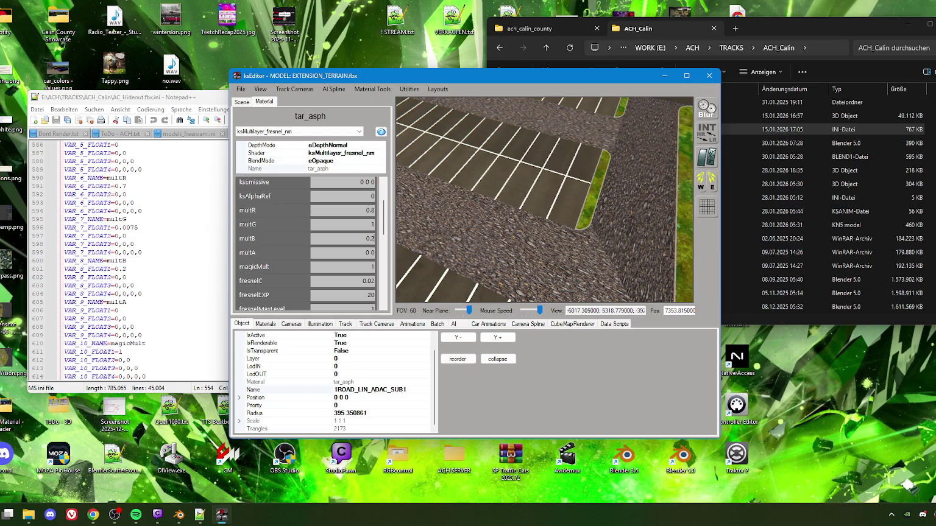
key(BackSpace)
text(4)
- Edit the multA and detailNMMult values of tar_asph
double_click(366, 252)
text(1 1)
double_click(366, 252)
text(2)
double_click(366, 252)
text(0)
scroll(370, 275, down, 2)
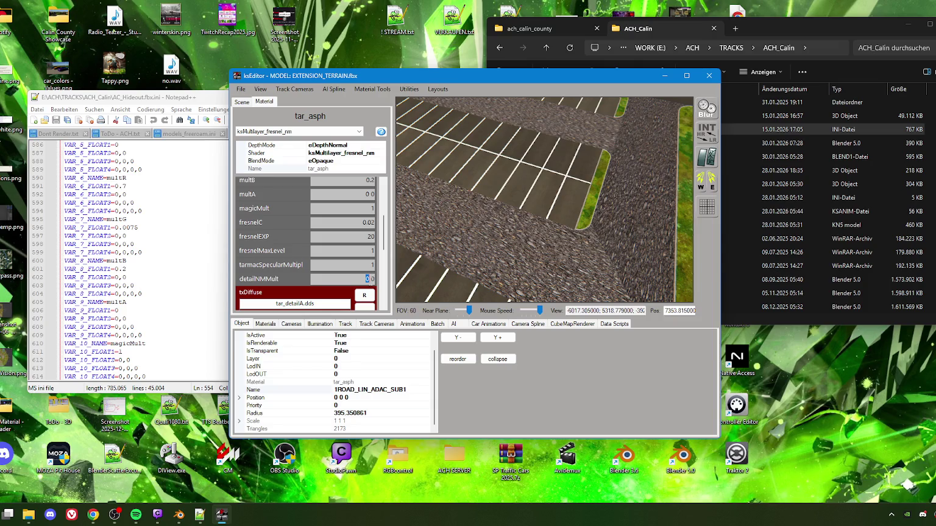
text(1)
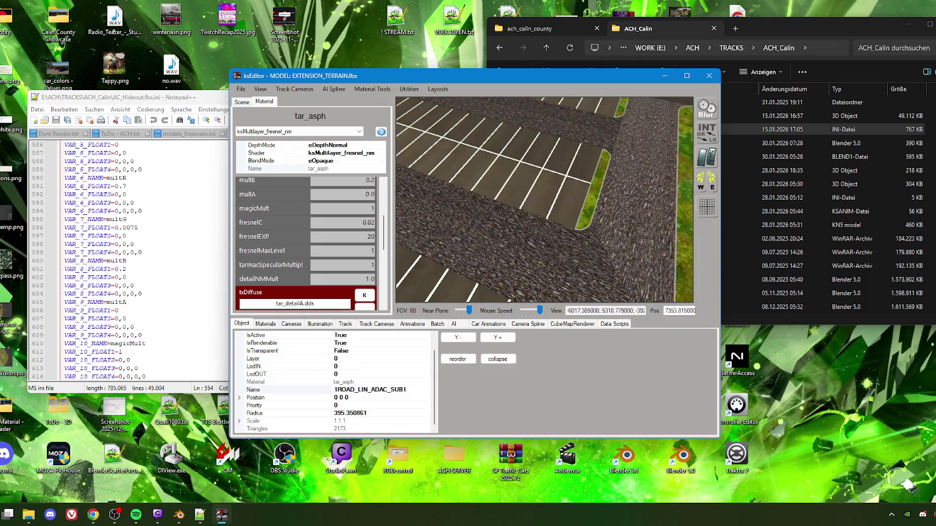
text(22)
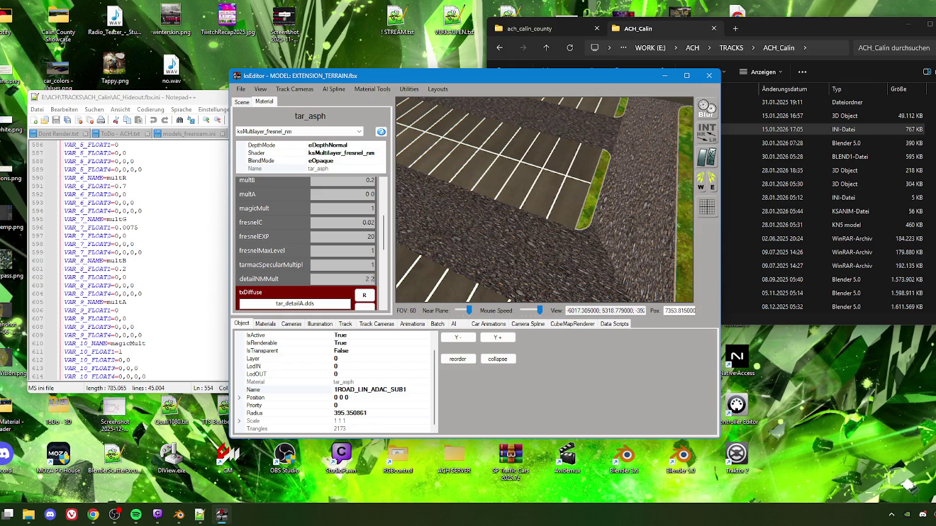
text(10)
double_click(372, 279)
text(0 0)
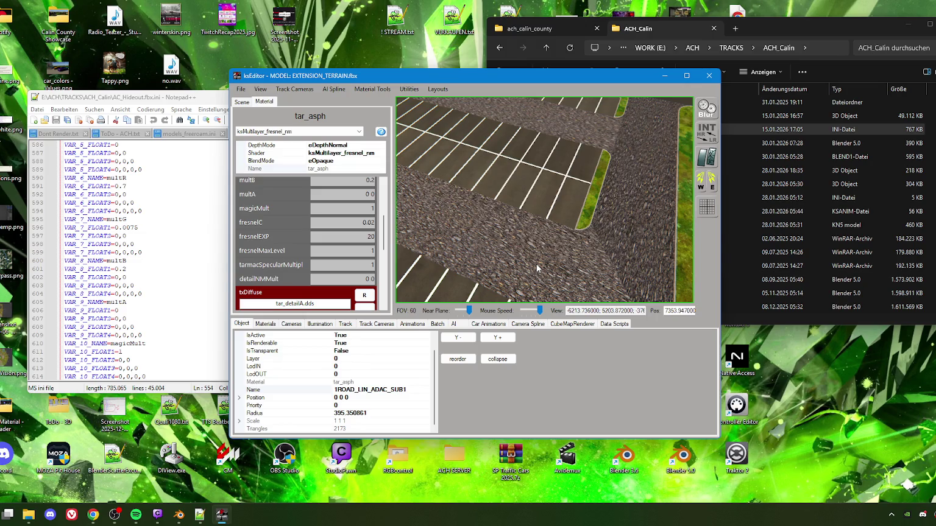
- Orbit and fly the viewport over the parking lot to judge the asphalt
mouse_move(455, 208)
middle_down()
mouse_move(482, 230)
mouse_move(507, 206)
mouse_move(510, 220)
mouse_move(497, 238)
mouse_move(554, 253)
mouse_move(512, 193)
mouse_move(497, 206)
mouse_move(582, 243)
mouse_move(612, 236)
middle_up()
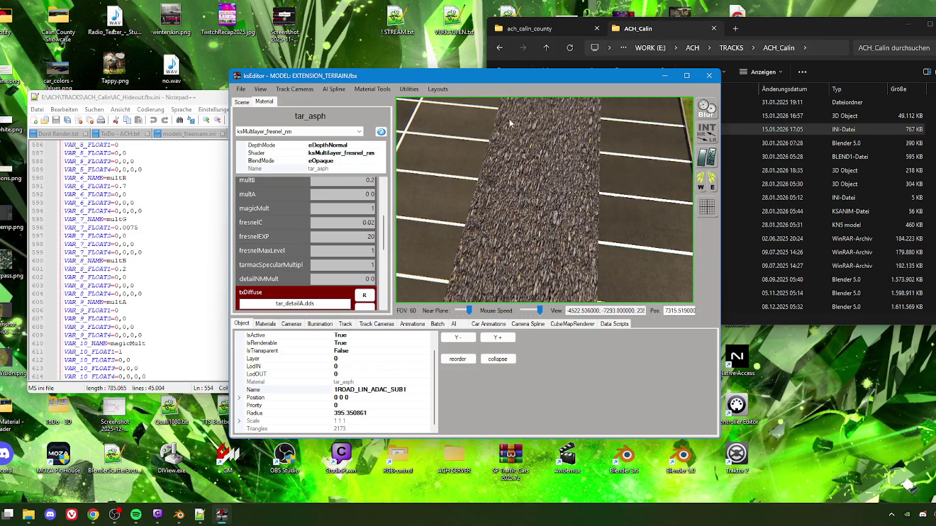
scroll(376, 222, up, 3)
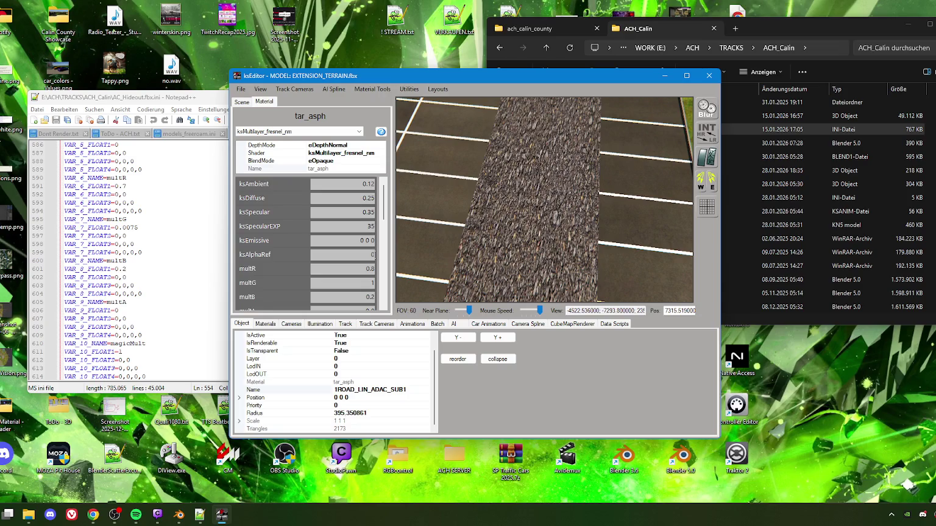
scroll(539, 190, down, 5)
mouse_move(538, 190)
middle_down()
mouse_move(592, 229)
mouse_move(501, 245)
mouse_move(498, 280)
mouse_move(541, 270)
middle_up()
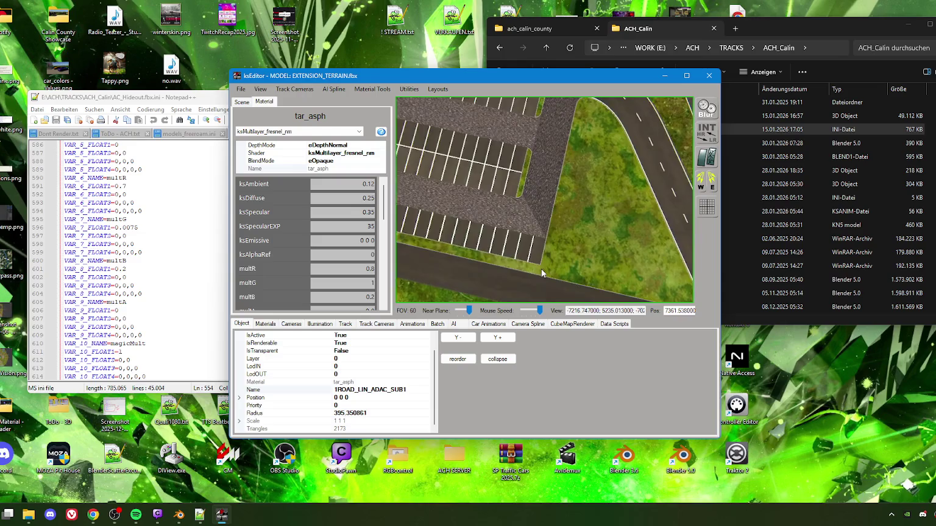
key(w)
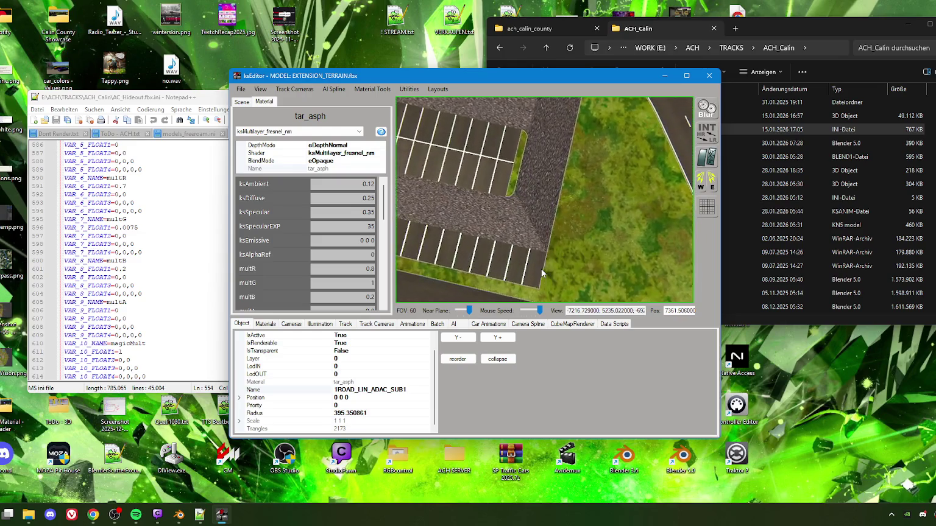
mouse_move(534, 268)
middle_down()
mouse_move(440, 254)
mouse_move(481, 257)
middle_up()
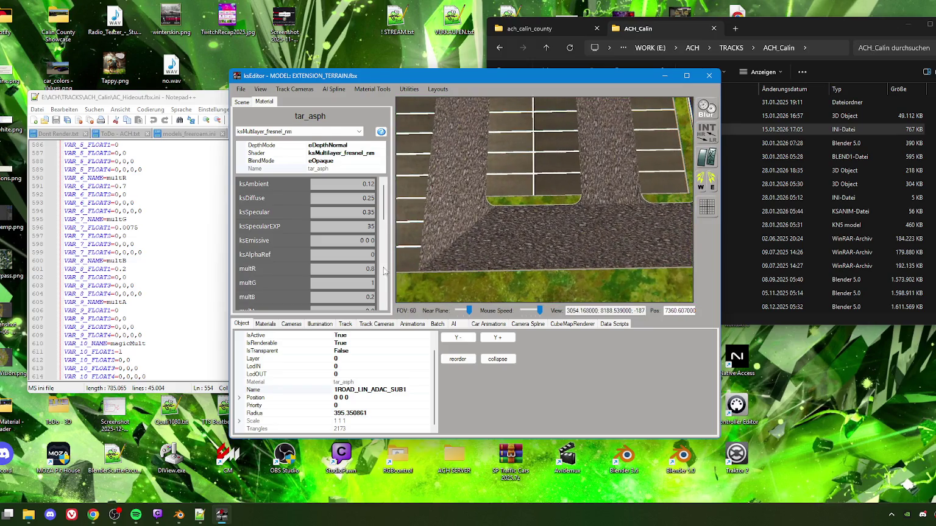
- Retouch multR back to 0.8 and multB to 0.2
key(BackSpace)
text(1)
key(BackSpace)
text(8)
key(BackSpace)
text(2)
double_click(374, 268)
text(6)
scroll(372, 264, down, 3)
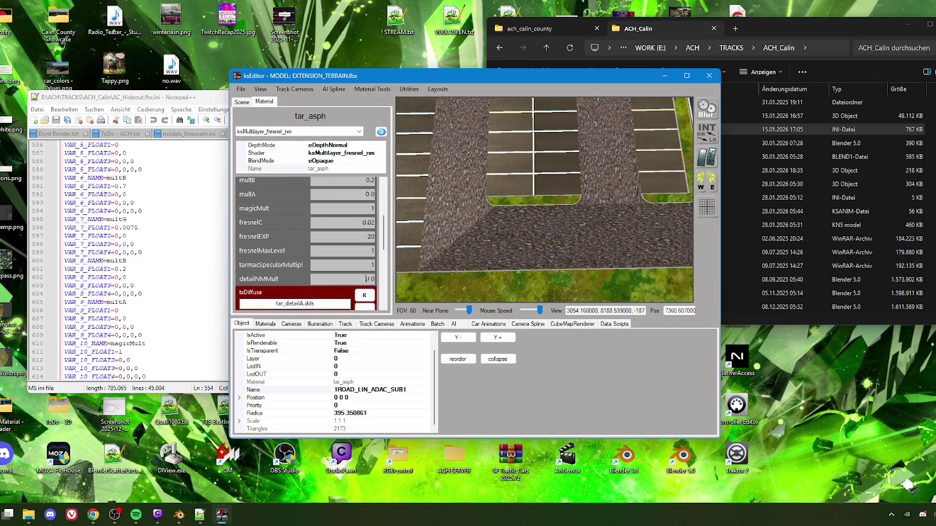
scroll(295, 204, down, 3)
scroll(292, 205, up, 1)
scroll(293, 207, up, 2)
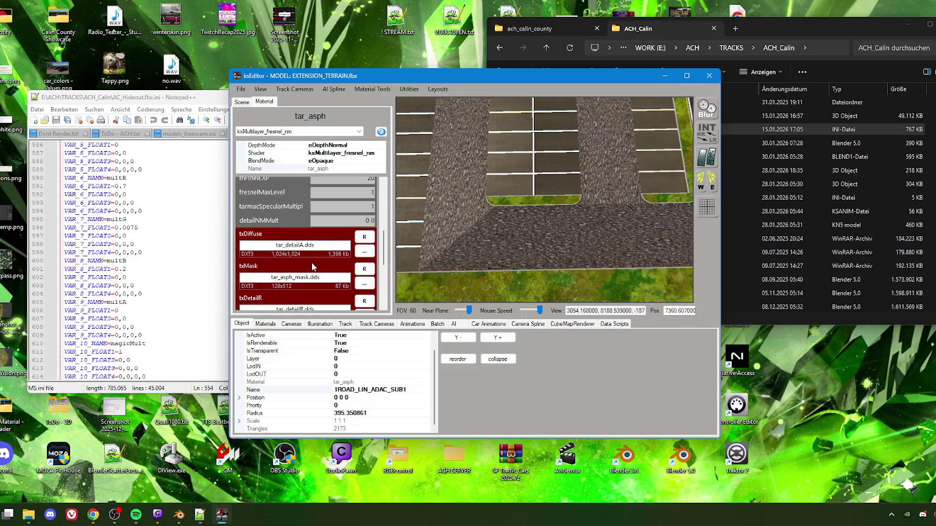
click(364, 252)
- Load tar_asph.dds into the txDetailR slot
scroll(694, 262, down, 3)
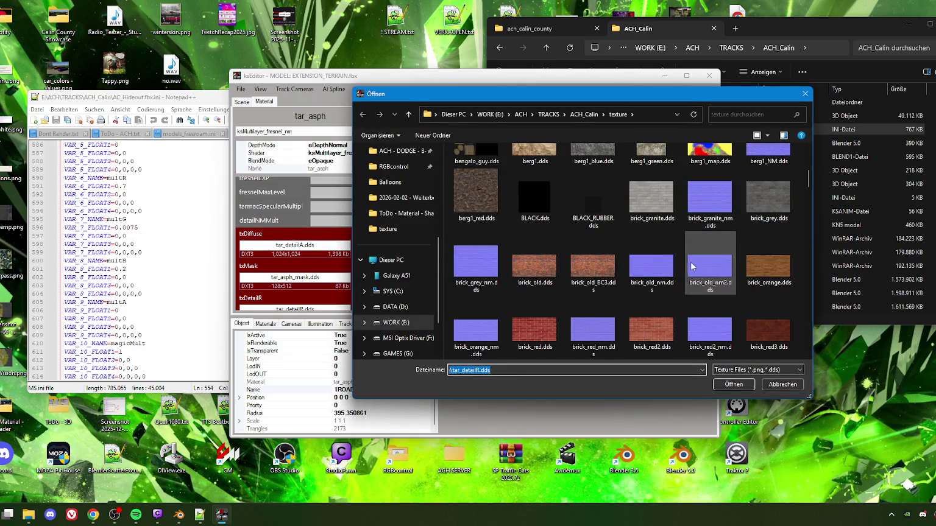
click(690, 264)
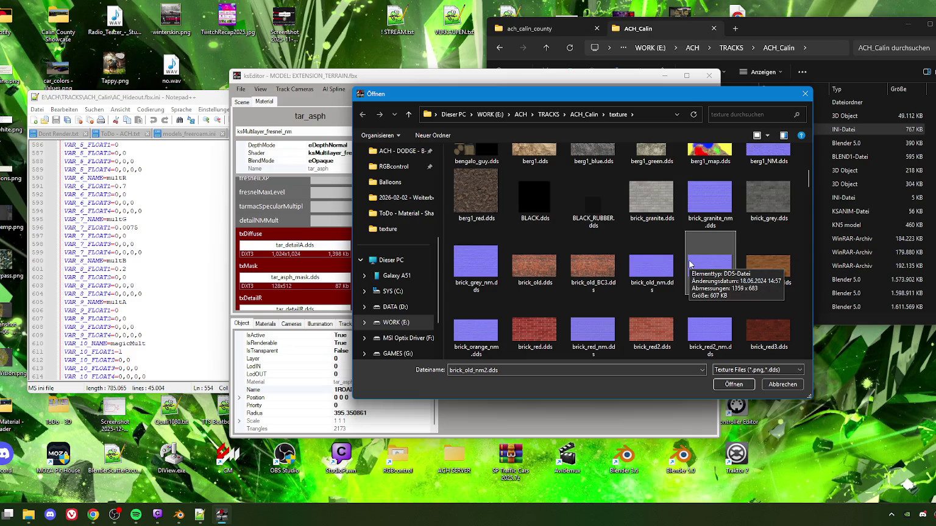
text(tar_add)
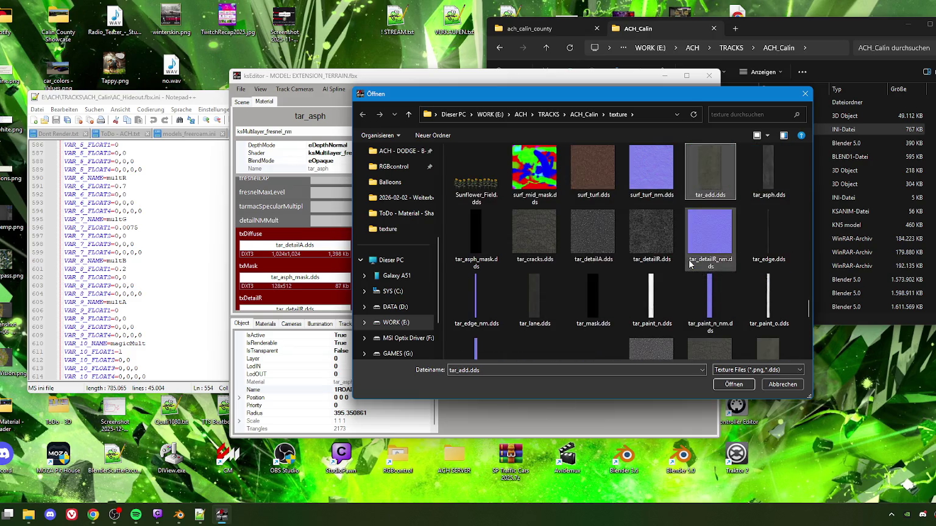
click(764, 182)
click(733, 384)
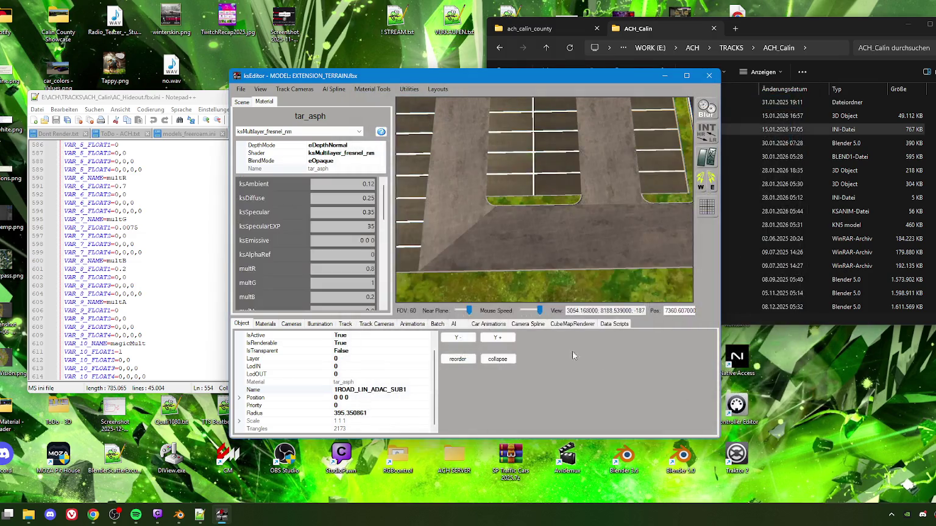
- Orbit close to the asphalt edge and look along the road
mouse_move(491, 244)
mouse_down()
mouse_move(465, 237)
mouse_move(543, 186)
mouse_move(615, 244)
mouse_move(512, 245)
mouse_move(467, 220)
mouse_up()
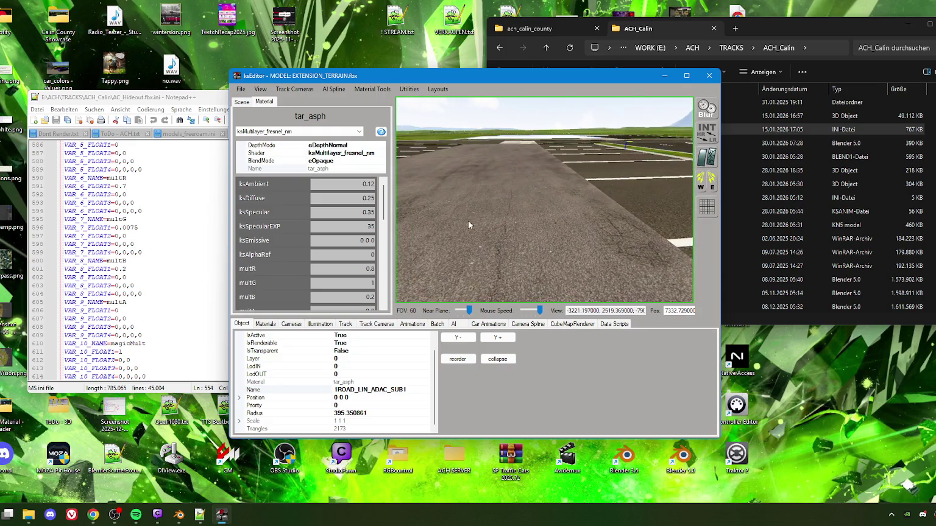
mouse_move(468, 221)
mouse_down()
mouse_move(497, 223)
mouse_move(484, 230)
mouse_up()
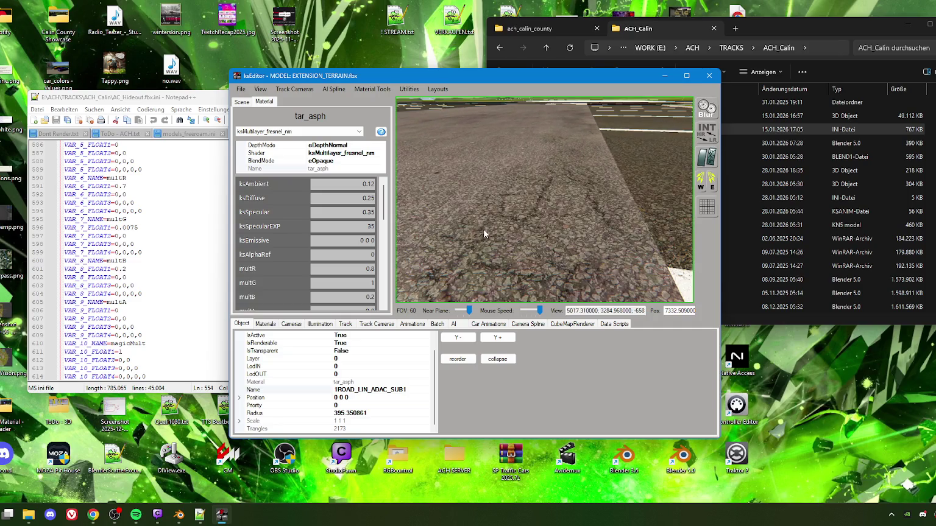
scroll(483, 229, up, 2)
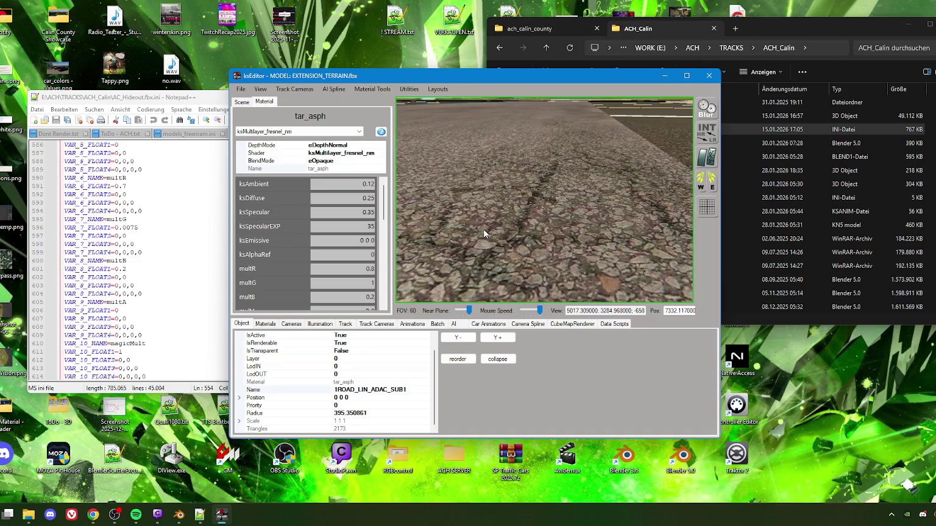
scroll(484, 230, down, 3)
drag(484, 230, 486, 233)
double_click(373, 269)
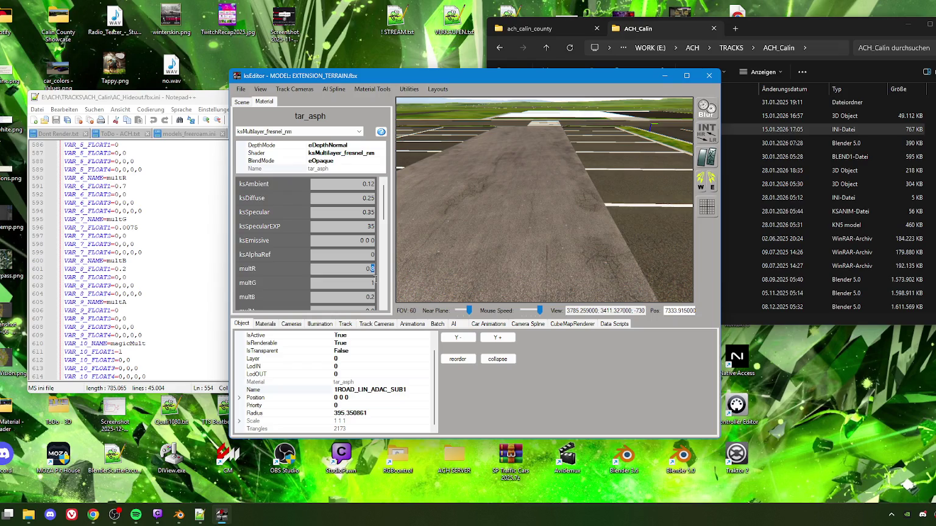
text(2)
key(Return)
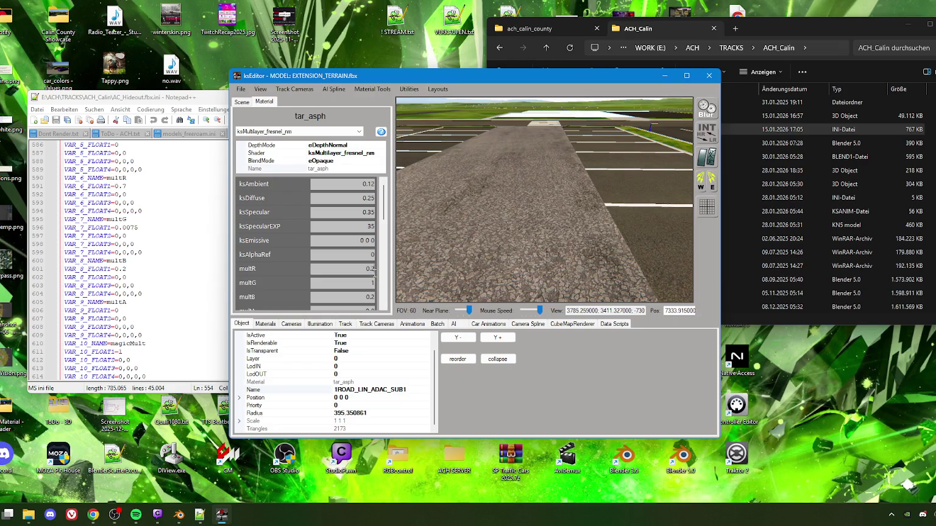
text(8)
key(Return)
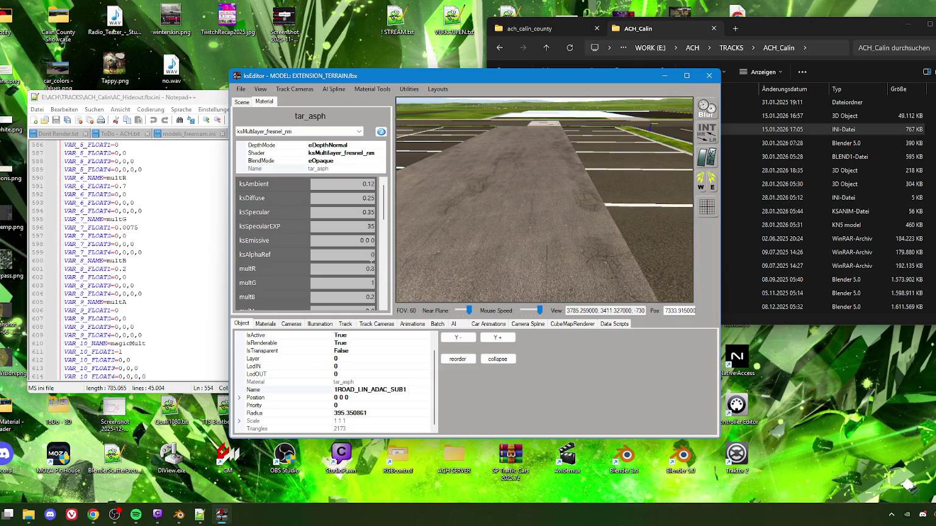
key(BackSpace)
text(2)
double_click(372, 283)
text(4)
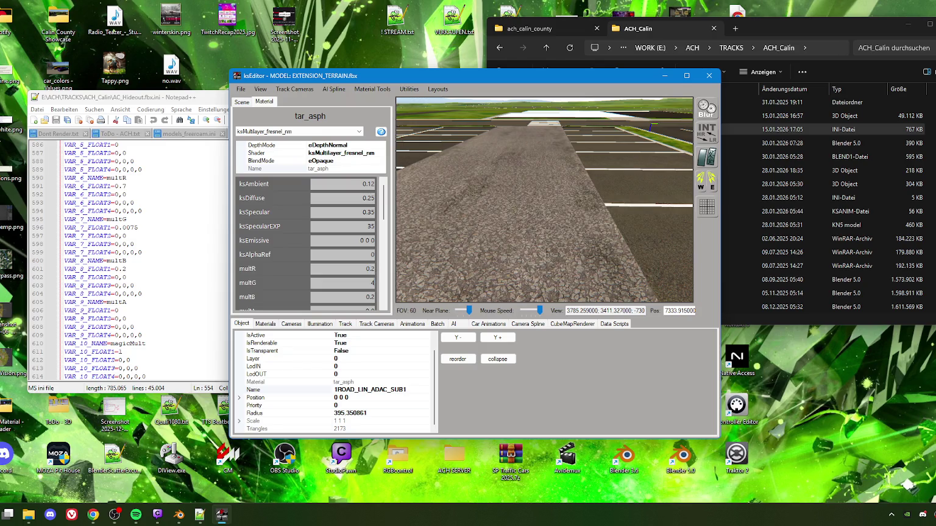
key(BackSpace)
text(8)
double_click(373, 283)
text(4)
key(BackSpace)
text(1)
key(BackSpace)
text(4)
drag(377, 297, 372, 297)
text(8)
text(1)
drag(376, 297, 371, 297)
text(0.10)
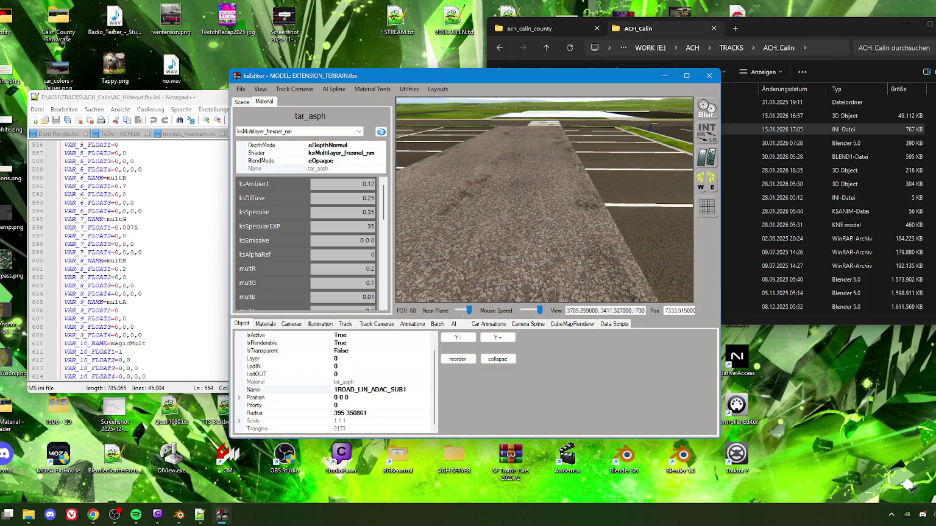
key(BackSpace)
text(6)
click(532, 240)
drag(532, 235, 551, 243)
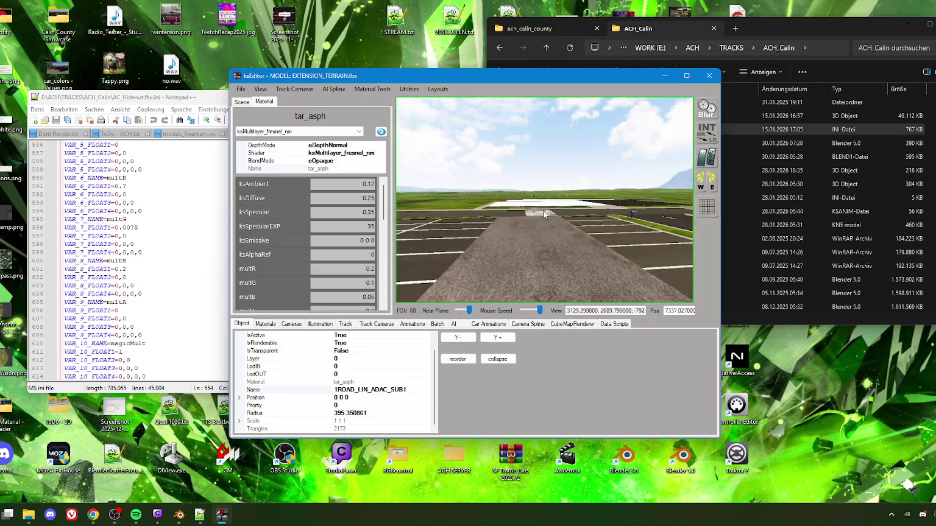
scroll(550, 242, down, 3)
scroll(549, 240, down, 3)
scroll(548, 237, down, 3)
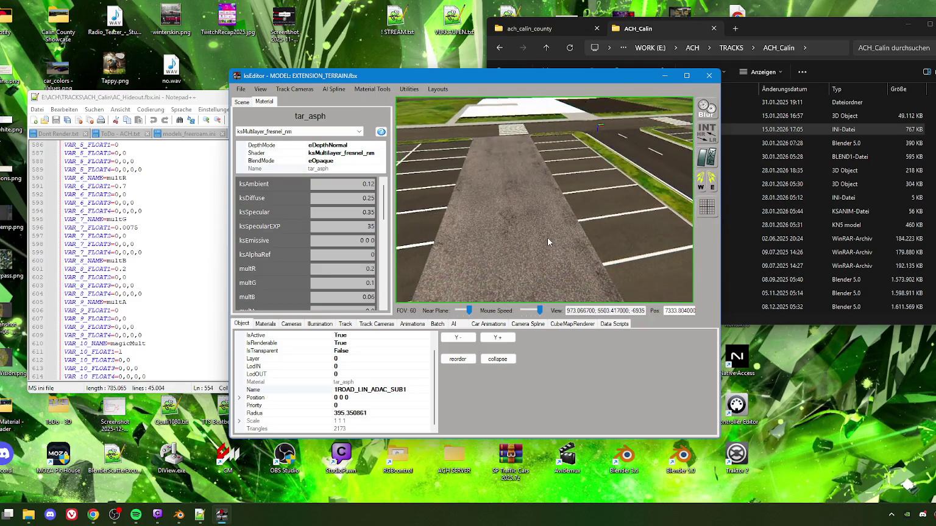
scroll(547, 237, down, 3)
scroll(547, 238, down, 3)
mouse_move(547, 237)
mouse_down()
mouse_move(591, 256)
mouse_move(495, 246)
mouse_move(529, 244)
mouse_up()
scroll(312, 275, down, 5)
scroll(305, 277, up, 4)
scroll(309, 265, down, 2)
- Load TarmacTxMask.dds as the asphalt material's txMask texture
click(364, 257)
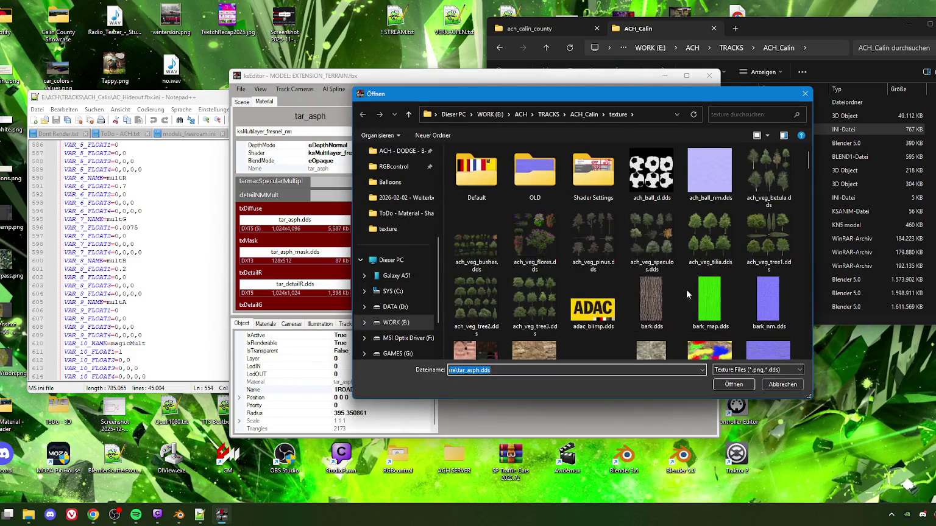
click(625, 266)
text(tar)
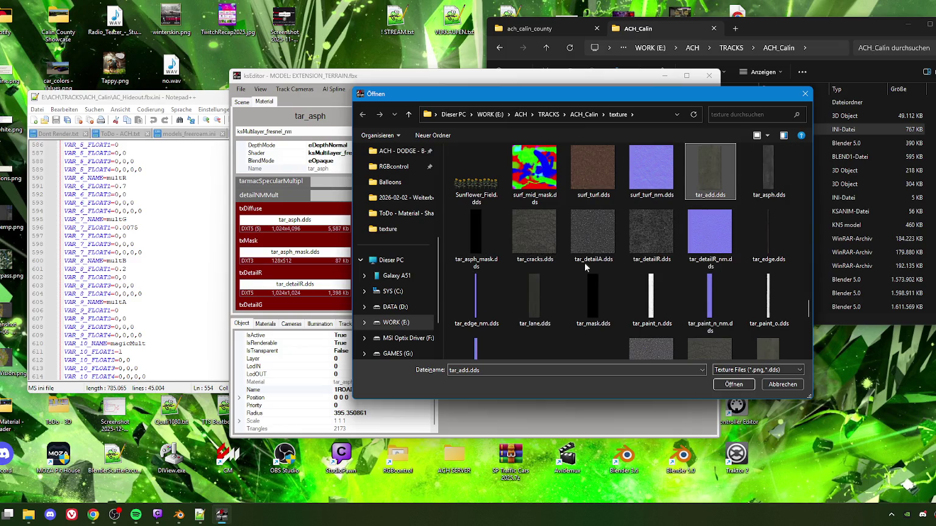
scroll(578, 265, down, 2)
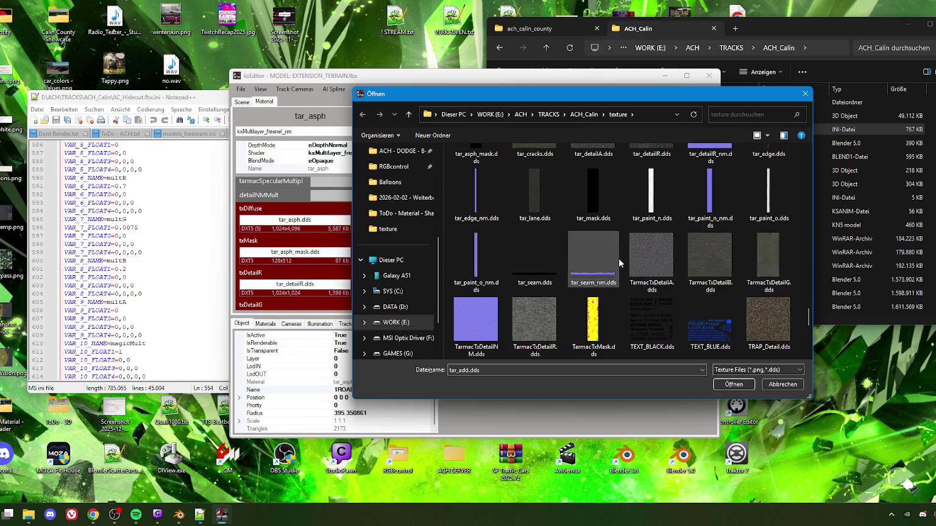
click(595, 328)
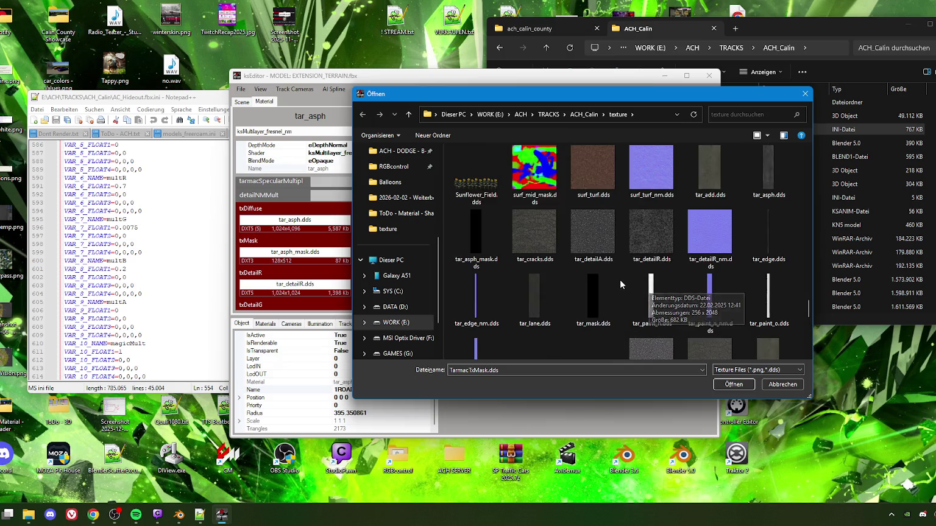
scroll(619, 281, up, 3)
scroll(615, 280, down, 2)
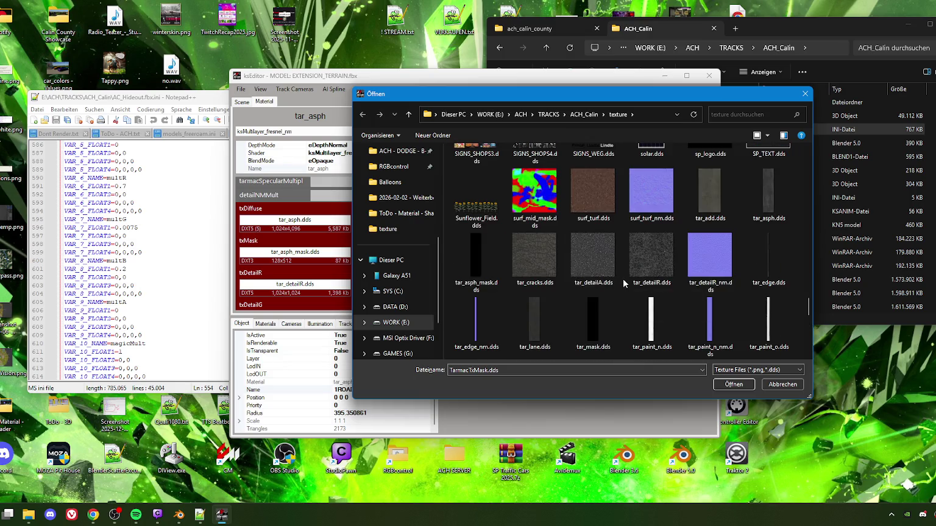
click(732, 381)
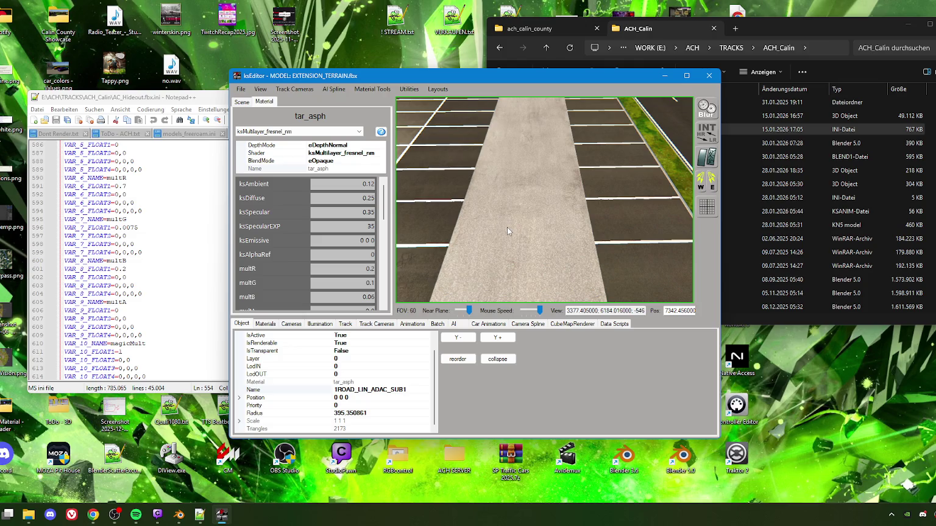
- Orbit over the parking lot to check the lighter road surface
mouse_move(534, 216)
mouse_down()
mouse_move(517, 198)
mouse_move(562, 211)
mouse_up()
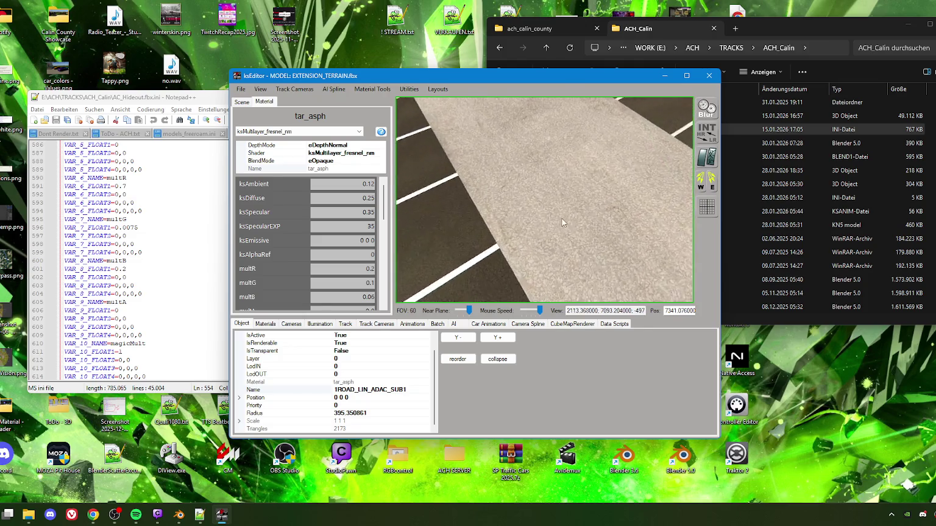
drag(555, 185, 551, 207)
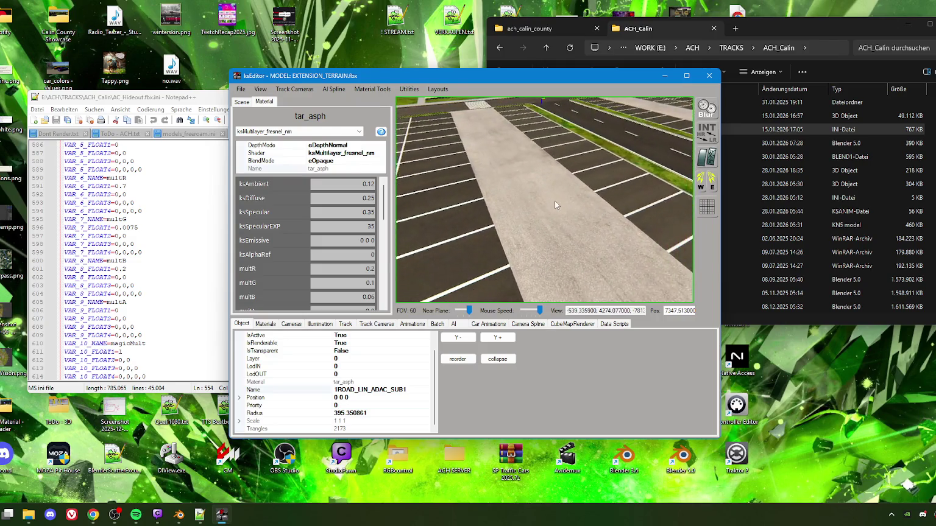
scroll(327, 266, down, 5)
scroll(328, 267, up, 2)
- Set tar_asph_mask.dds back as the asphalt txMask texture in ksEditor
click(364, 284)
scroll(697, 271, down, 10)
click(707, 237)
scroll(650, 246, down, 3)
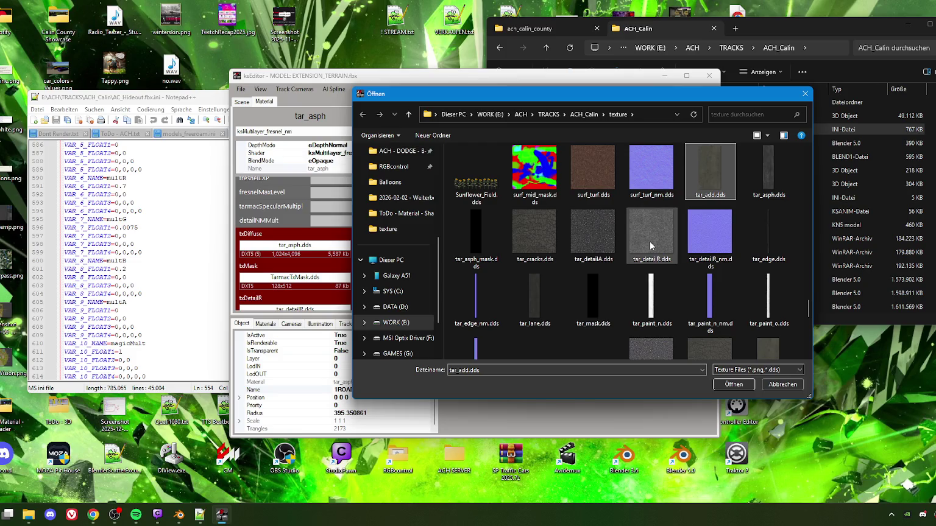
scroll(649, 245, down, 5)
scroll(690, 200, down, 3)
scroll(681, 227, up, 8)
scroll(680, 232, down, 2)
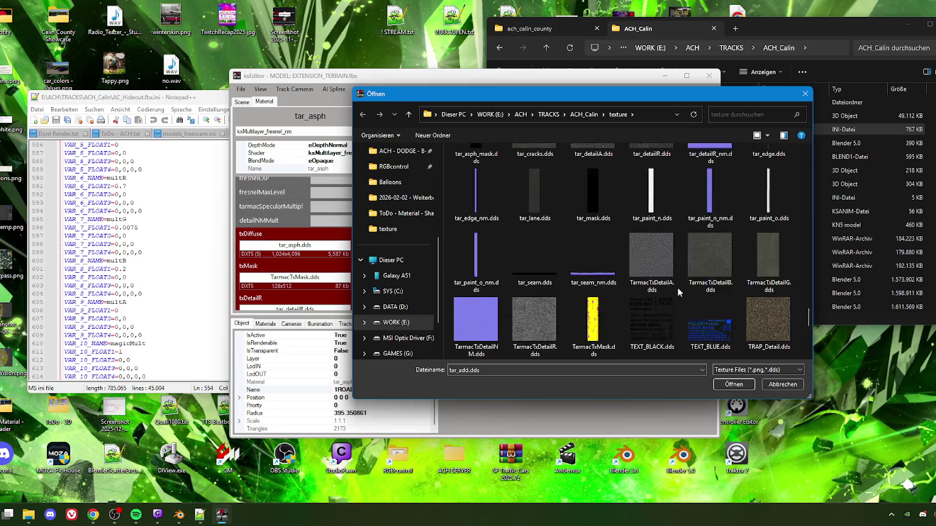
scroll(677, 288, down, 3)
scroll(655, 259, up, 5)
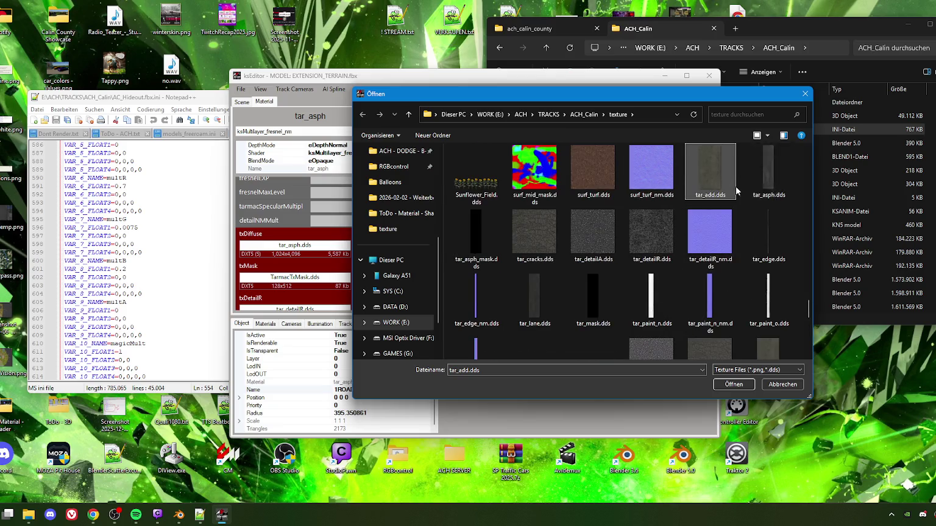
scroll(683, 185, up, 3)
scroll(633, 308, down, 2)
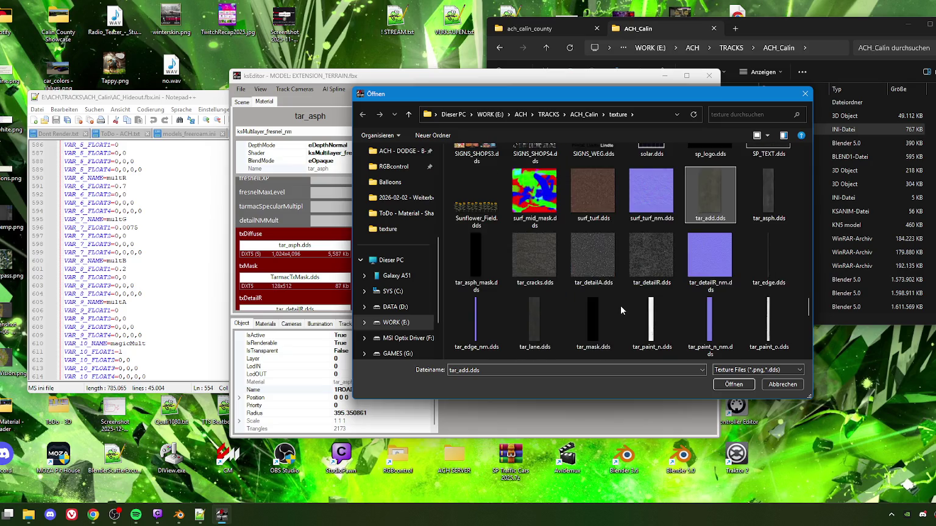
click(496, 284)
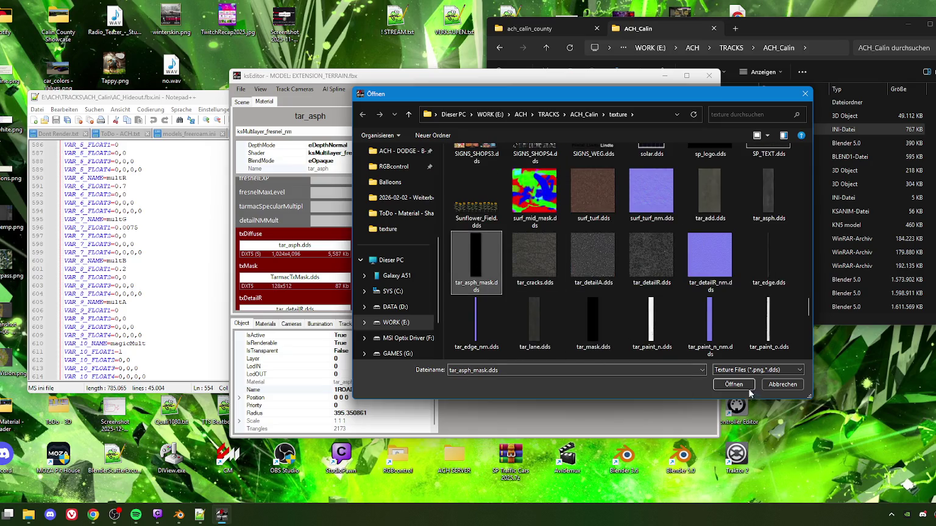
click(737, 385)
- Fly over the crossing road, dashed road and asphalt to review the mask result
mouse_move(540, 235)
mouse_down()
mouse_move(620, 240)
mouse_move(508, 233)
mouse_up()
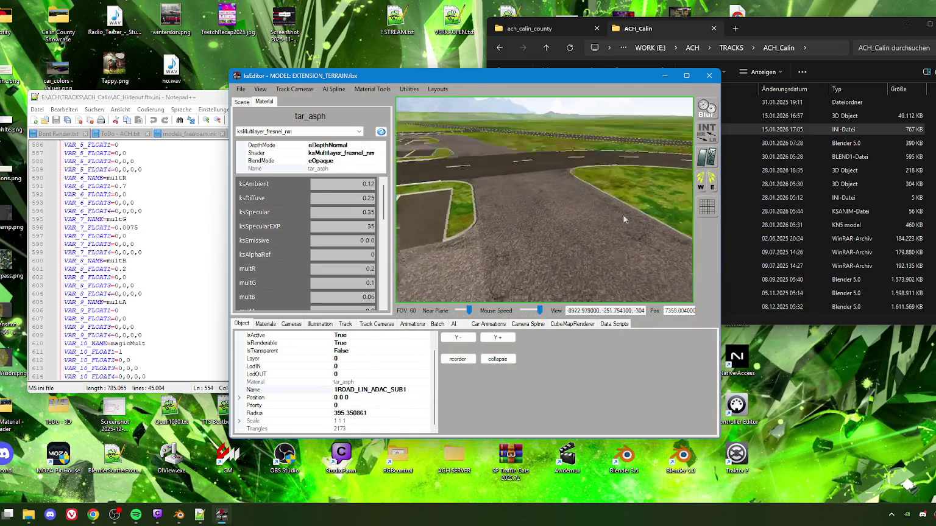
key(w)
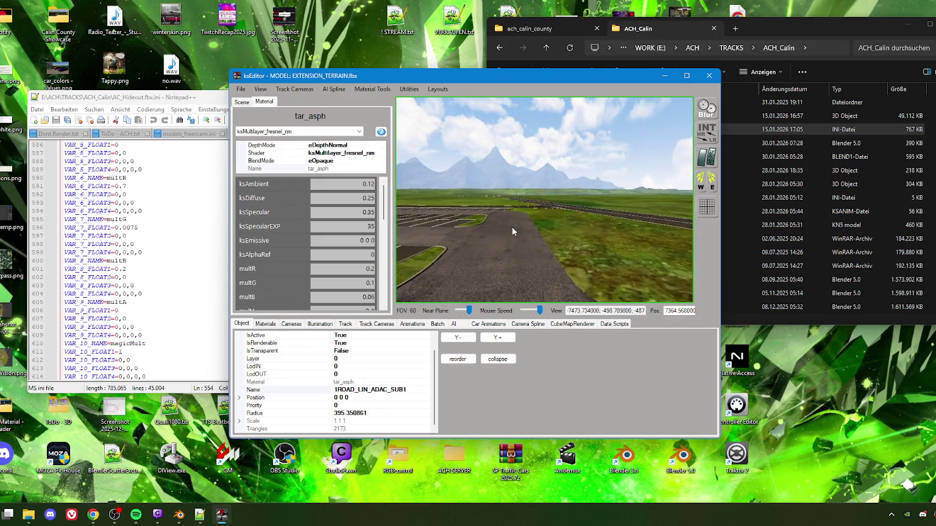
drag(511, 220, 536, 261)
key(w)
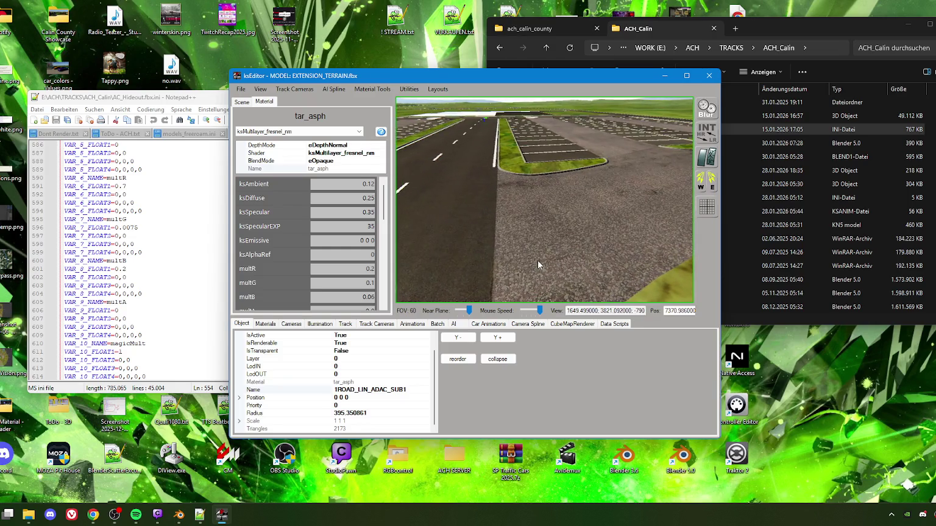
key(w)
drag(539, 264, 525, 231)
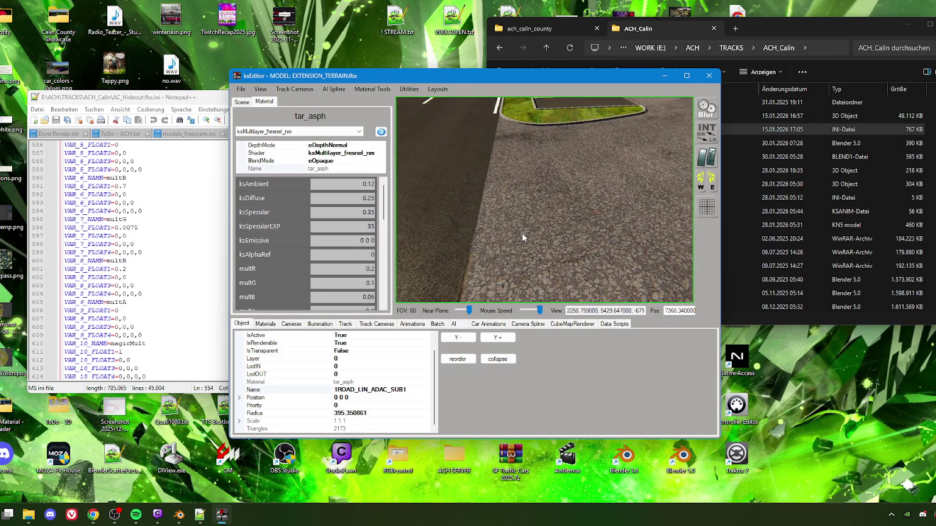
key(s)
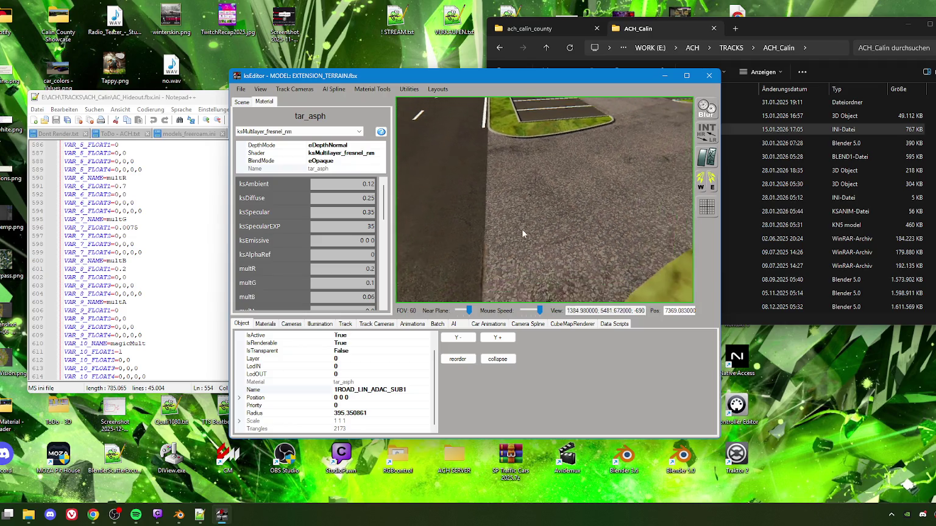
drag(522, 233, 533, 235)
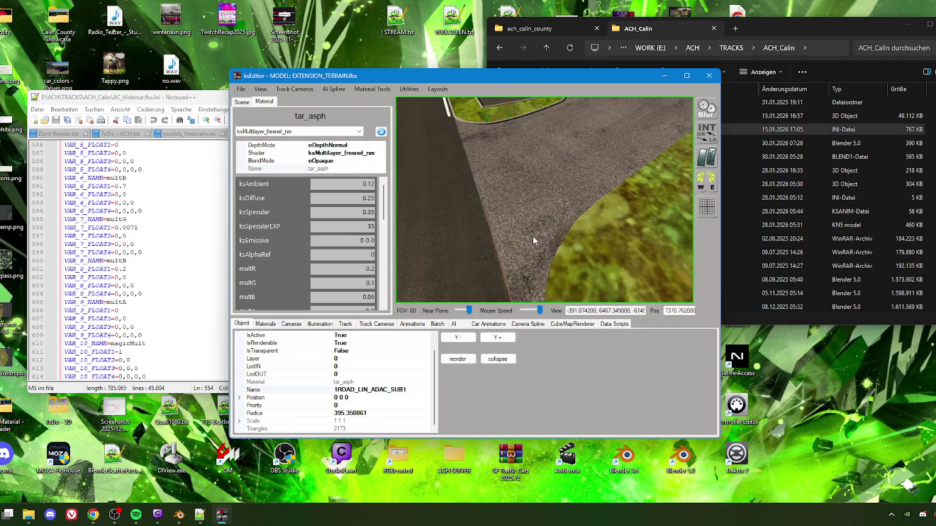
- Capture a region screenshot of the Blender track scene showing the ADAC wall
click(179, 515)
mouse_move(481, 274)
middle_down()
mouse_move(416, 306)
mouse_move(448, 285)
mouse_move(459, 302)
mouse_move(441, 249)
mouse_move(470, 298)
middle_up()
scroll(417, 306, down, 5)
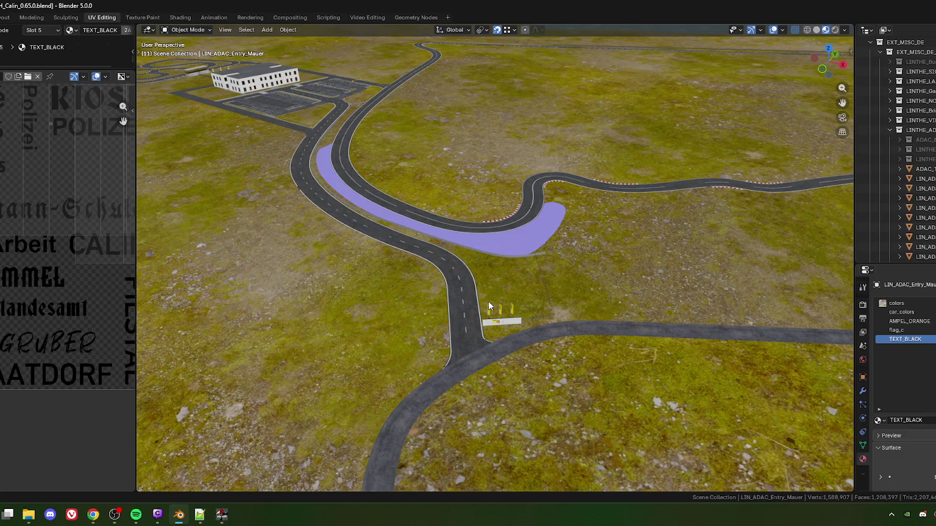
key(super+shift+s)
drag(186, 50, 743, 464)
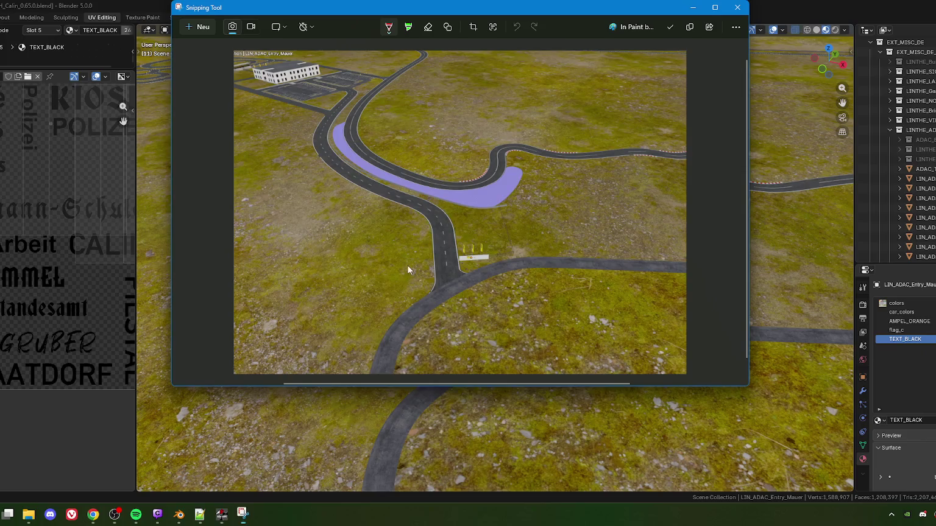
- Draw red notes 'ADAC Text', 'Edge', 'Shader' with an arrow, and a circled 'Buildg' on the snip
drag(476, 258, 482, 264)
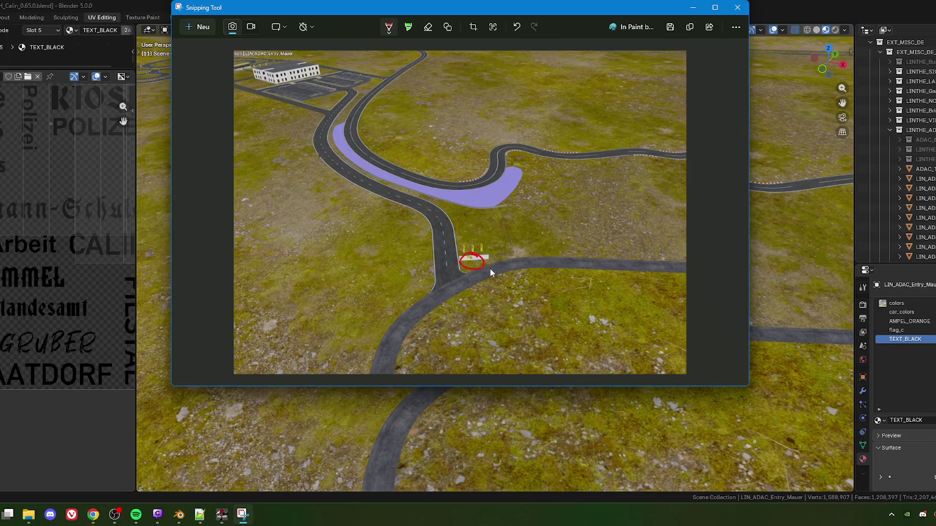
drag(493, 266, 505, 274)
drag(516, 281, 527, 282)
drag(370, 89, 379, 96)
drag(270, 291, 255, 292)
drag(276, 266, 277, 286)
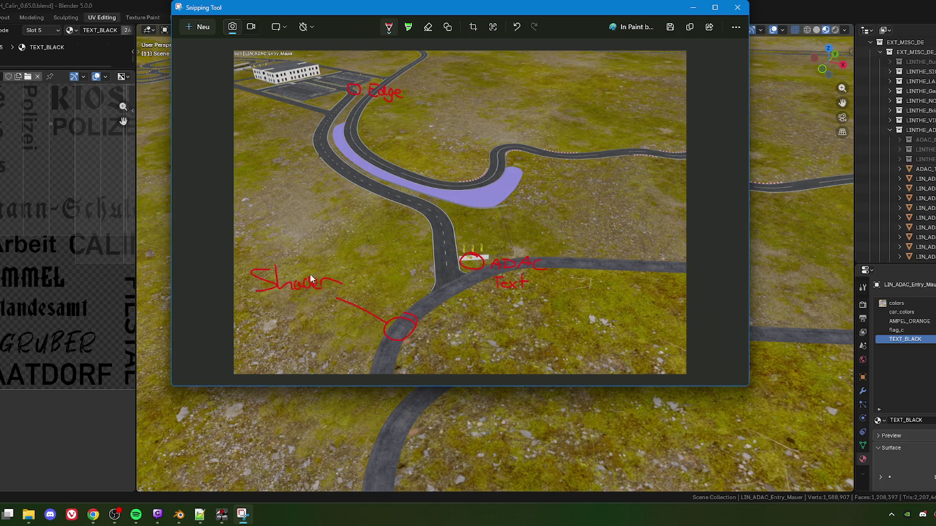
drag(312, 65, 254, 63)
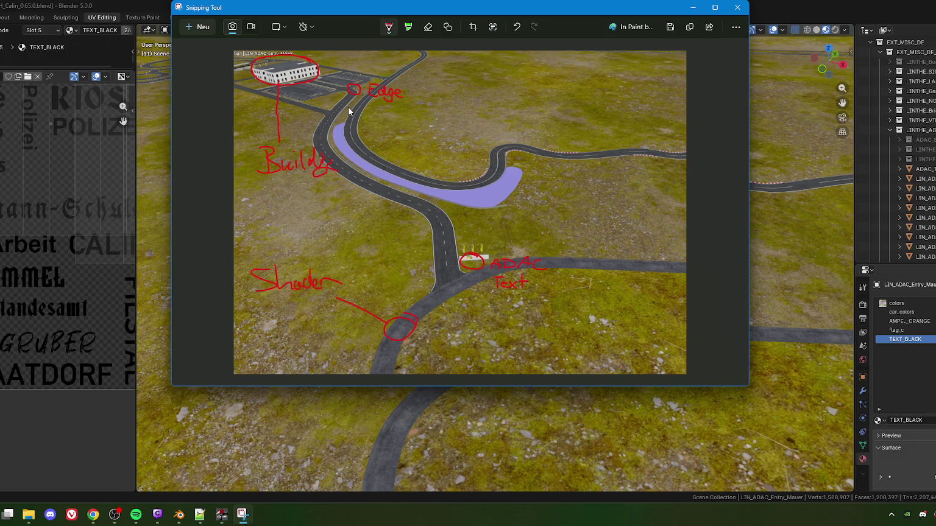
click(389, 27)
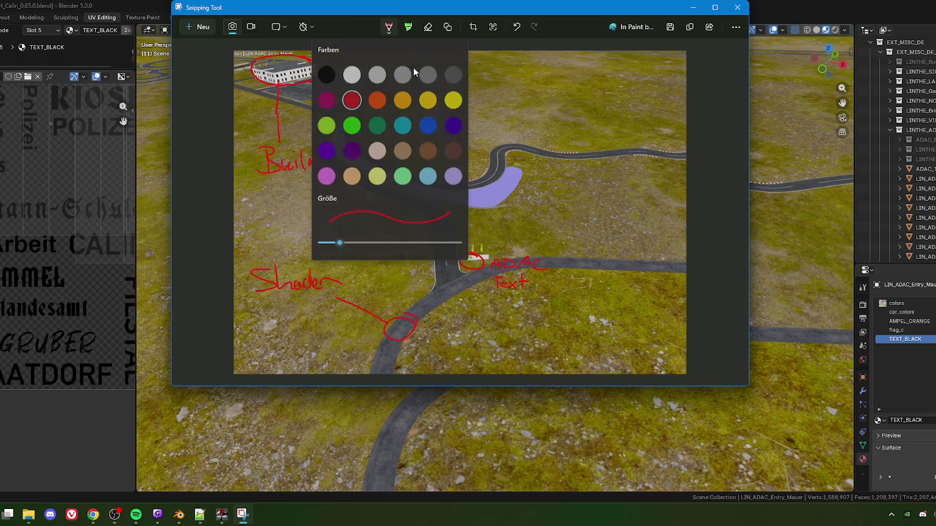
- Scribble green over the road edge and grass areas and add a 'Vegetation!' note
click(362, 134)
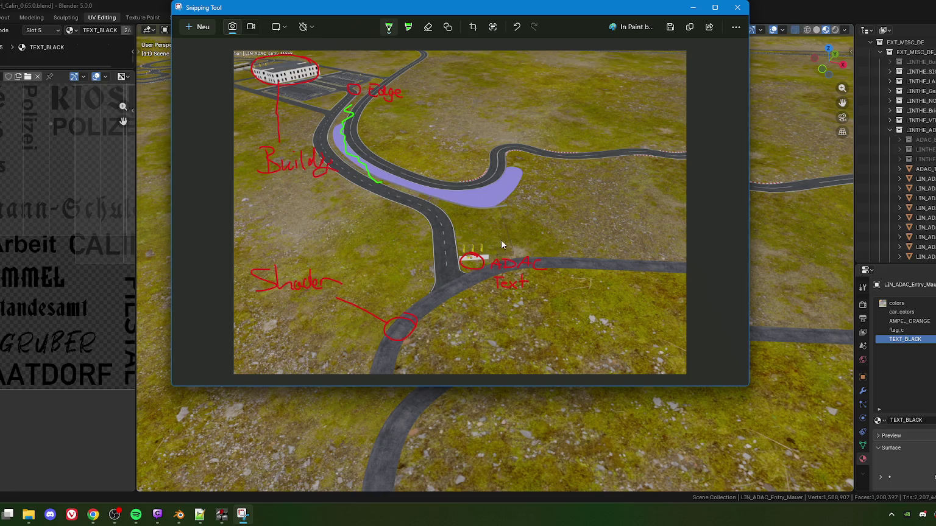
key(ctrl+z)
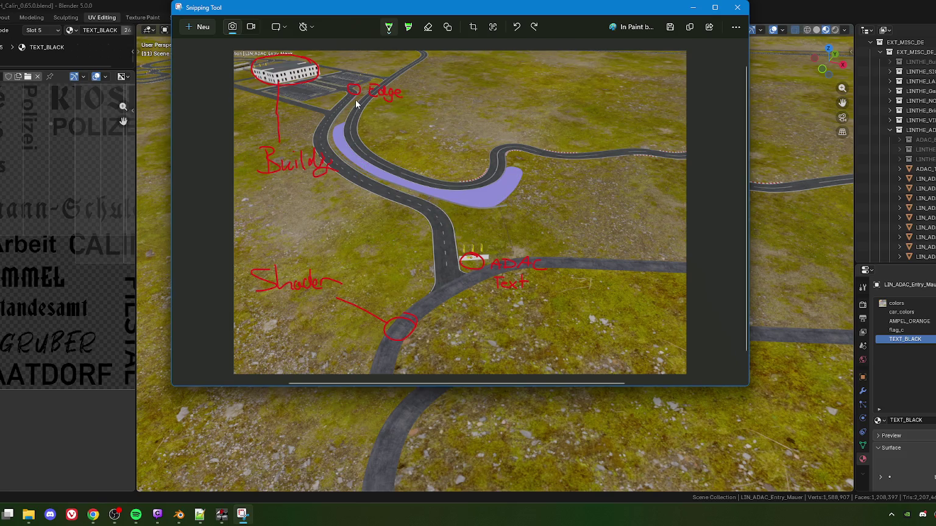
drag(349, 111, 336, 125)
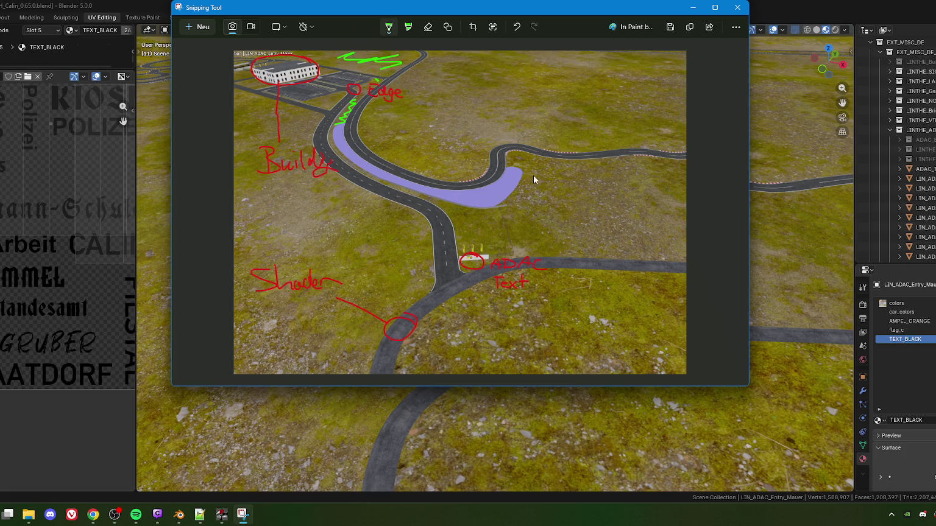
mouse_move(553, 204)
mouse_down()
mouse_move(547, 236)
mouse_move(680, 240)
mouse_move(586, 201)
mouse_up()
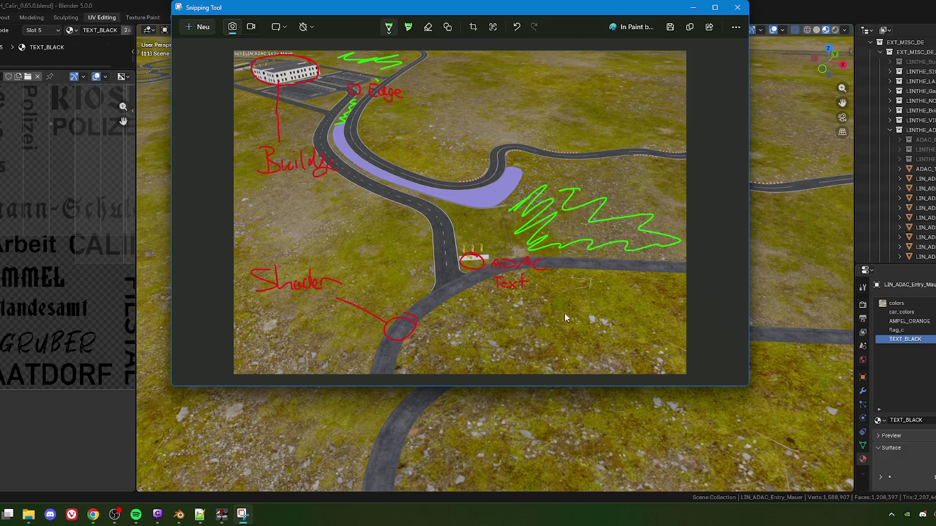
mouse_move(434, 360)
mouse_down()
mouse_move(490, 318)
mouse_move(654, 305)
mouse_up()
mouse_move(466, 361)
mouse_down()
mouse_move(517, 322)
mouse_move(621, 303)
mouse_up()
drag(492, 347, 638, 327)
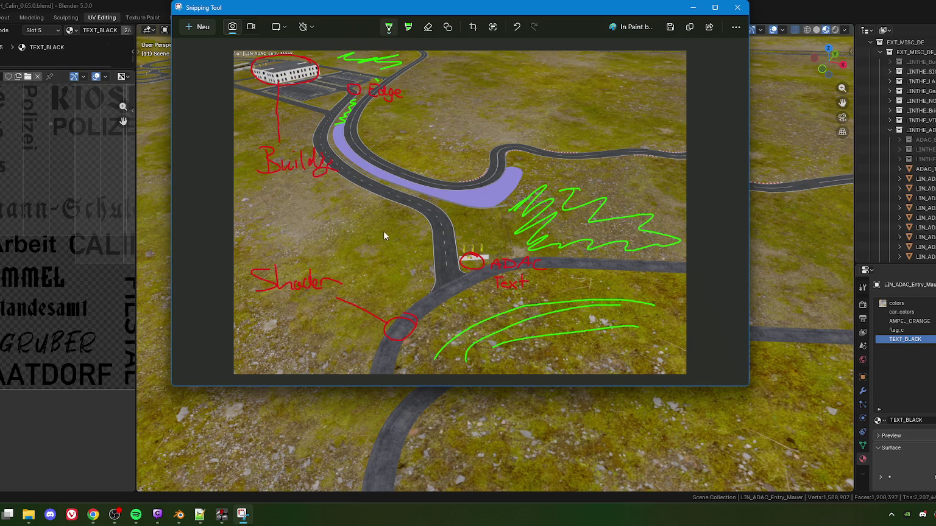
drag(254, 196, 366, 249)
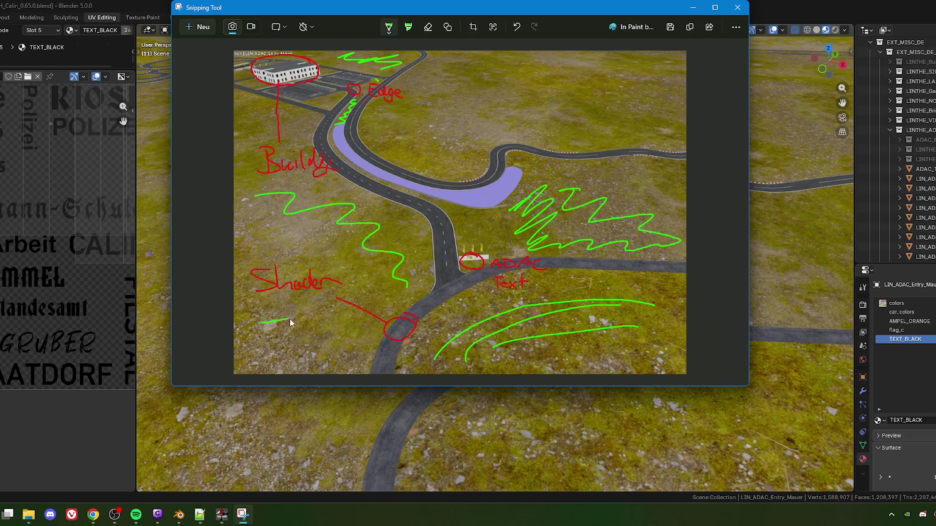
drag(284, 242, 407, 287)
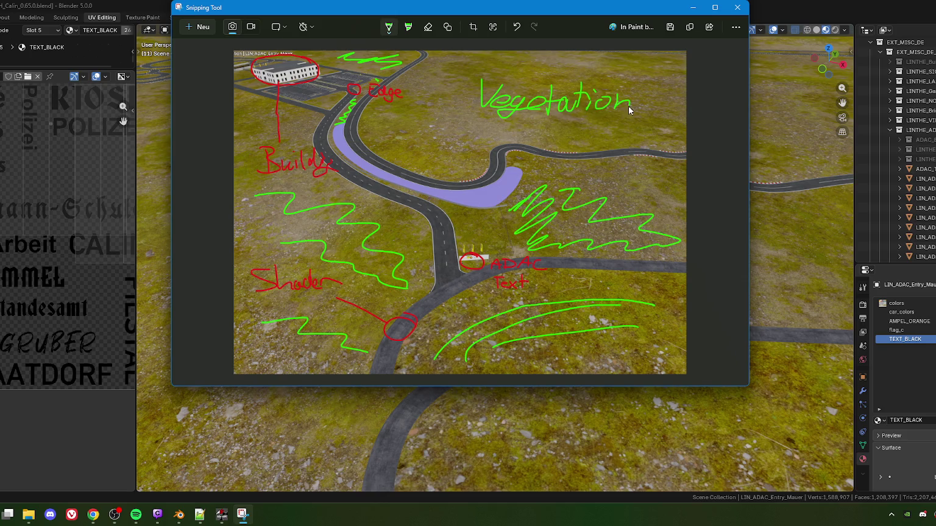
drag(650, 85, 671, 71)
- Save the annotated snip to the ToDo - 3D folder and close Snipping Tool
click(669, 27)
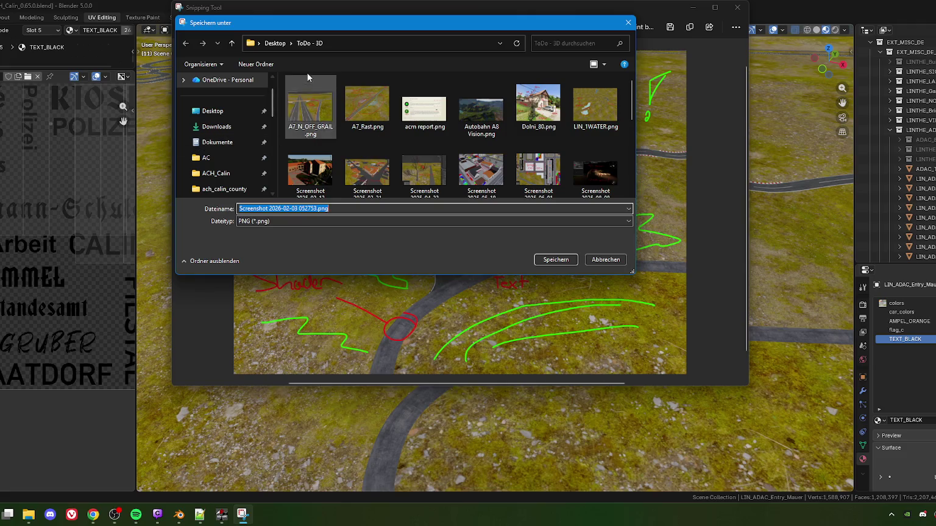
click(544, 261)
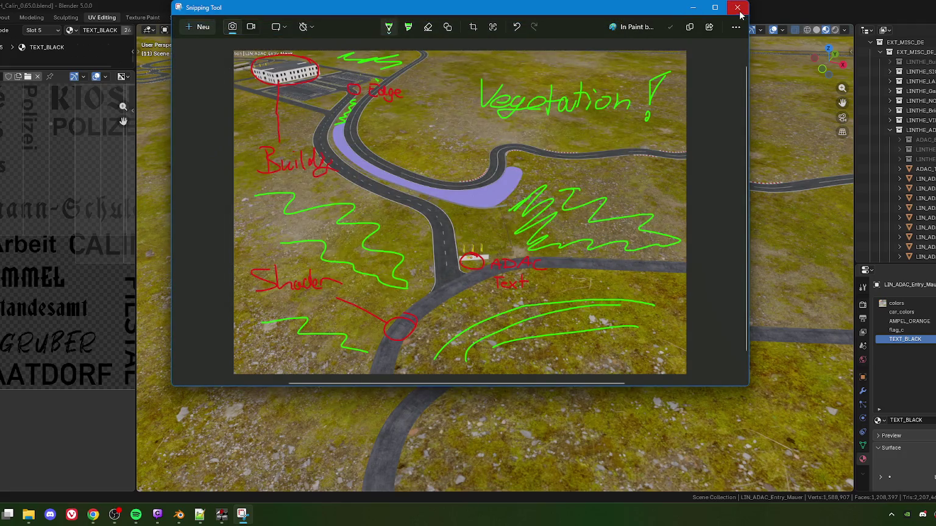
click(737, 7)
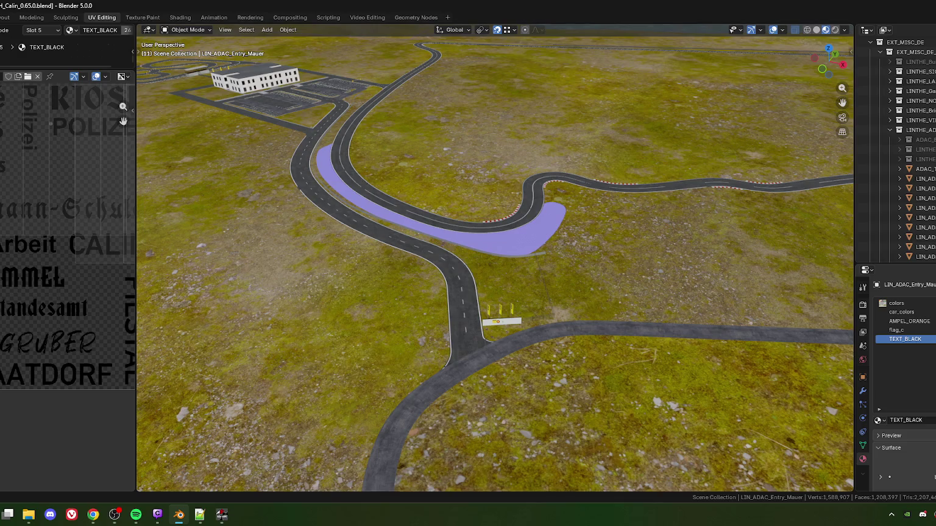
click(179, 515)
- Show the terrain model's material list and select the ARROW material
mouse_move(500, 227)
mouse_down()
mouse_move(542, 191)
mouse_move(622, 188)
mouse_move(524, 214)
mouse_move(571, 213)
mouse_move(483, 225)
mouse_move(554, 235)
mouse_move(588, 210)
mouse_move(564, 222)
mouse_move(573, 215)
mouse_up()
scroll(373, 257, down, 5)
scroll(365, 259, up, 5)
click(266, 324)
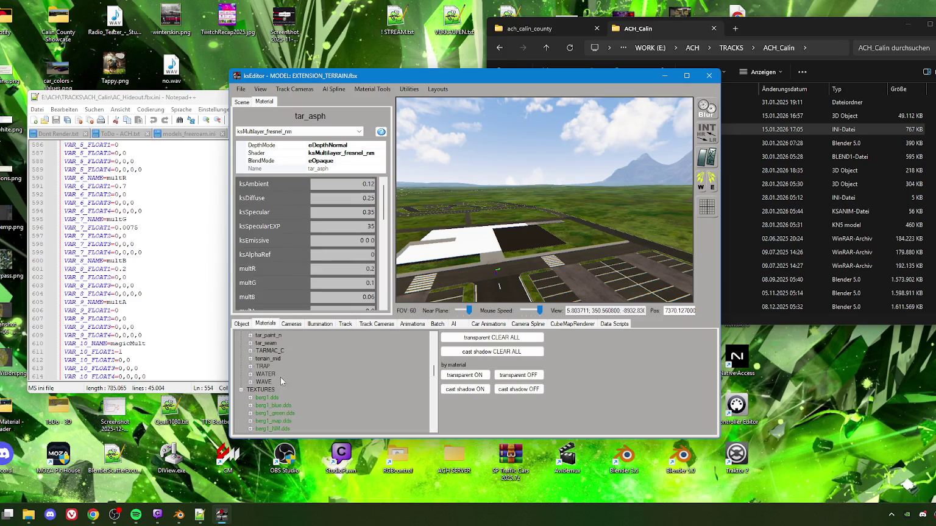
scroll(269, 377, up, 5)
scroll(269, 376, up, 5)
scroll(269, 376, up, 5)
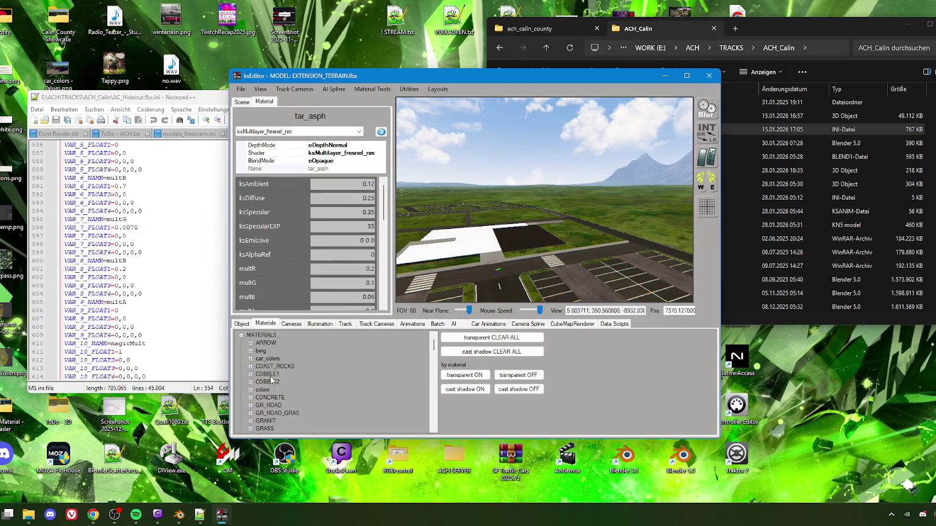
click(267, 344)
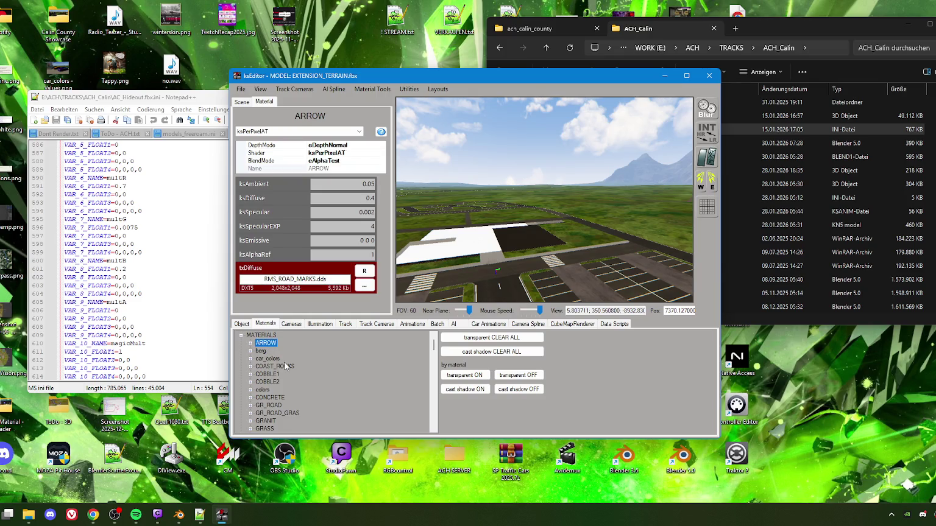
- Step through materials COAST_ROCKS, GRANIT, GRASS, RED, Paint_Road_Old, tar_paint_n and TRAP
key(Down)
key(Down)
key(Down)
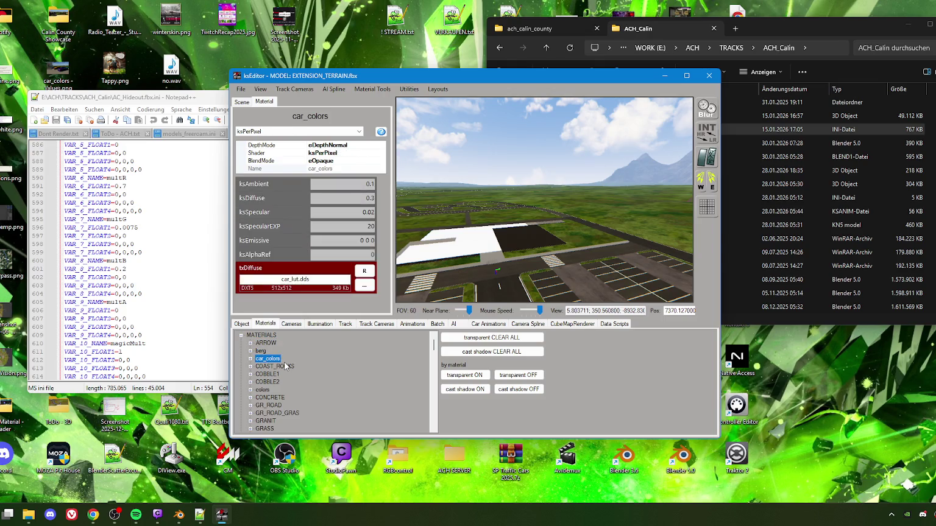
key(Down)
key(Down)
key(Down)
key(Down)
key(Down)
key(Down)
key(Down)
key(Down)
key(Down)
key(Up)
key(Up)
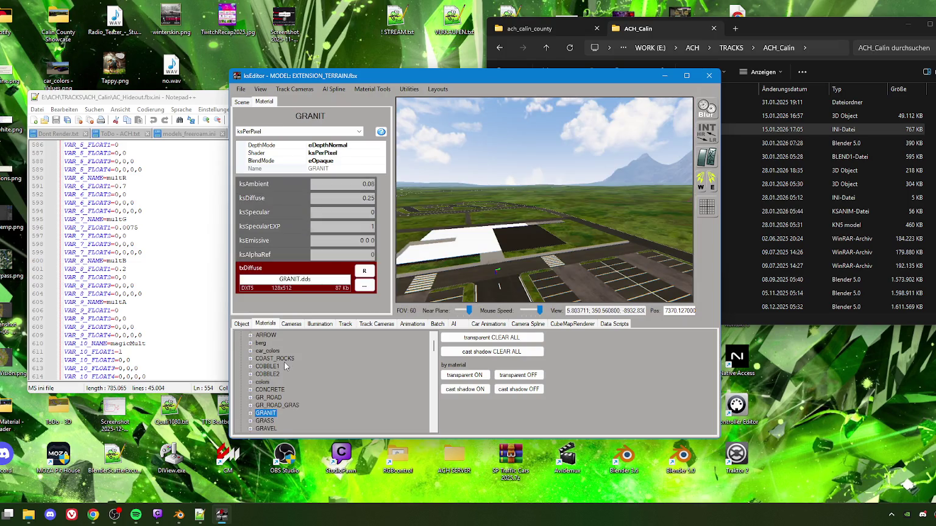
key(Down)
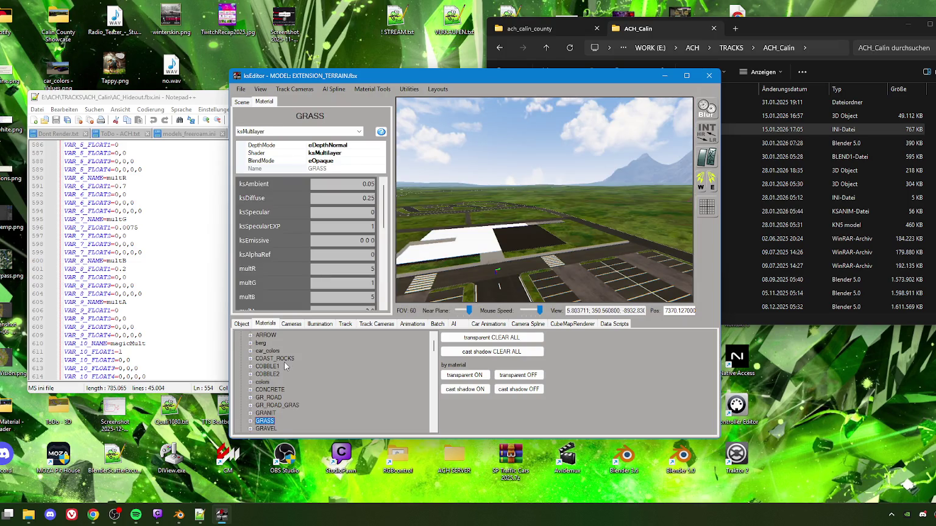
key(Down)
key(Down)
key(Down)
key(Down)
key(Down)
key(Down)
key(Down)
key(Down)
key(Down)
key(Down)
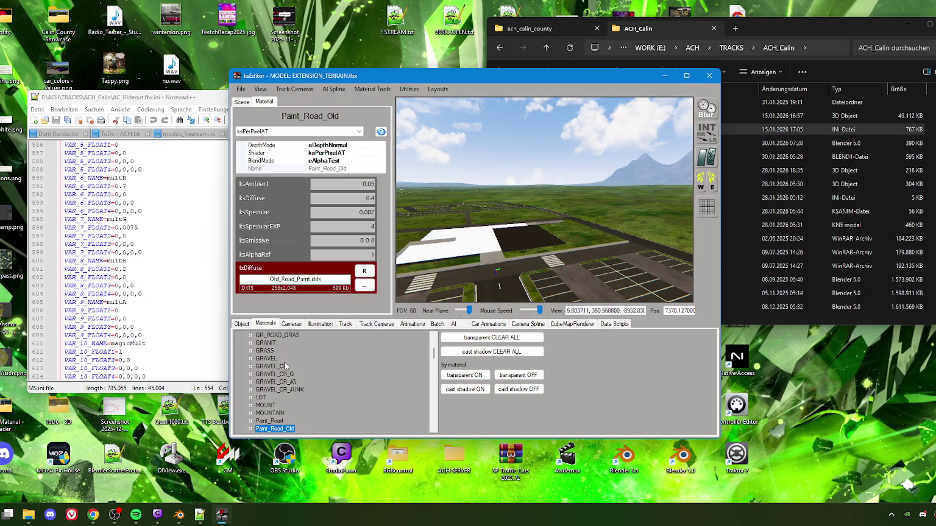
key(Down)
key(Down)
key(Down)
key(Down)
key(Down)
key(Up)
key(Down)
key(Down)
key(Down)
key(Down)
key(Down)
key(Down)
key(Down)
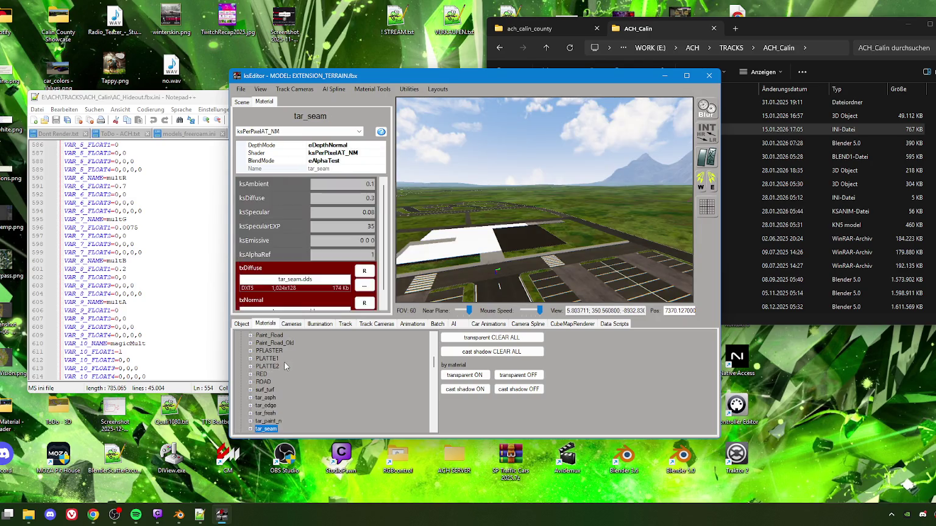
key(Down)
key(Down)
key(Down)
key(Down)
key(Down)
key(Down)
key(Up)
key(Up)
key(Up)
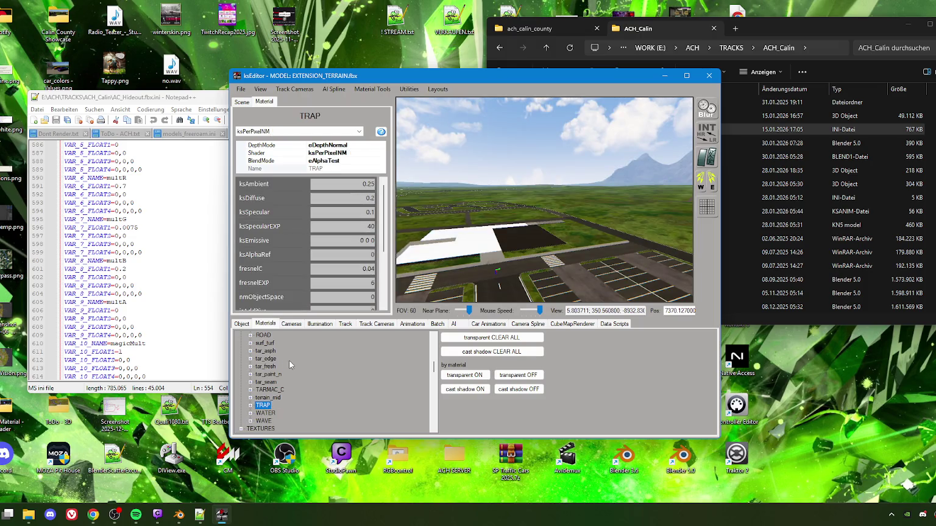
click(415, 203)
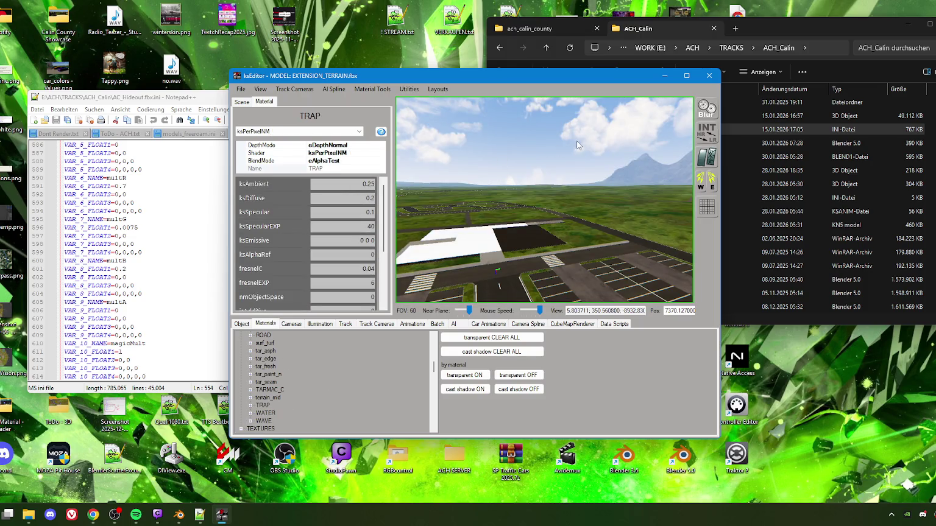
- Close the search box and the AC_Hideout.fbx.ini and EXT_FLAG.fbx.ini tabs, leaving ToDo - ACH.txt shown
click(664, 75)
key(ctrl+f)
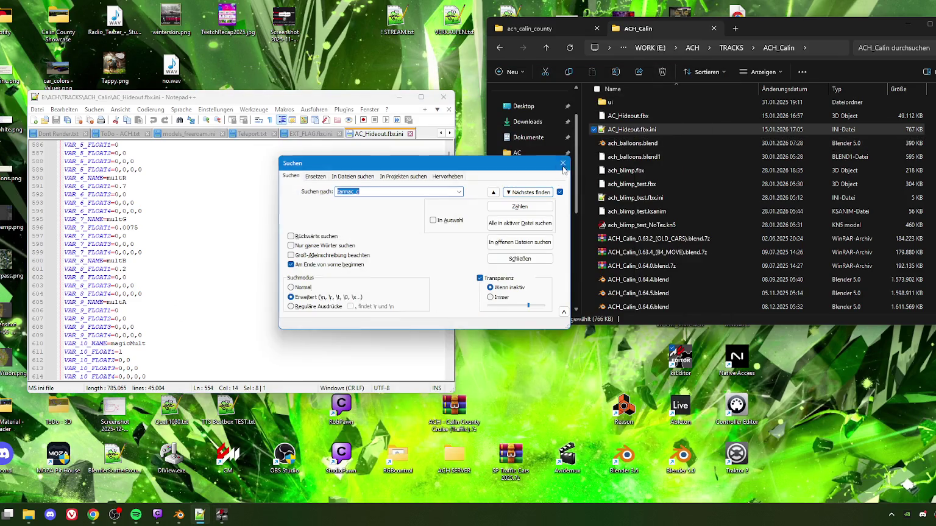
click(562, 163)
click(410, 133)
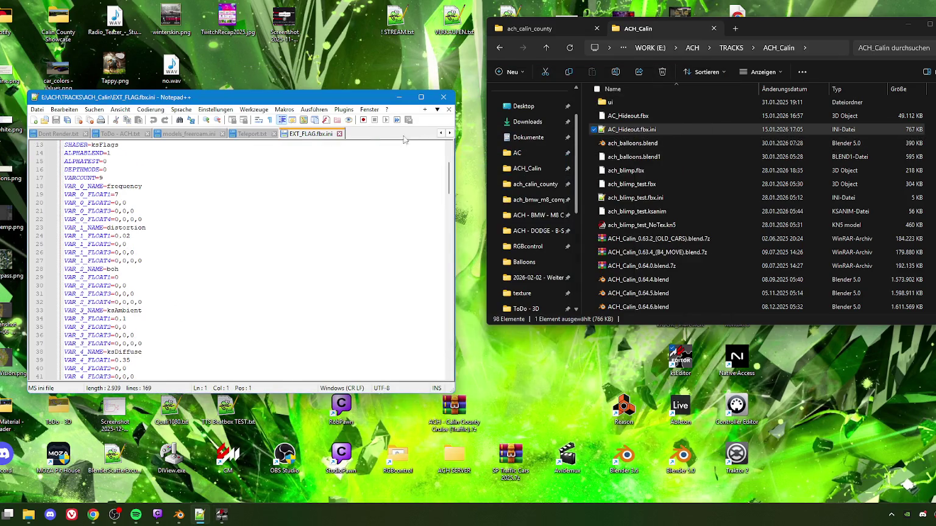
click(341, 135)
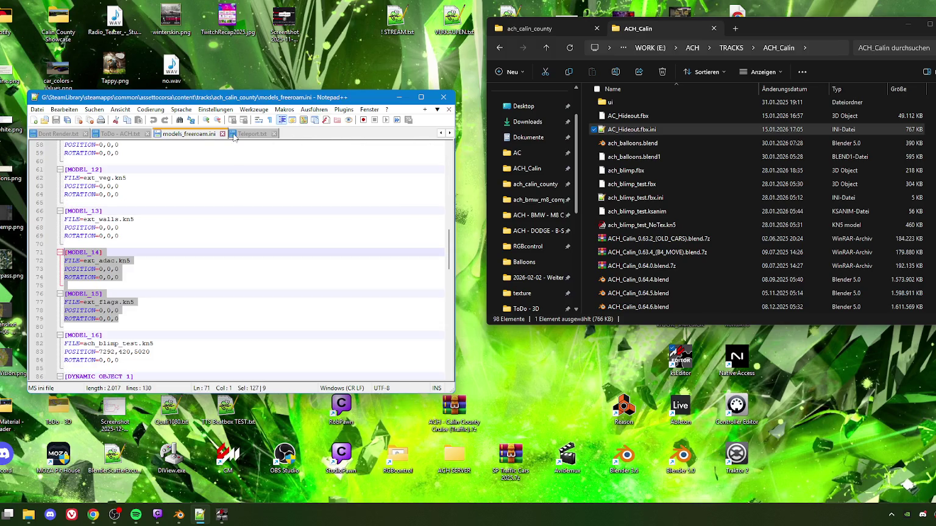
drag(243, 98, 377, 84)
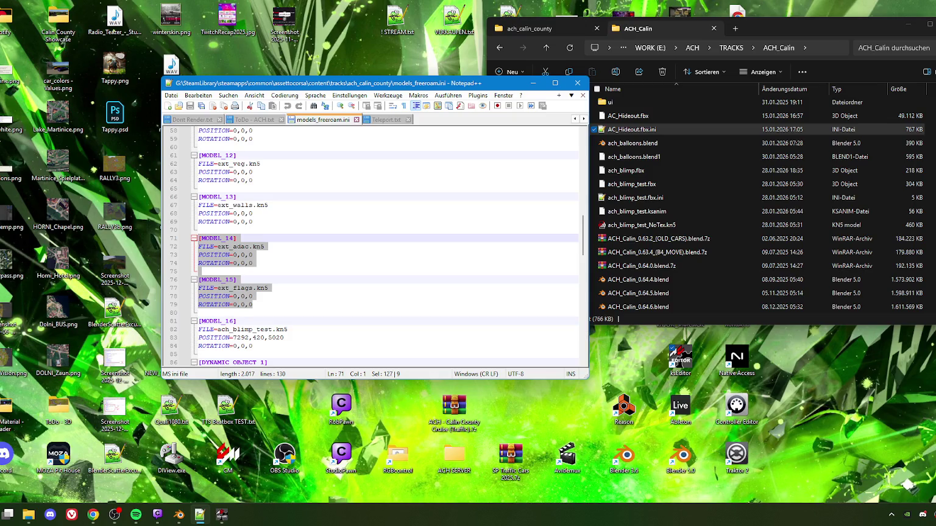
click(255, 119)
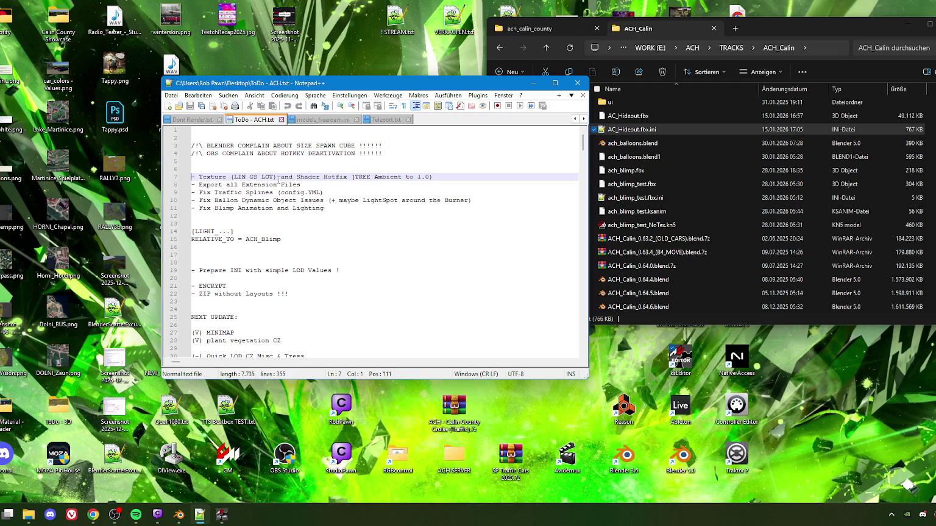
- Insert a 'Surf kn5 //color mat new' line above the Texture item
key(Up)
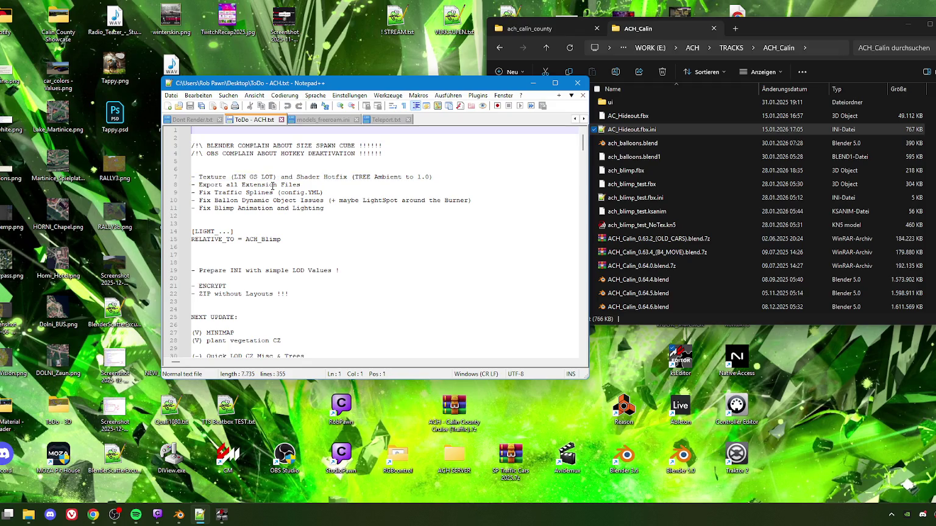
click(237, 162)
key(Return)
key(Return)
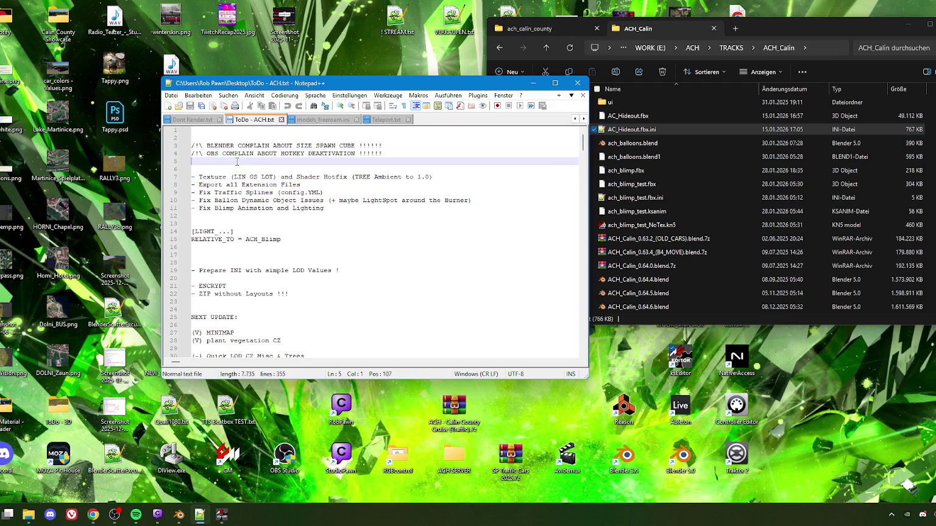
key(Return)
key(Return)
key(Up)
key(Up)
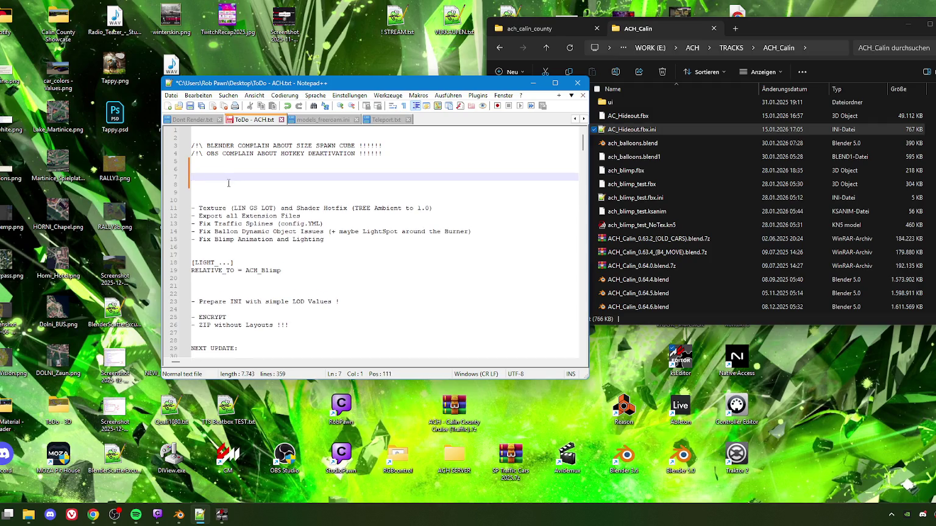
text(S)
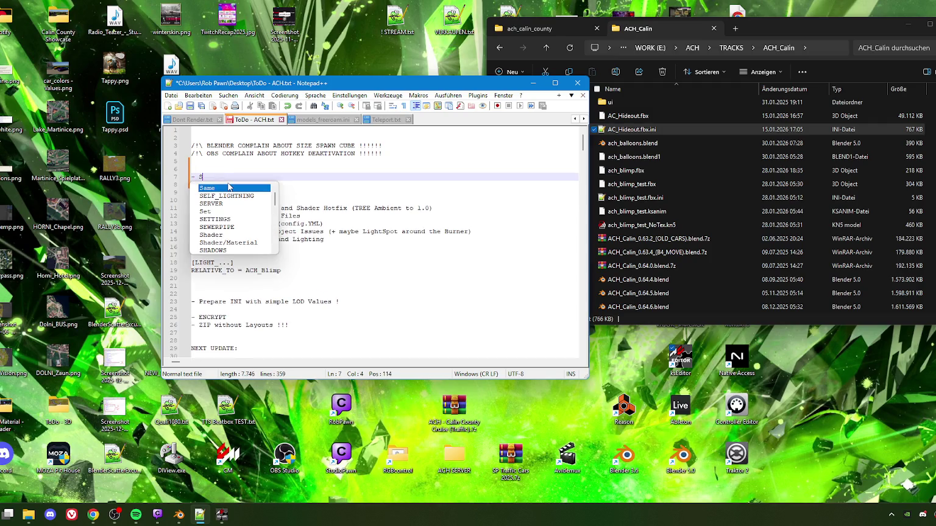
text(urf)
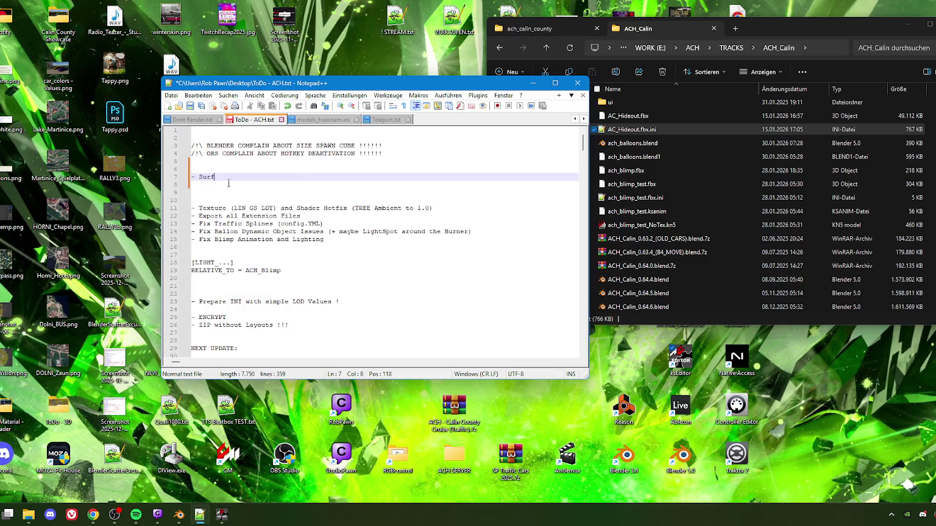
text(  kn5 )
text(// color mat new??)
key(Return)
text(-)
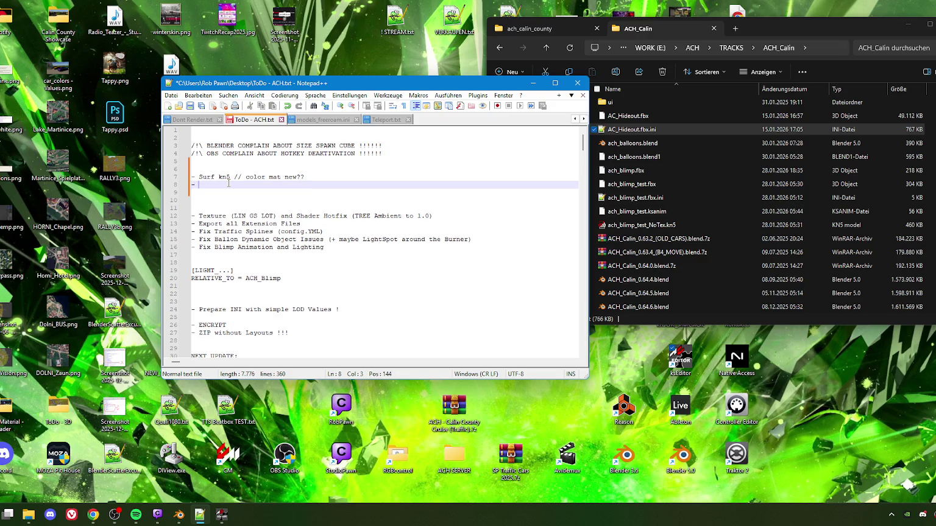
- Add 'ext_de // rally mat red white boom gate sign mat on reflector --> WHITE' and save
text(ex)
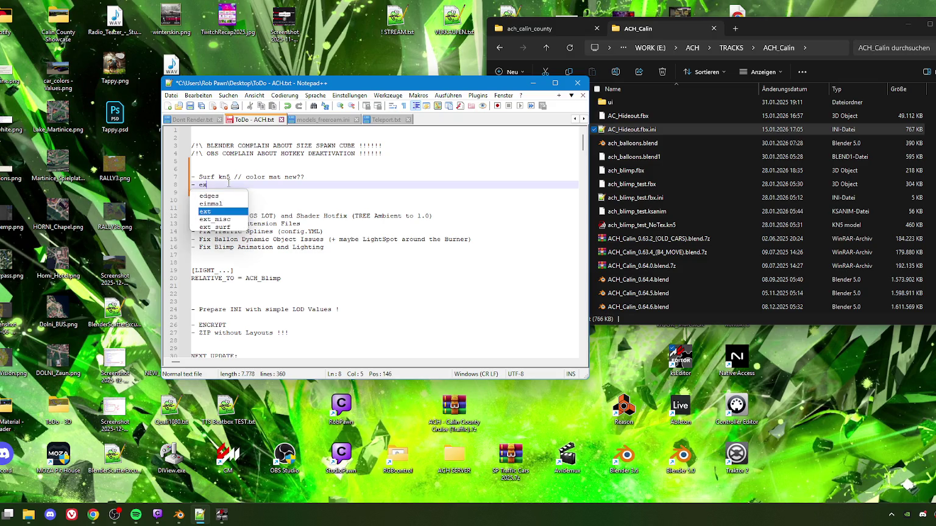
text(t)
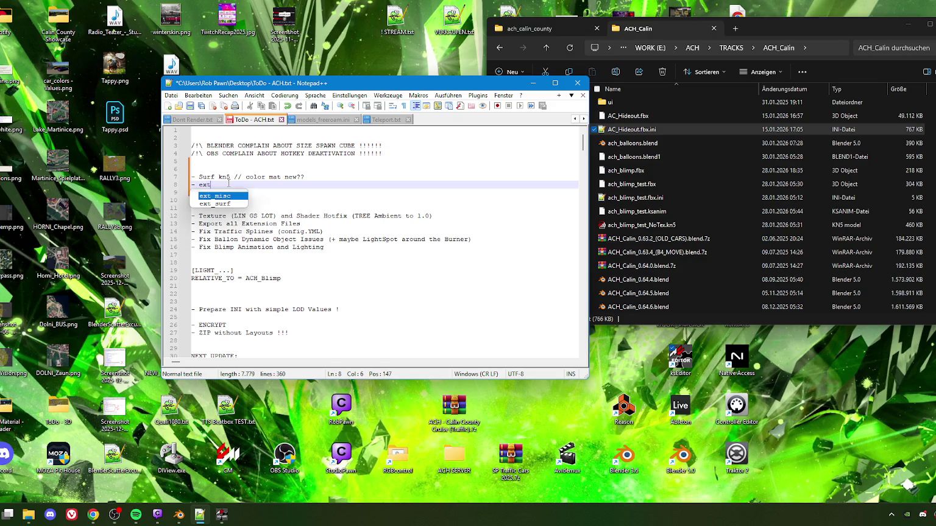
text(_)
text(de // )
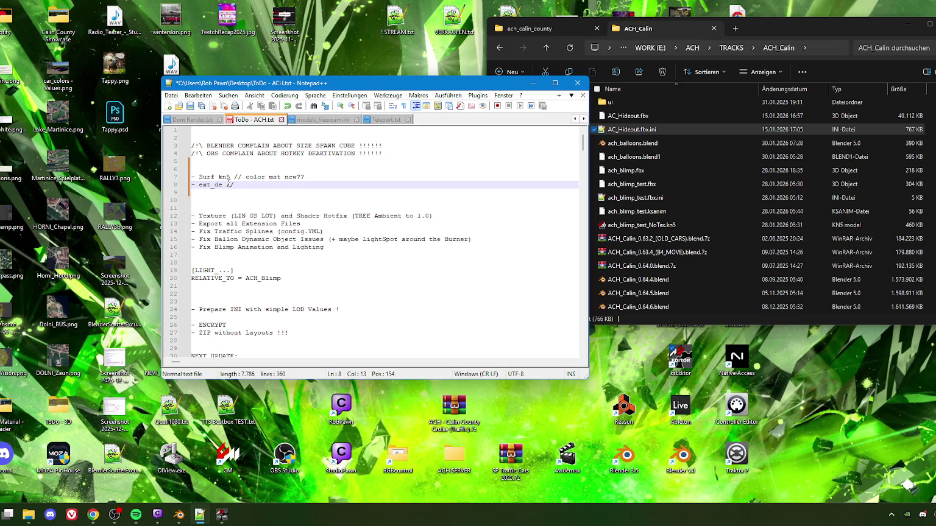
text(rally )
text(mat)
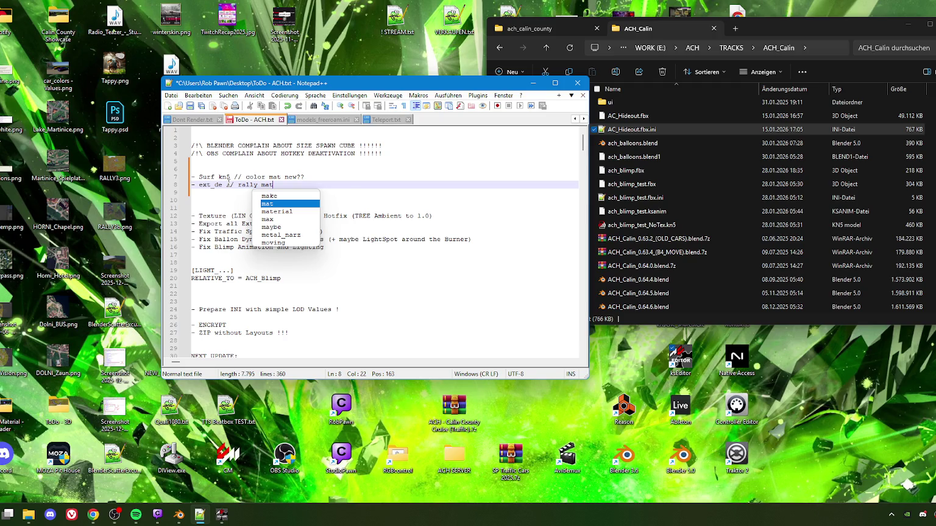
text(red whit)
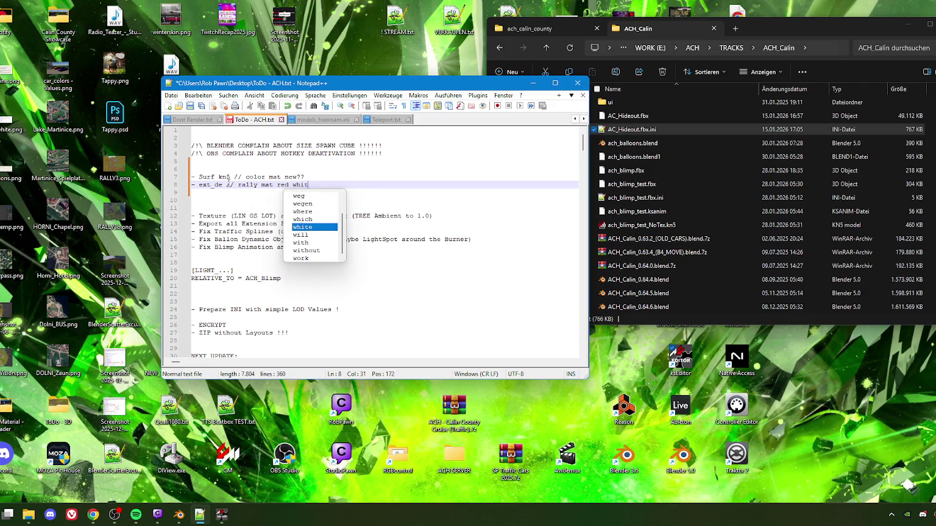
text(e boom gete)
key(BackSpace)
key(BackSpace)
text(ate //)
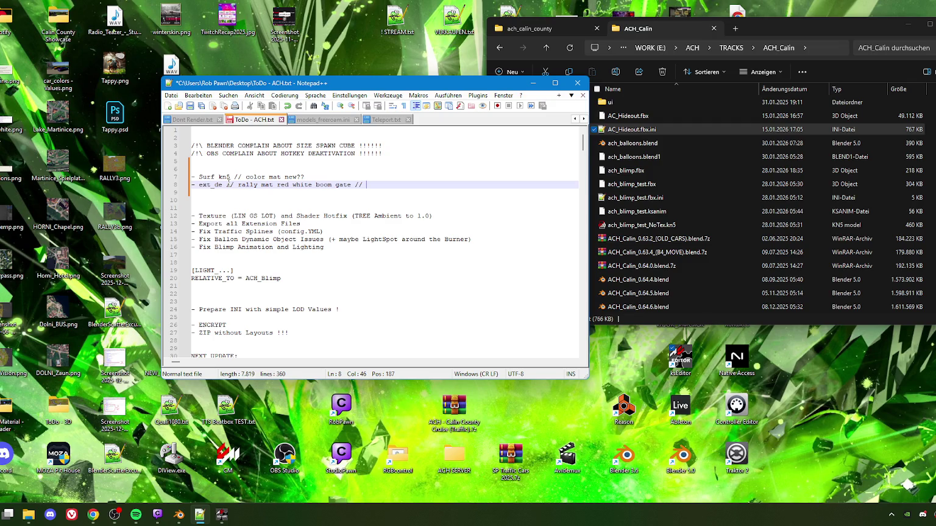
text(sign mat)
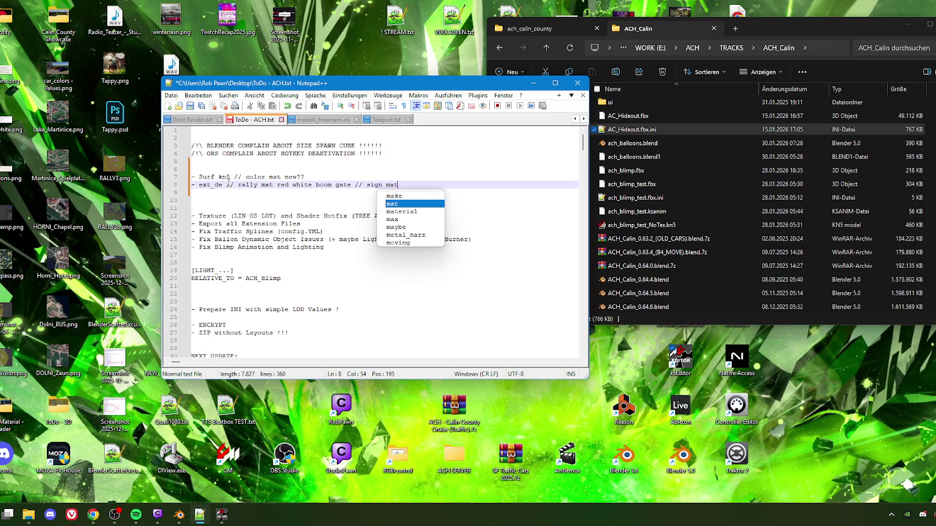
text( on)
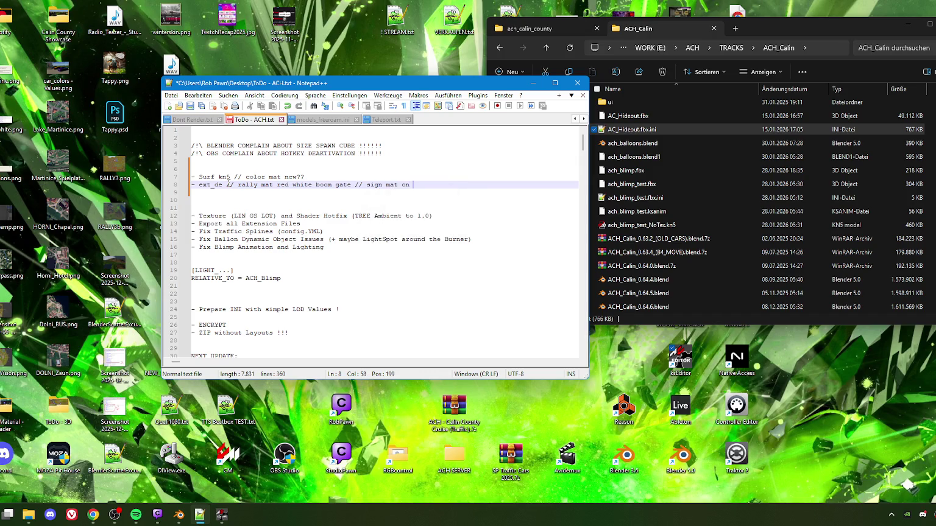
text(reflector --Y)
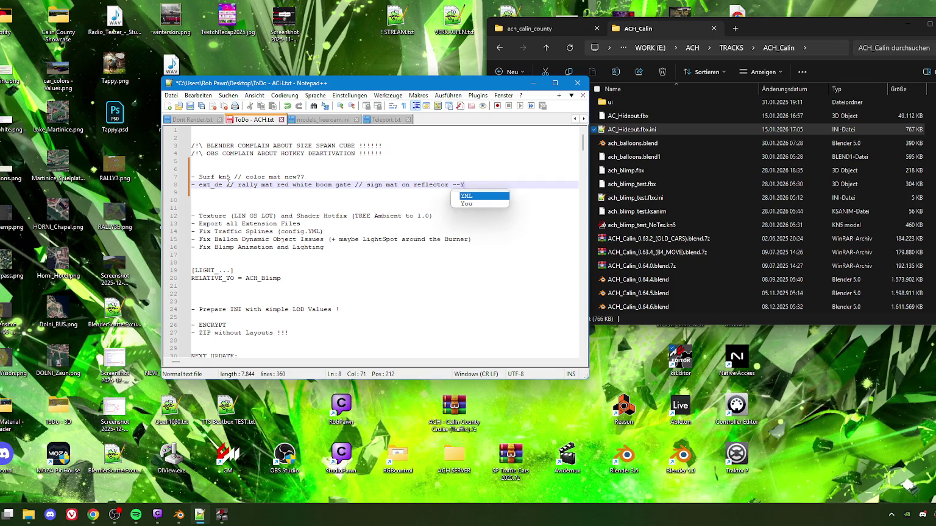
text(>)
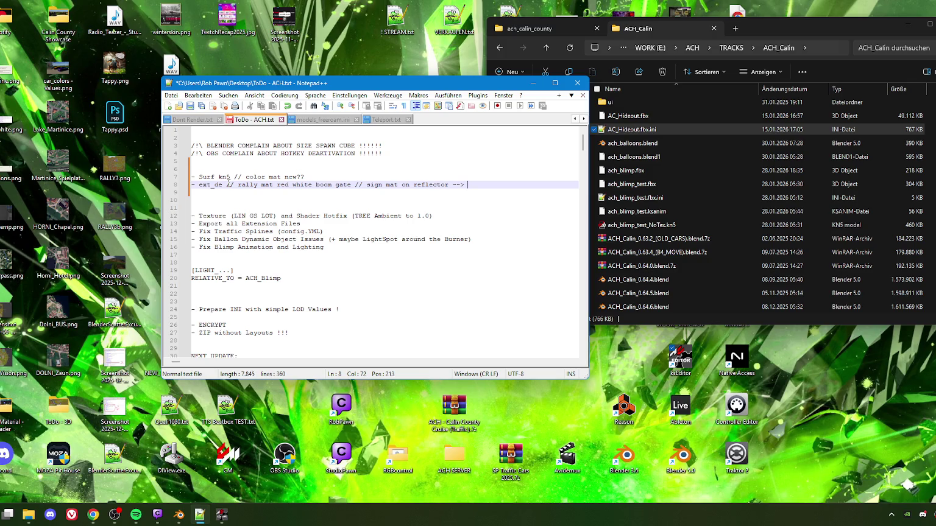
text( ACTIV)
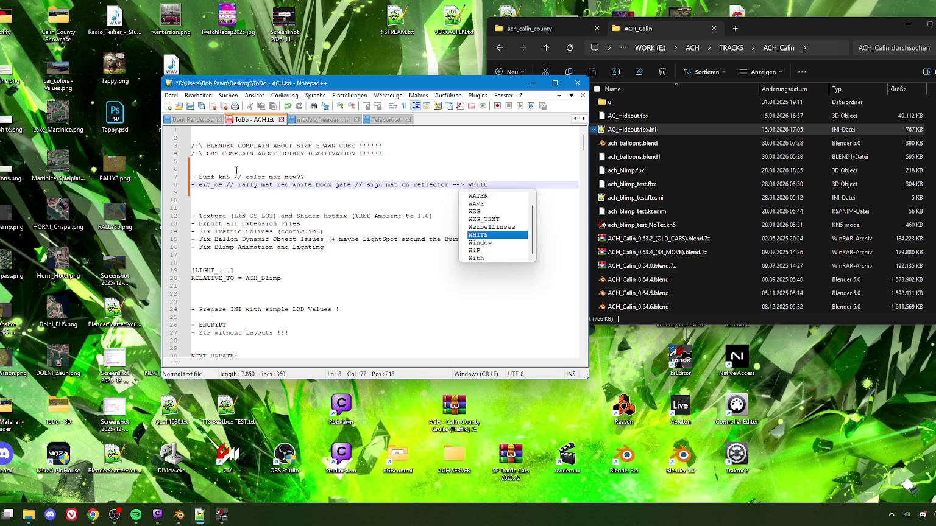
key(ctrl+Tab)
click(254, 119)
click(515, 190)
click(500, 184)
click(212, 189)
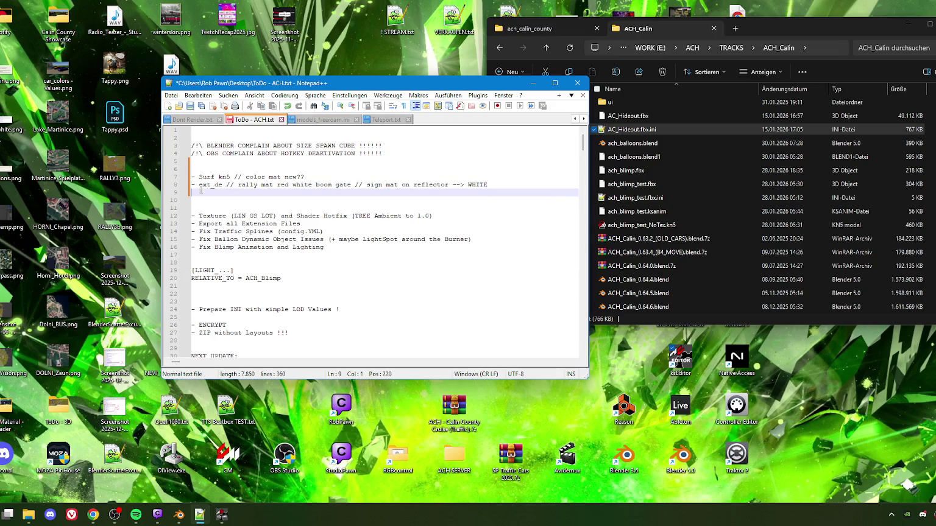
key(ctrl+s)
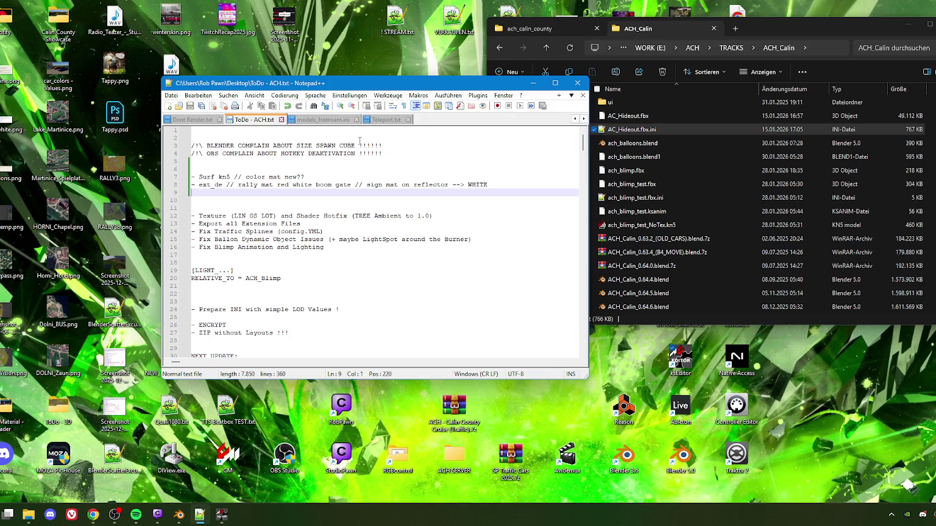
click(327, 120)
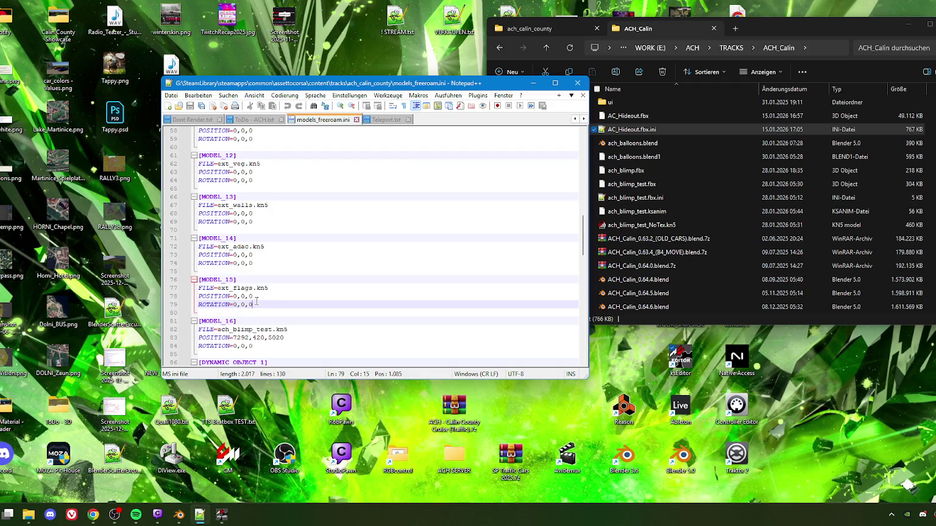
- Delete the [MODEL_14] and [MODEL_15] blocks, renumber [MODEL_16] to [MODEL_14], and save
mouse_move(263, 304)
mouse_down()
mouse_move(229, 287)
mouse_move(202, 239)
mouse_up()
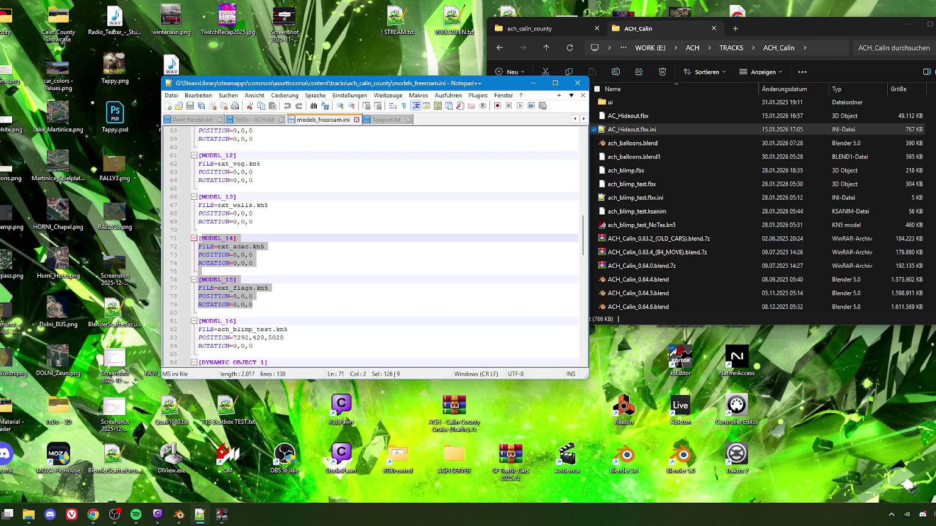
key(BackSpace)
key(BackSpace)
key(BackSpace)
key(BackSpace)
click(233, 238)
key(BackSpace)
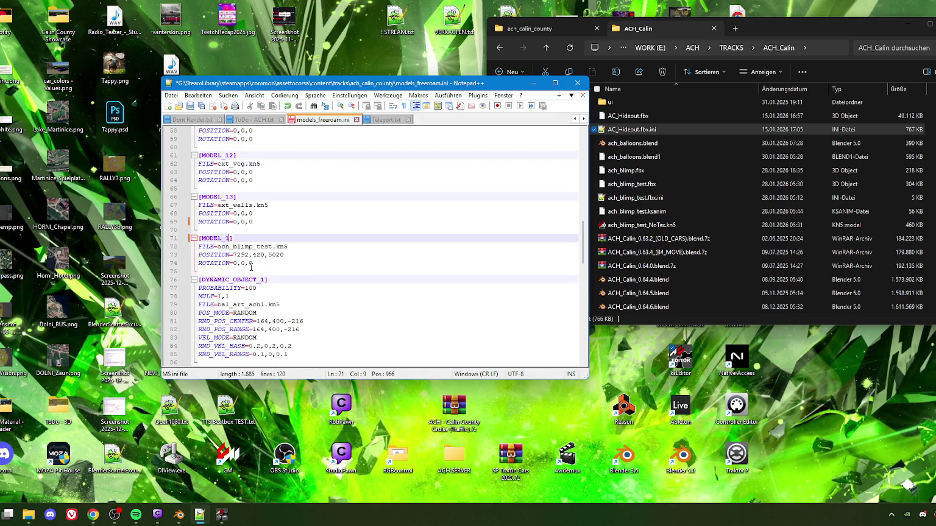
text(4)
key(ctrl+s)
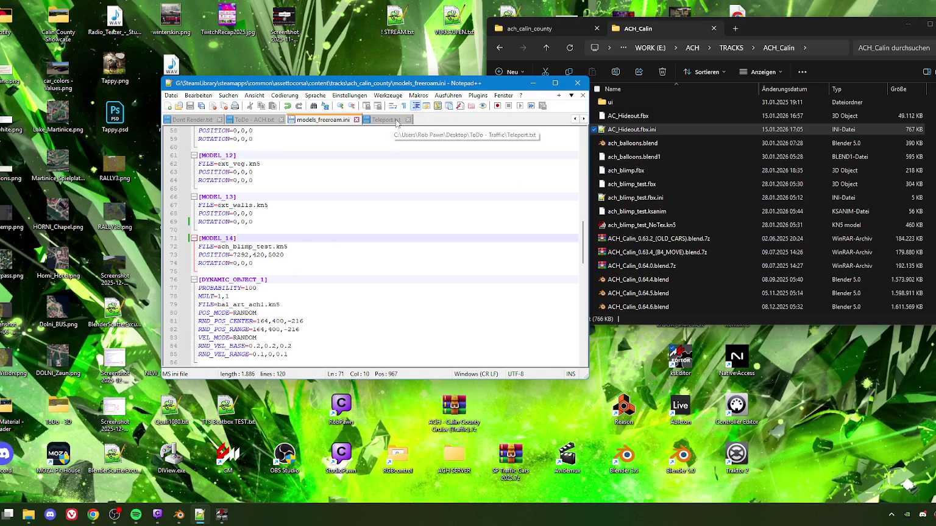
click(534, 83)
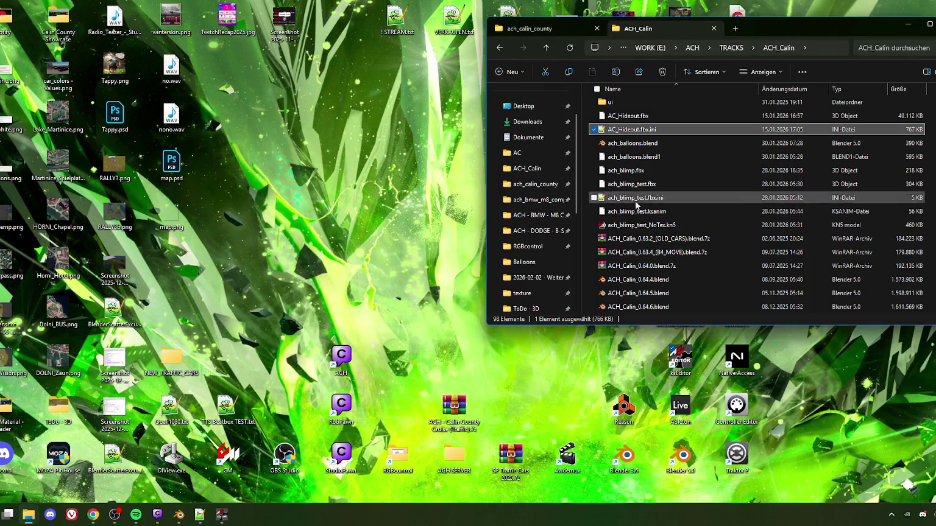
- Rename ext_adac.kn5 to '! ext_adac.kn5' in the ach_calin_county folder
click(530, 29)
drag(764, 29, 469, 91)
scroll(362, 236, up, 5)
scroll(341, 246, up, 5)
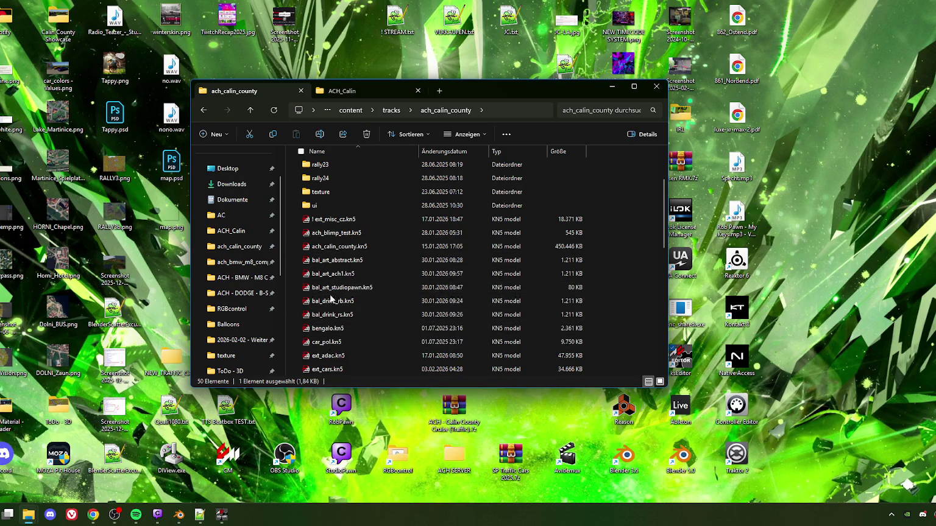
scroll(329, 301, down, 2)
click(329, 273)
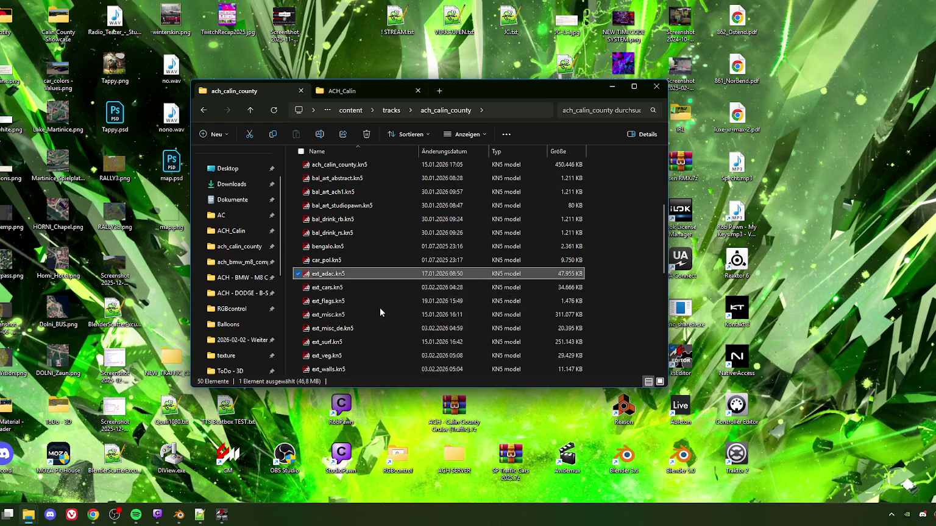
key(F2)
key(Home)
text(!)
key(Return)
- Rename ext_flags.kn5 to '! ext_flags.kn5'
click(329, 300)
key(F2)
key(Home)
text(!)
key(Return)
scroll(336, 291, up, 4)
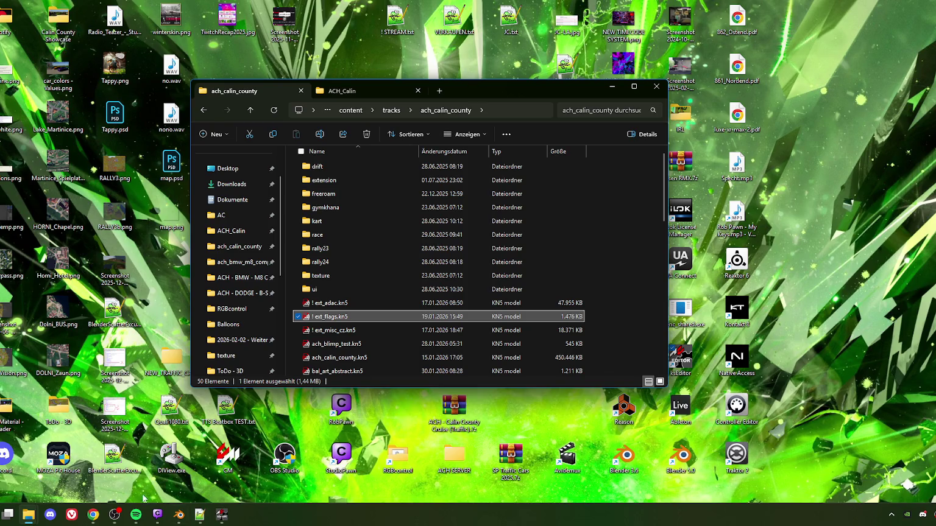
key(ctrl+v)
key(alt+Tab)
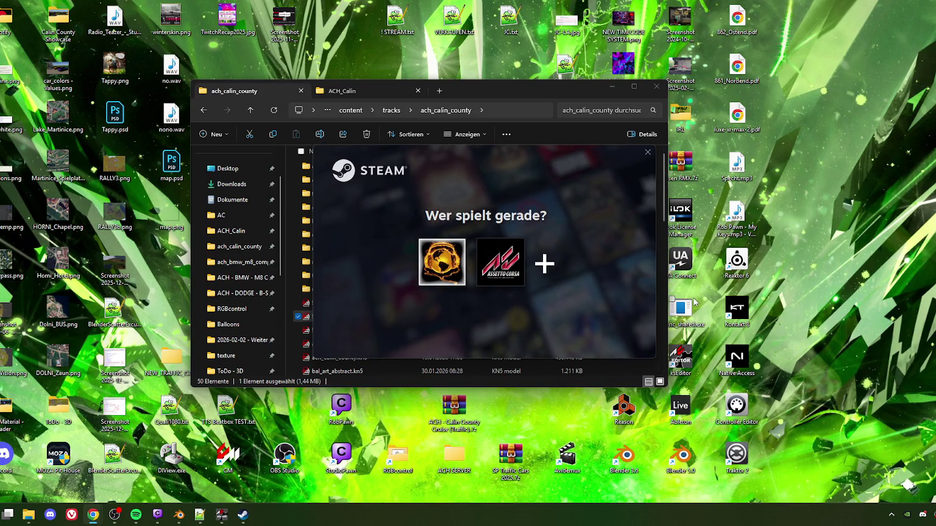
- Sign in with the Steam profile in the 'Wer spielt gerade?' account picker
click(442, 262)
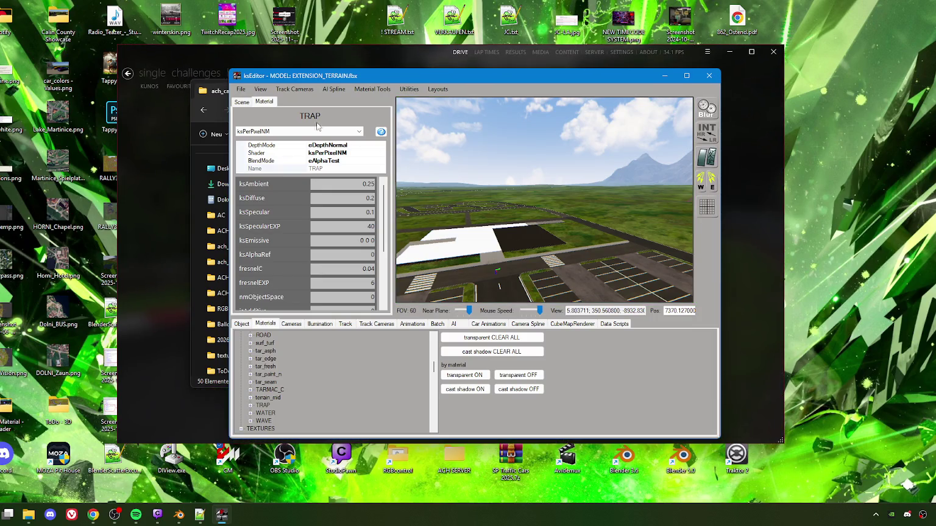
- Open the File > Save KN5 > Track save dialog, retrying after a message box
click(241, 89)
mouse_move(262, 137)
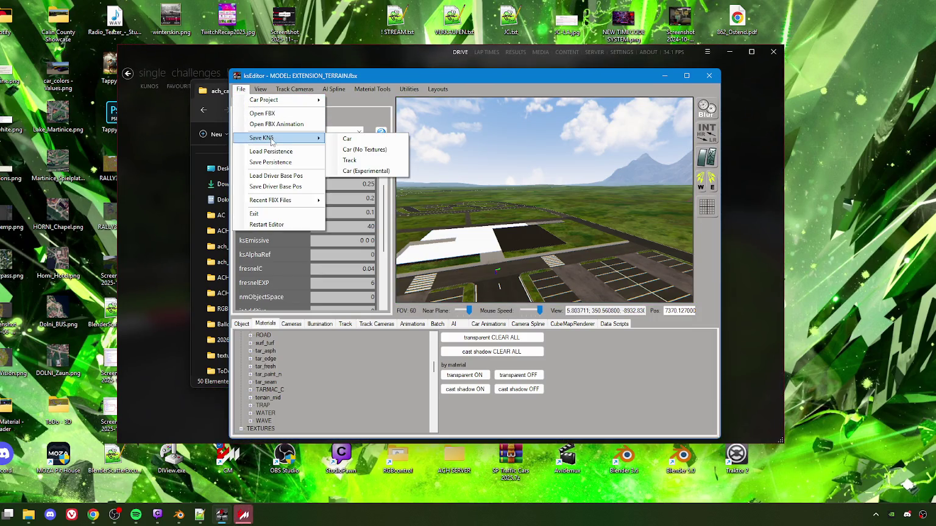
click(271, 162)
key(Return)
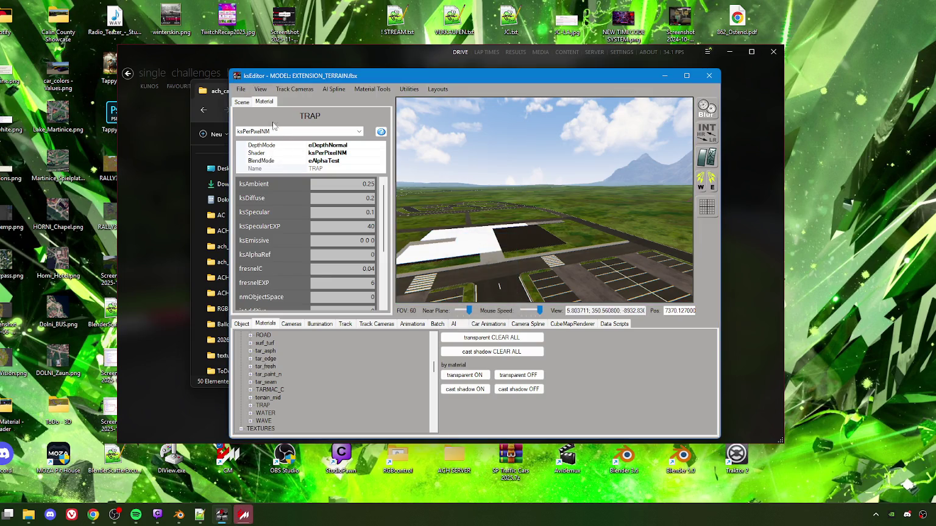
click(241, 89)
mouse_move(263, 137)
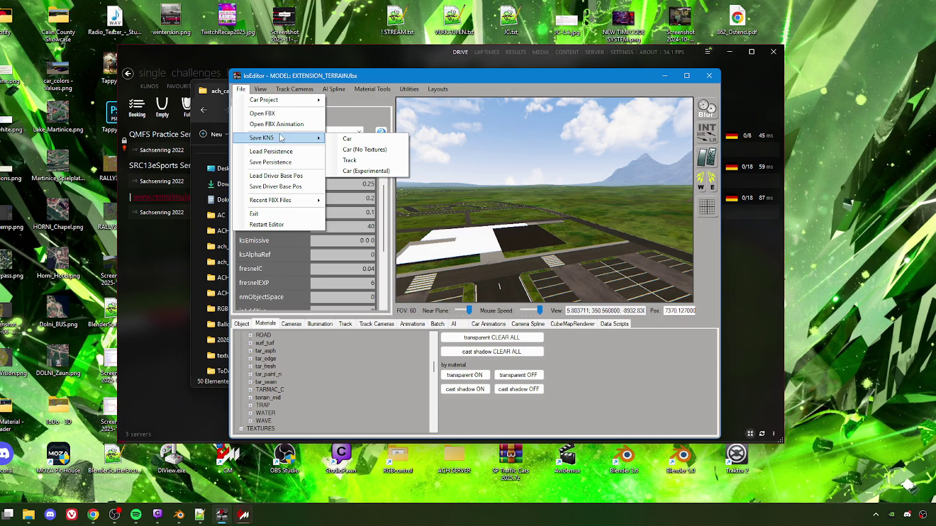
click(363, 161)
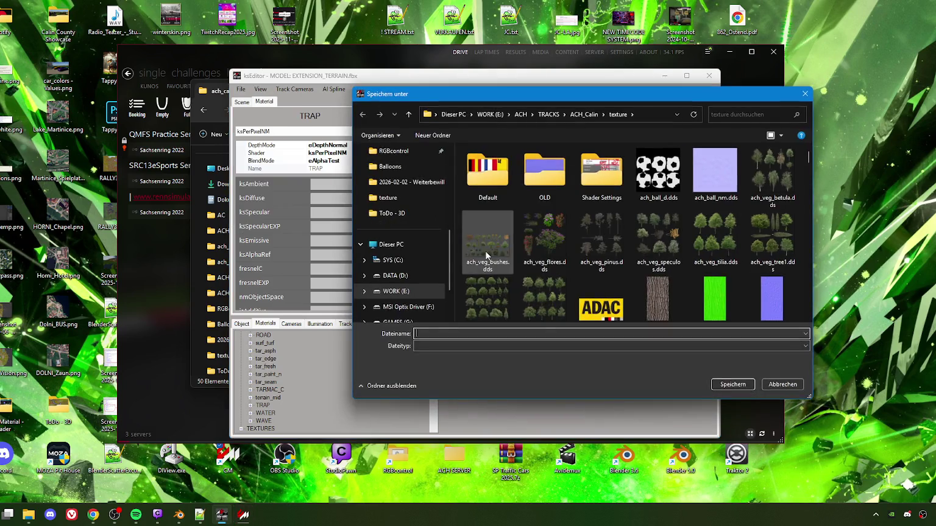
- Save the track as ext_surf.kn5 in ach_calin_county, keeping the old file as '! ext_surf.kn5'
scroll(391, 200, up, 5)
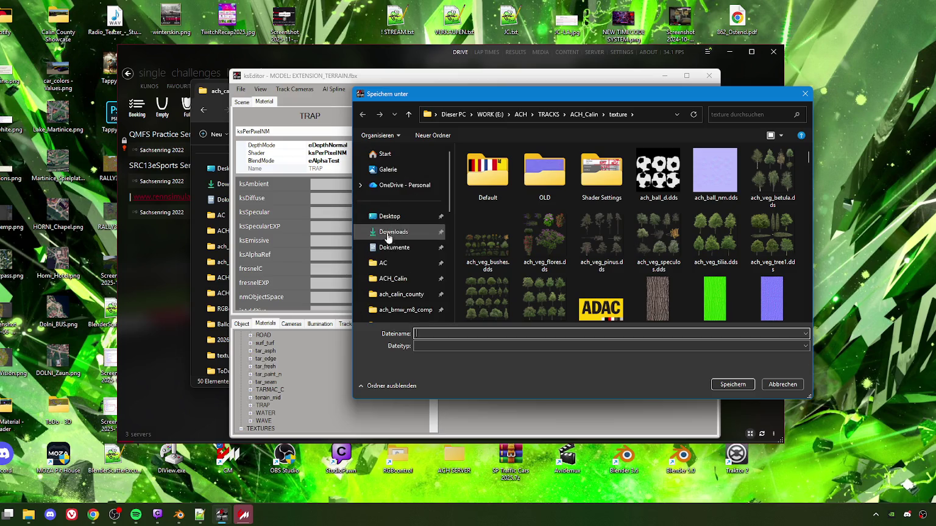
click(396, 295)
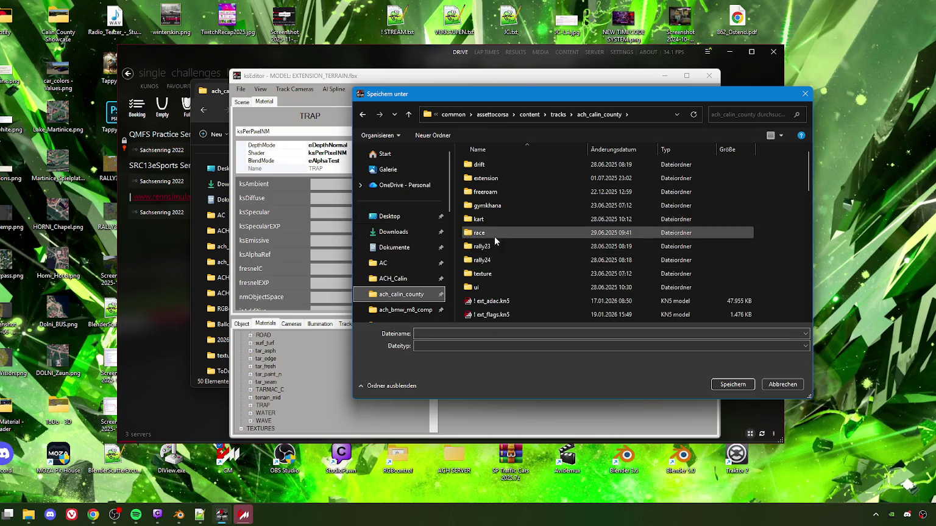
scroll(495, 240, down, 5)
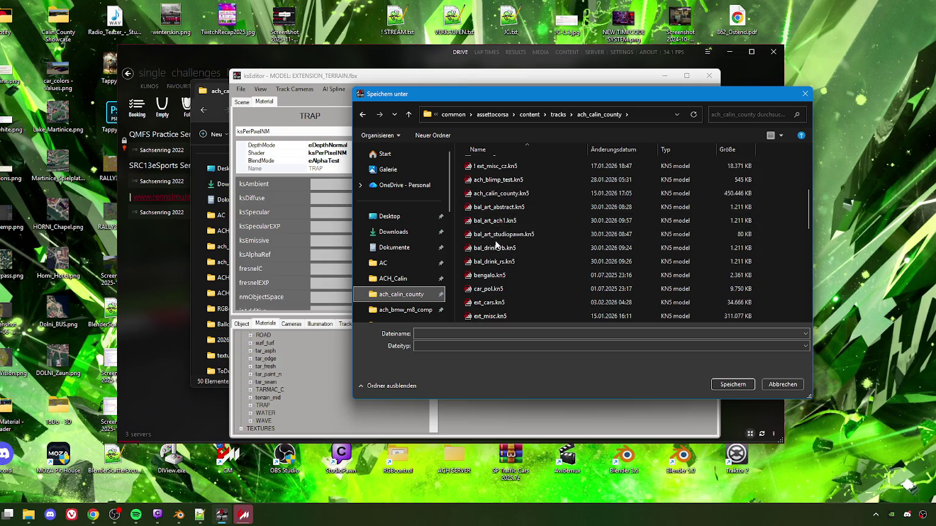
scroll(495, 281, down, 1)
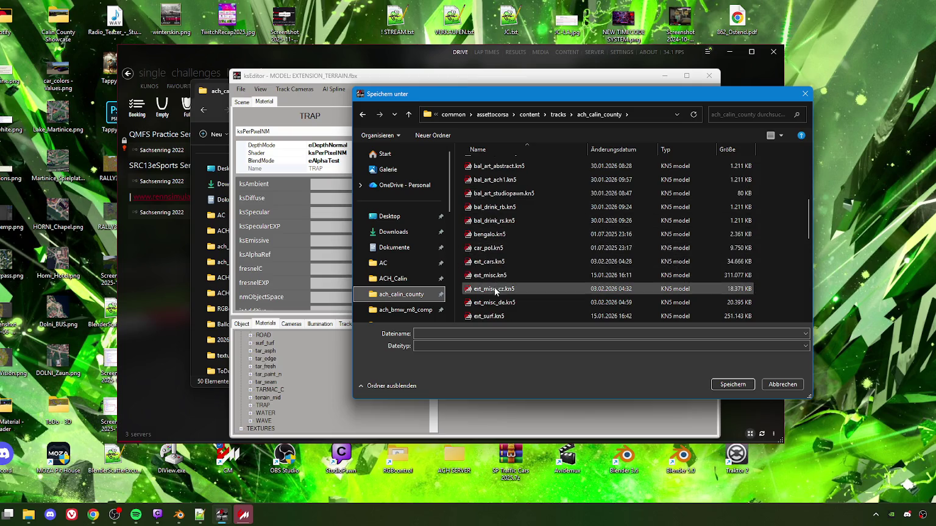
scroll(504, 249, down, 3)
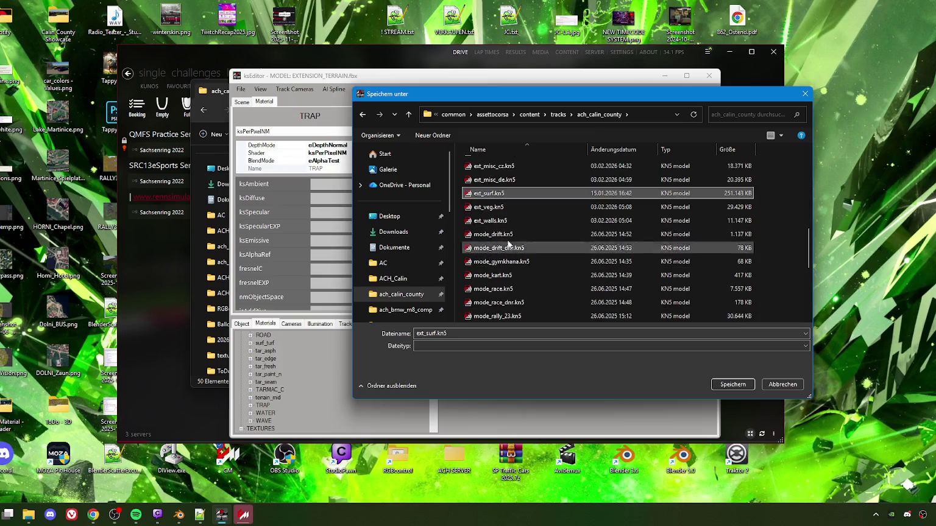
key(F2)
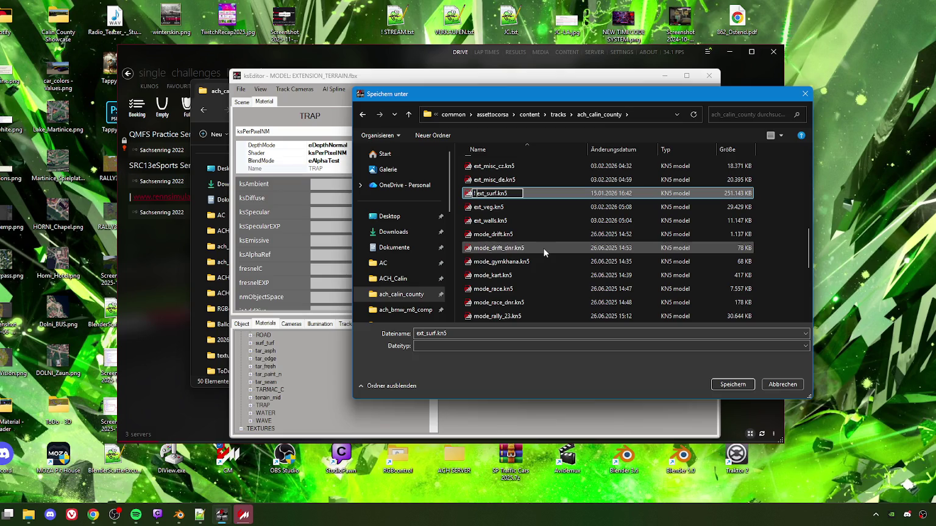
key(Return)
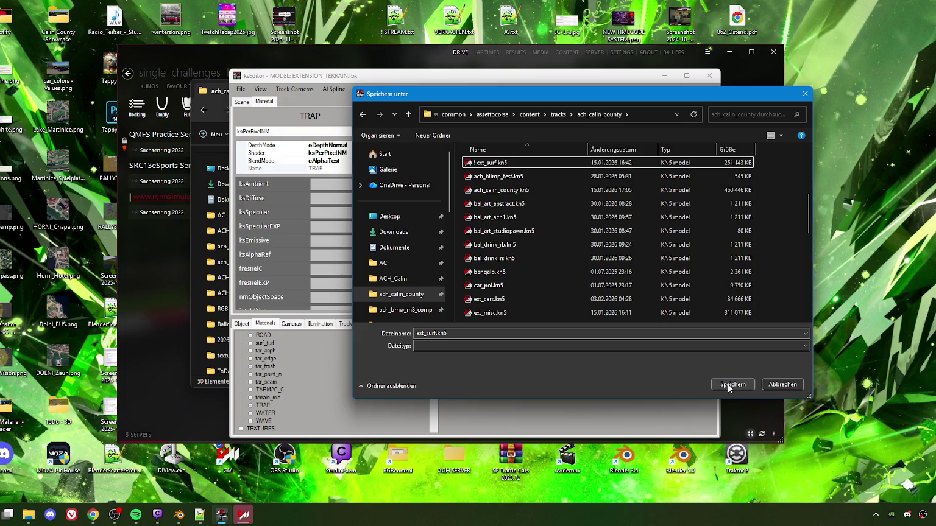
click(729, 386)
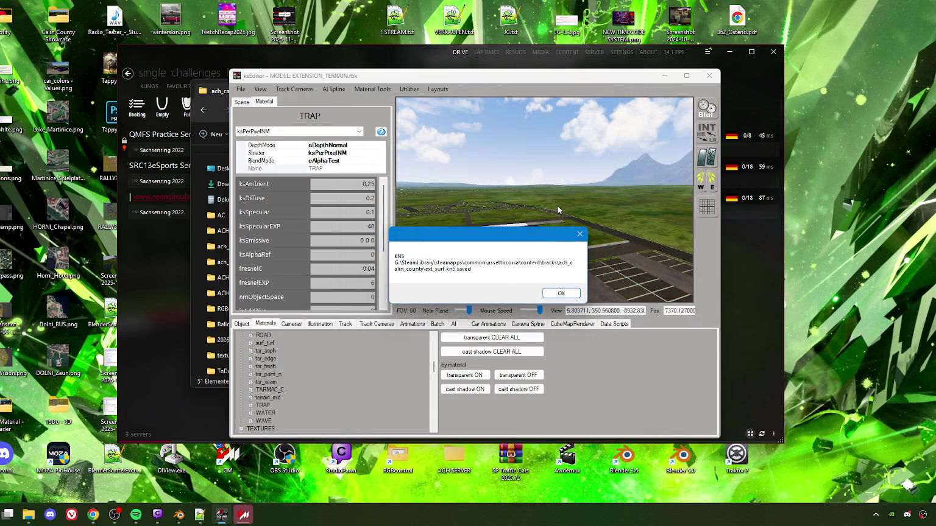
click(557, 293)
click(666, 76)
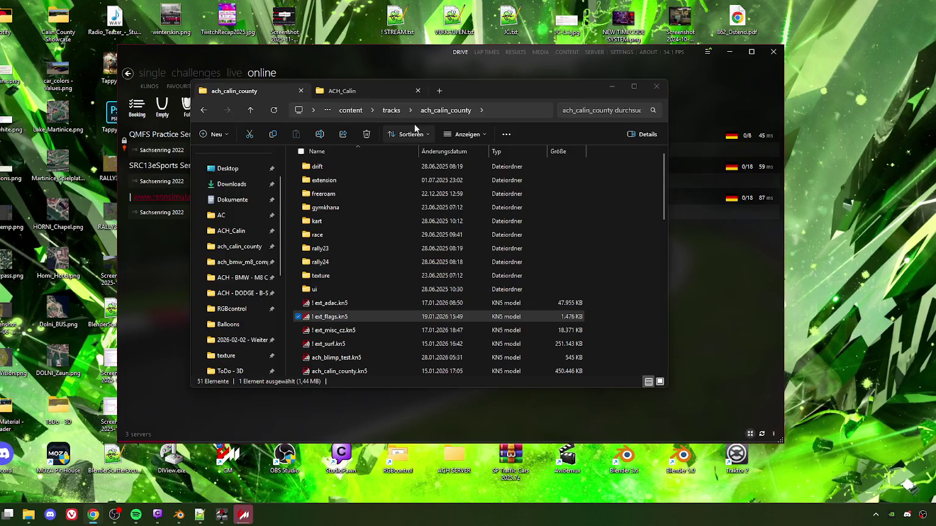
- Launch a single practice session on ACH - Calin County - Freeroam in the Audi Sport quattro S2
click(614, 87)
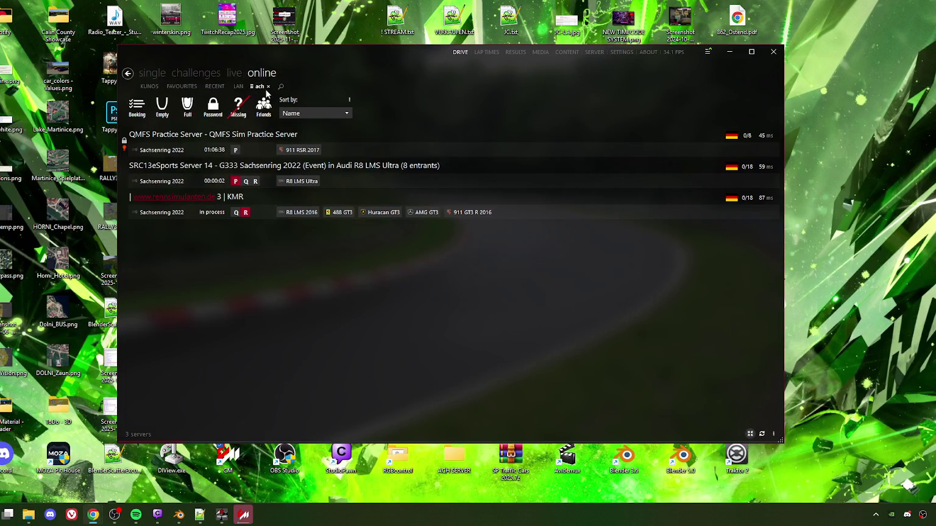
click(163, 75)
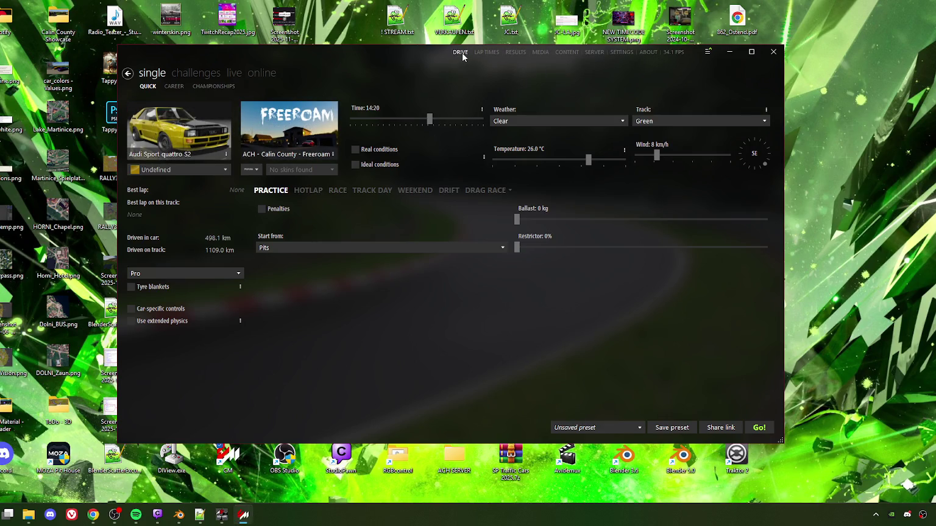
click(769, 429)
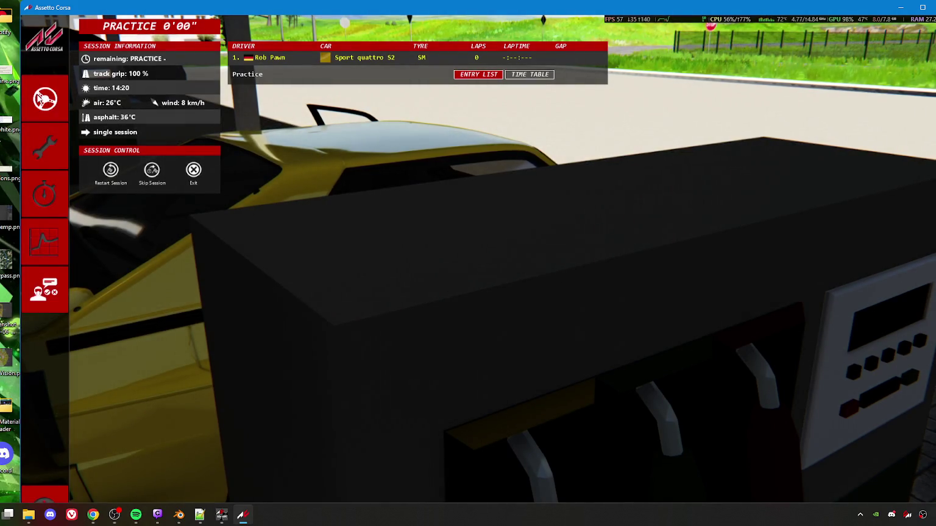
- Close the session overview to start driving from the fuel station
click(44, 100)
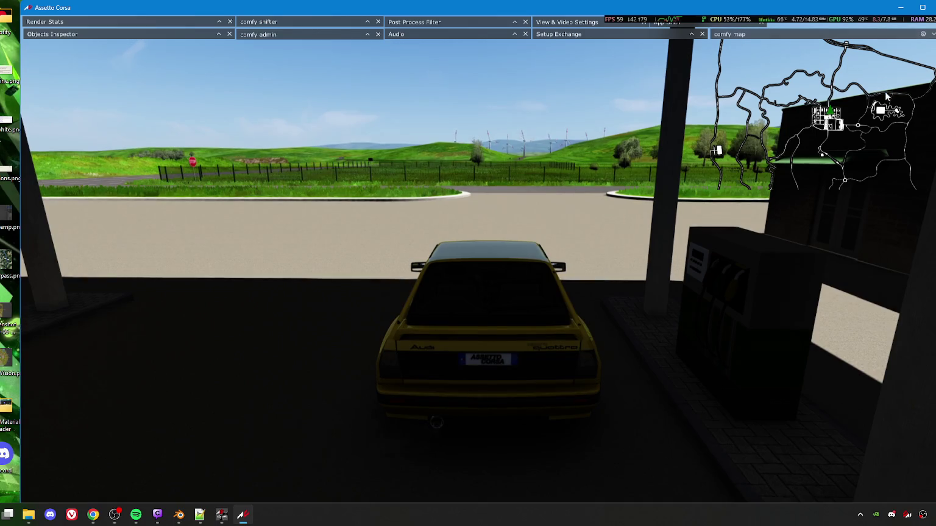
- Zoom into the comfy map and teleport the car to a new spot on the track
scroll(841, 135, up, 2)
scroll(860, 103, up, 3)
scroll(779, 131, up, 2)
scroll(778, 132, up, 2)
scroll(785, 135, up, 2)
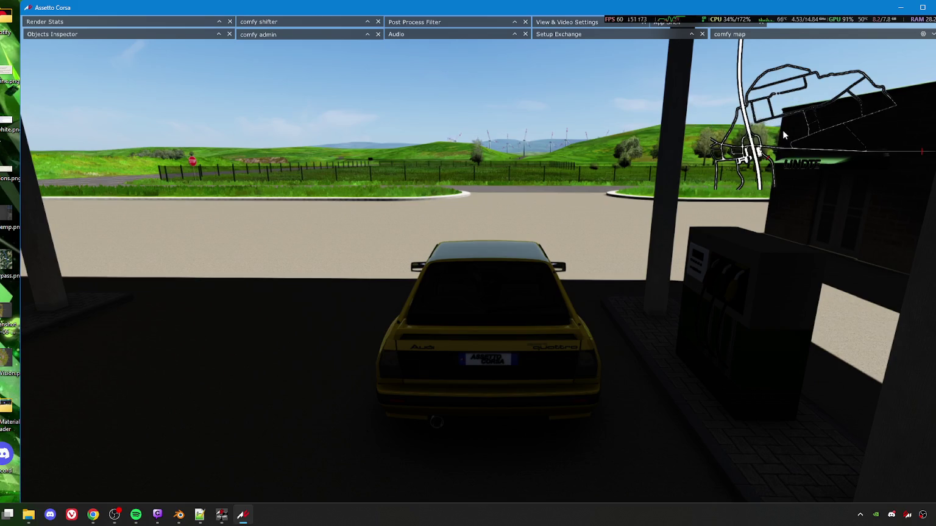
scroll(782, 140, up, 2)
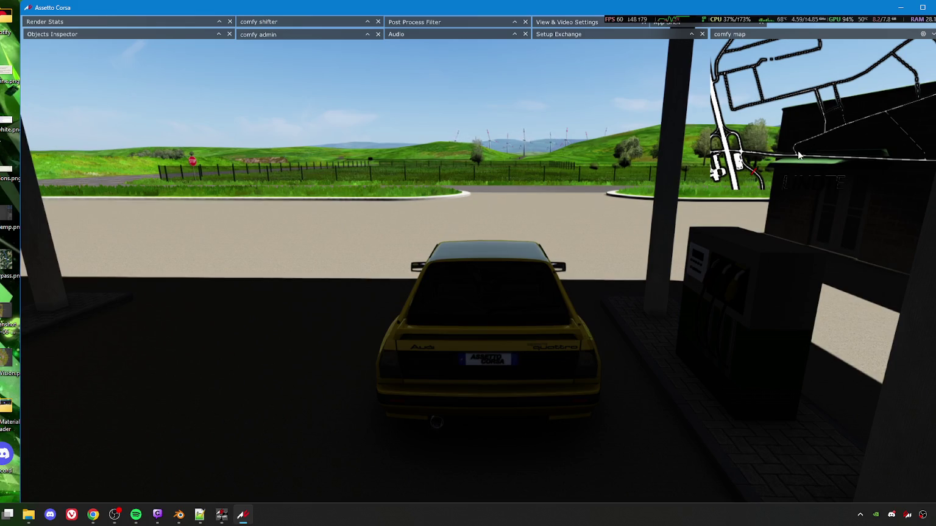
click(740, 168)
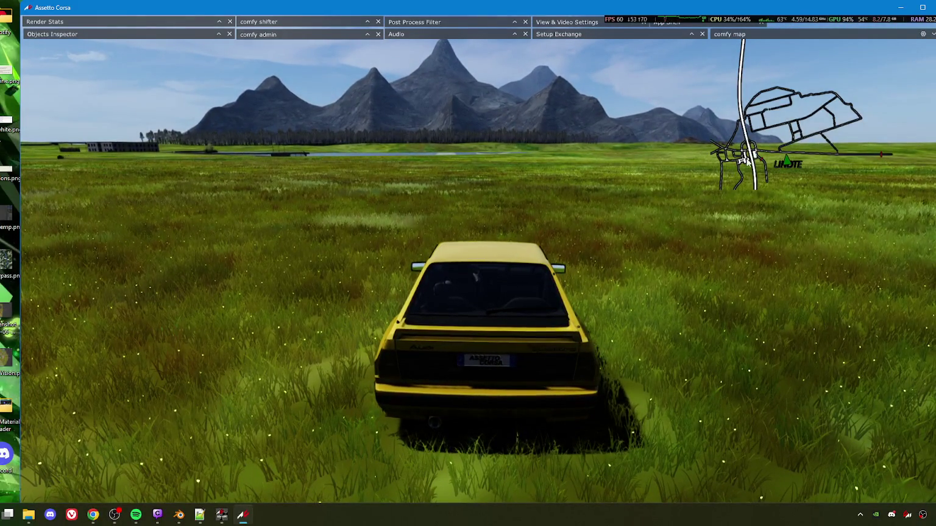
- Teleport the car to the crossroads near LINDTE and shorten the map overlay
click(756, 159)
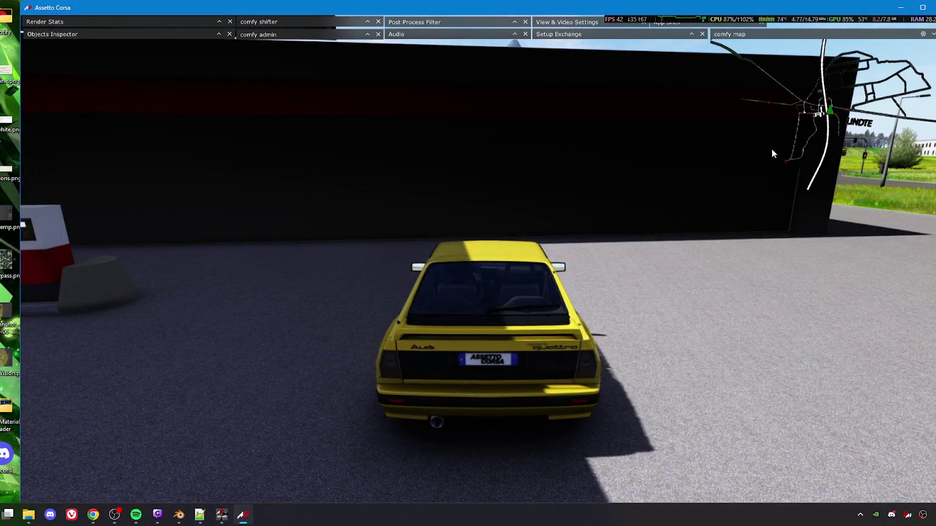
scroll(829, 137, up, 2)
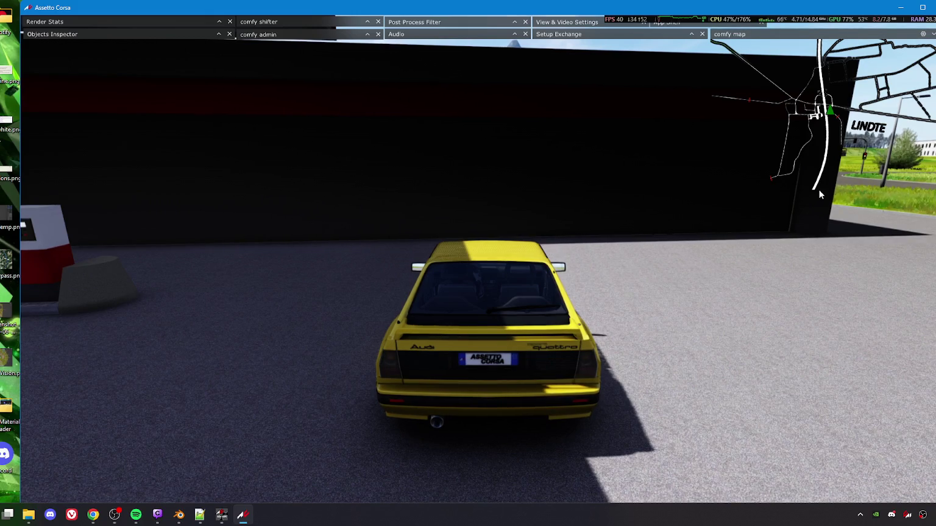
drag(819, 194, 816, 153)
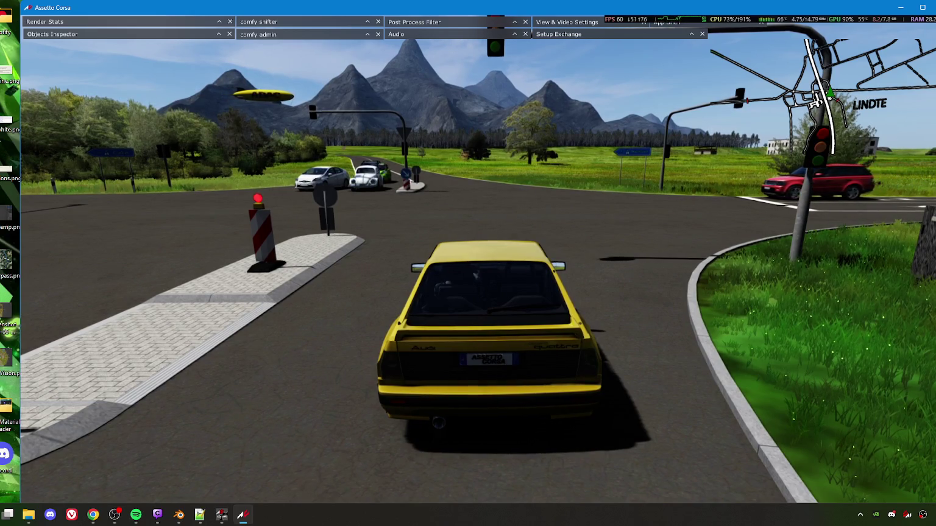
click(368, 34)
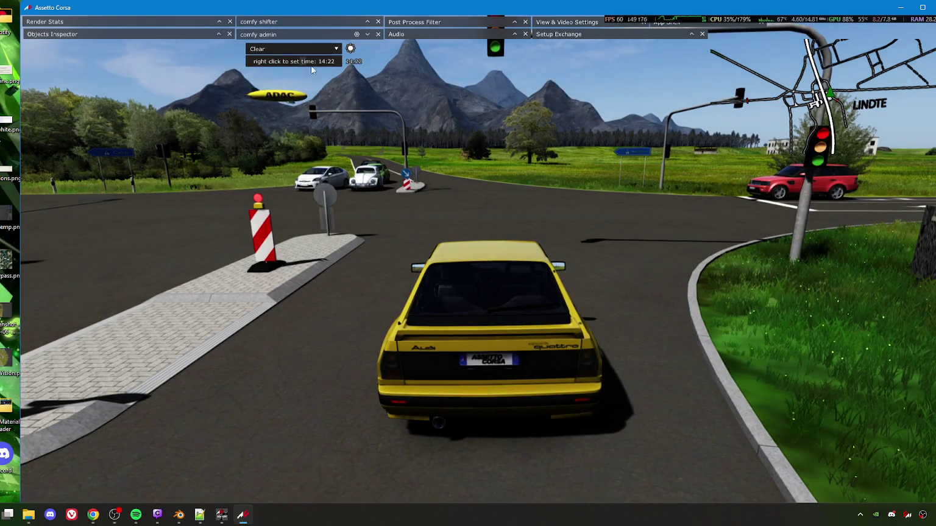
- Drag the time-of-day slider later, to about 15:58
drag(304, 61, 310, 64)
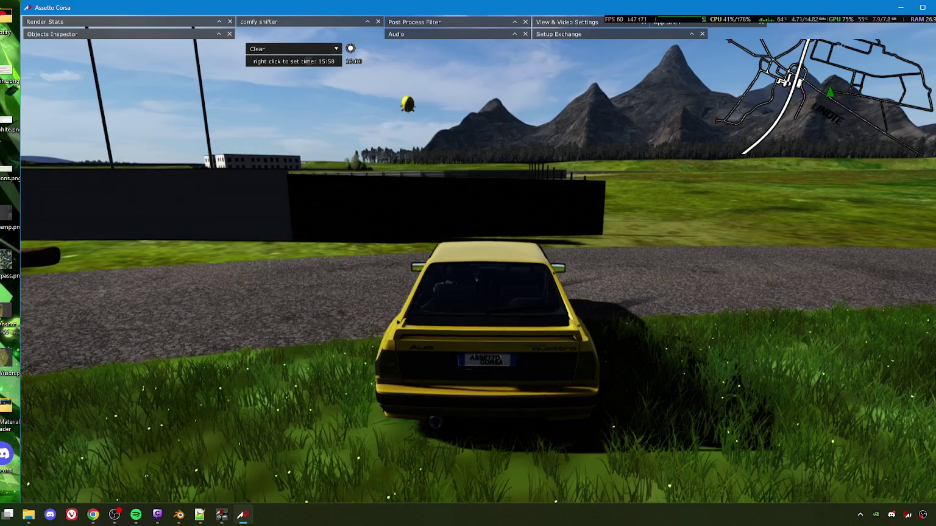
- Fly the F7 free camera around the black wall and fence, then expand Objects Inspector
key(F7)
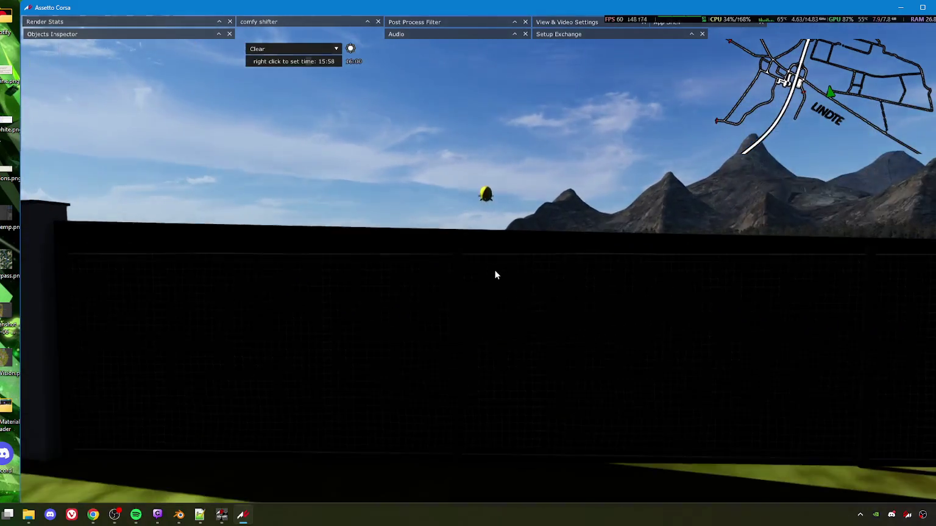
key(Down)
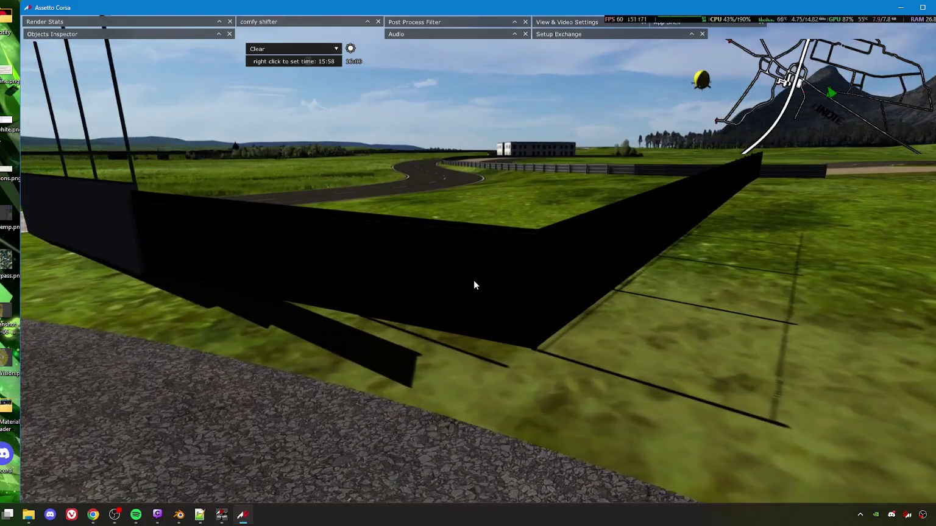
mouse_move(474, 280)
right_down()
mouse_move(447, 273)
mouse_move(405, 236)
right_up()
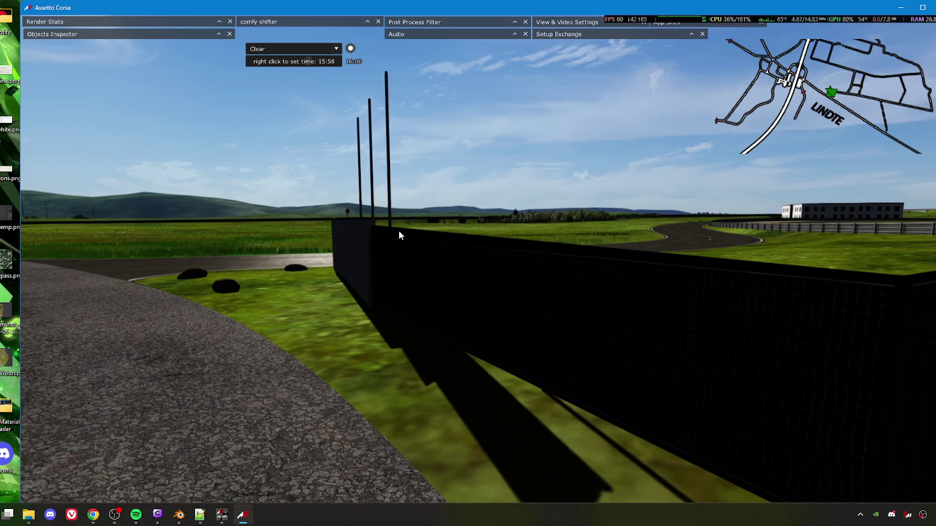
key(Left)
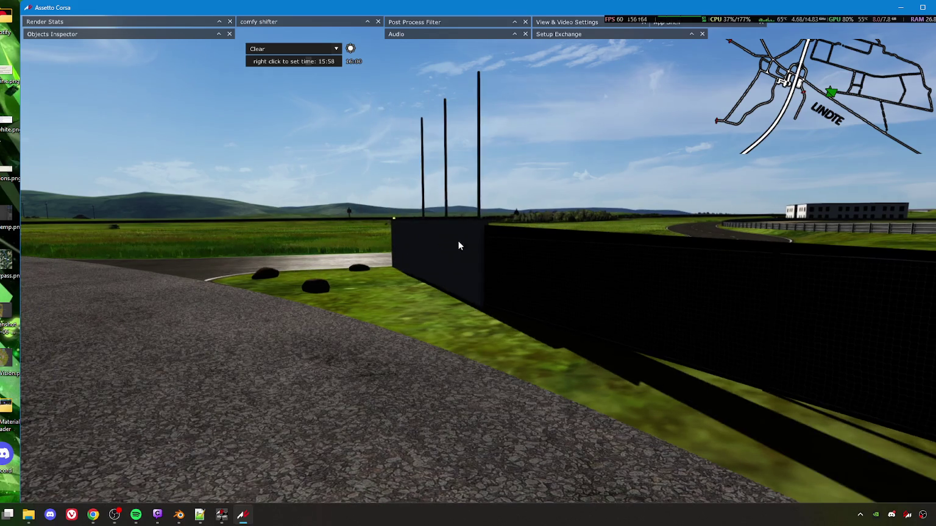
key(Right)
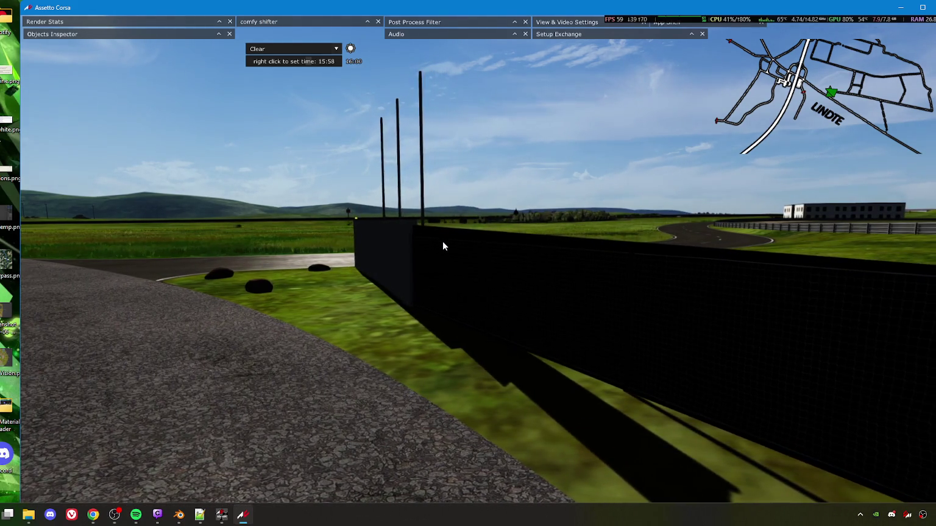
key(Right)
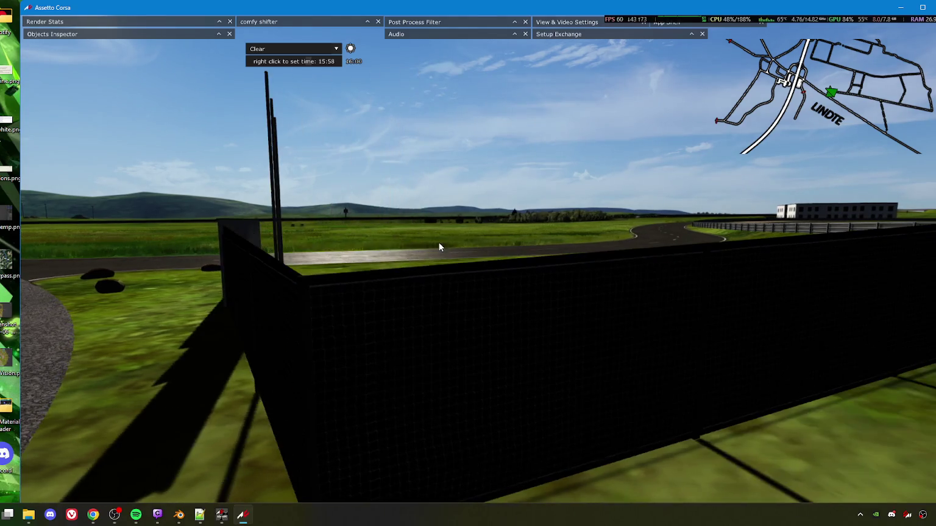
key(Up)
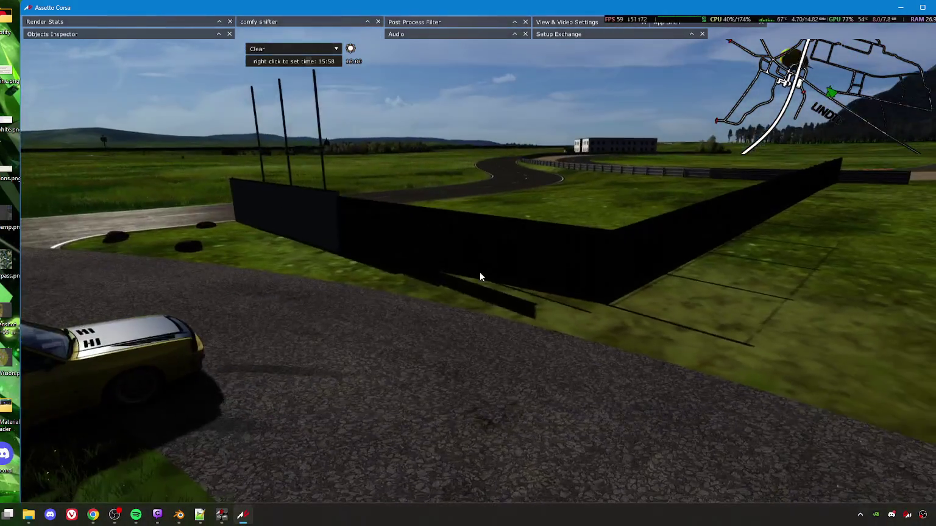
drag(368, 269, 532, 272)
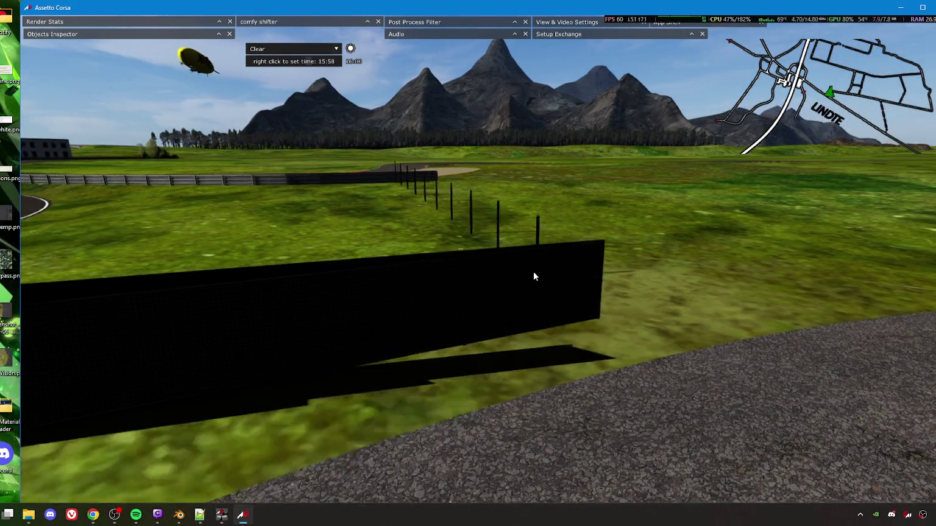
drag(531, 276, 519, 277)
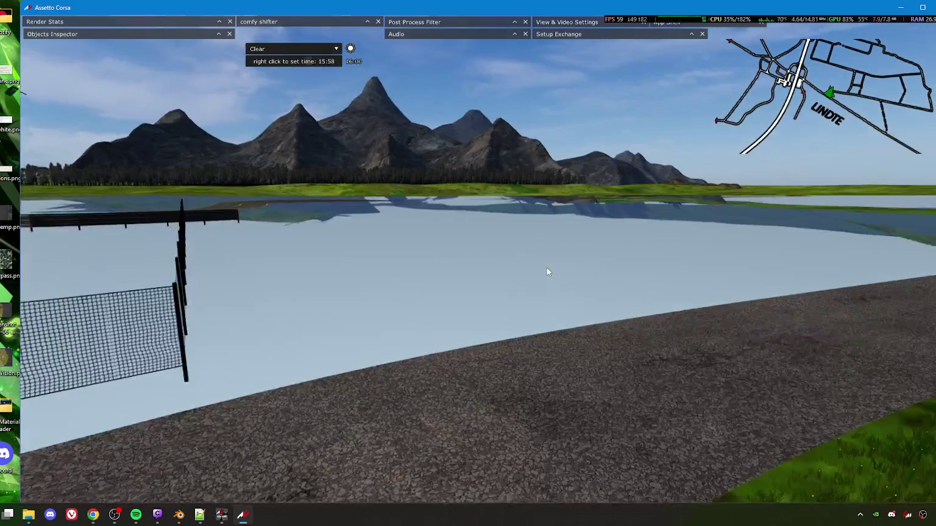
drag(518, 276, 494, 206)
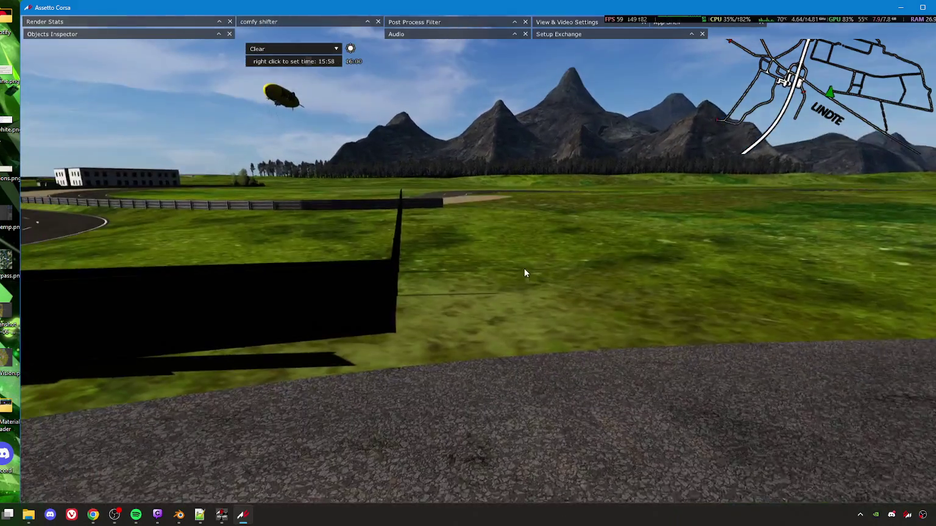
click(219, 34)
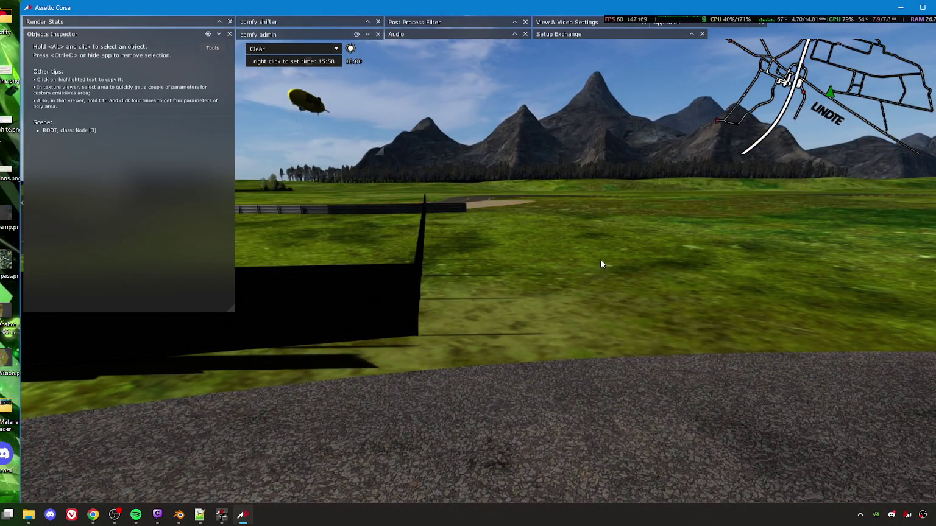
- Inspect the gravel trap and grass verge meshes, identifying GRASS on 1GRAS_ADAC_Track_S_SUB0
alt+click(601, 261)
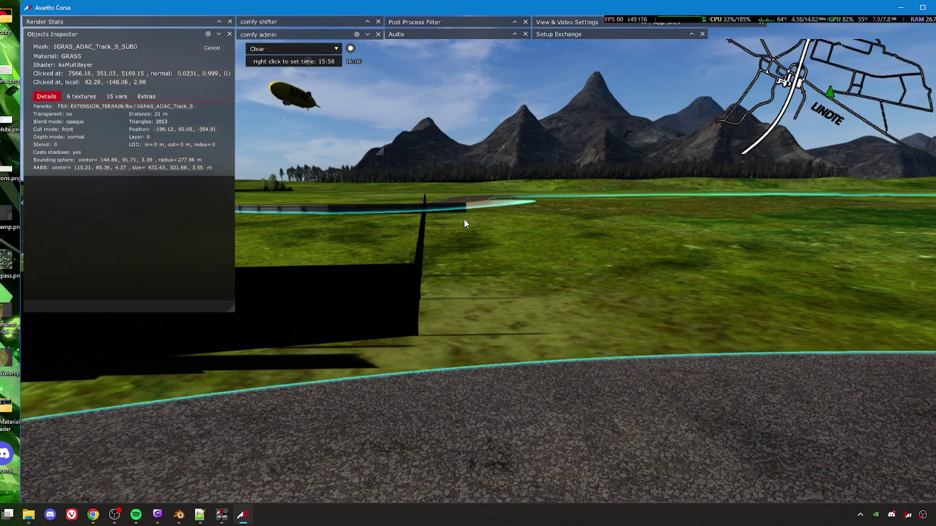
key(F1)
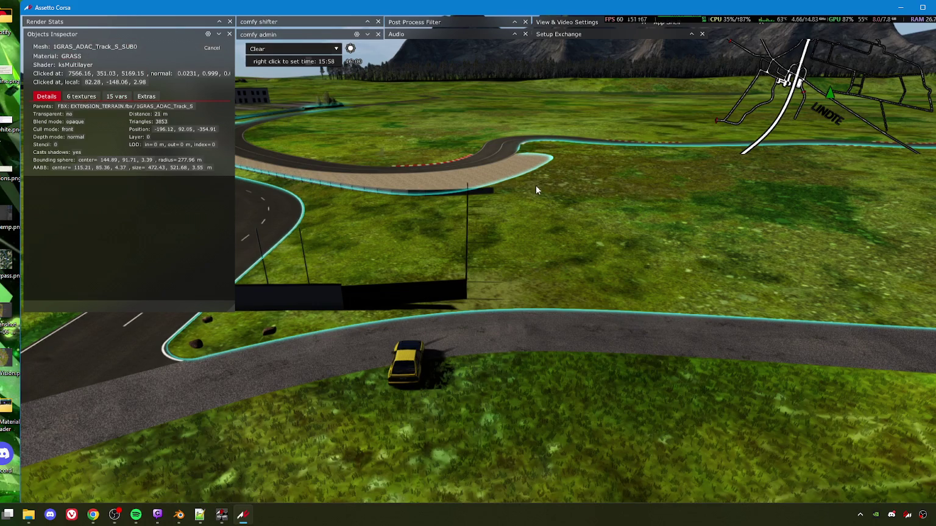
click(496, 174)
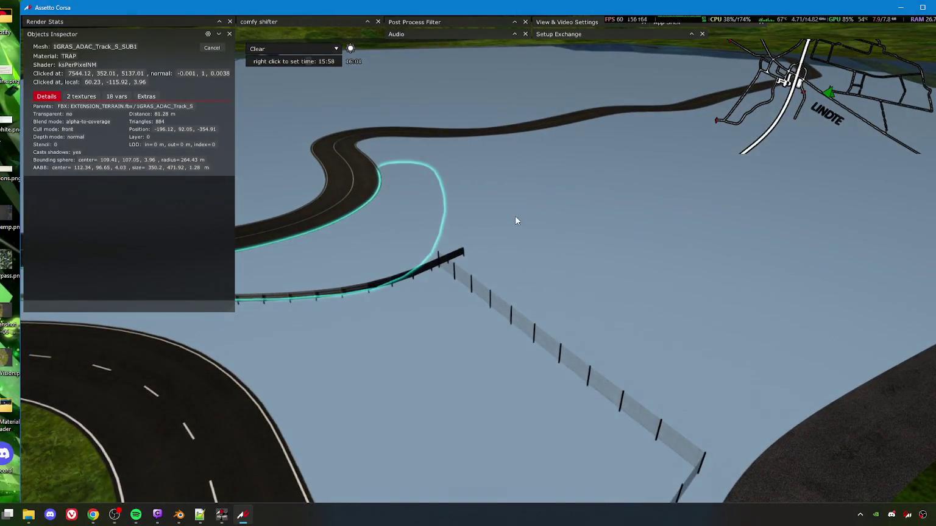
click(519, 214)
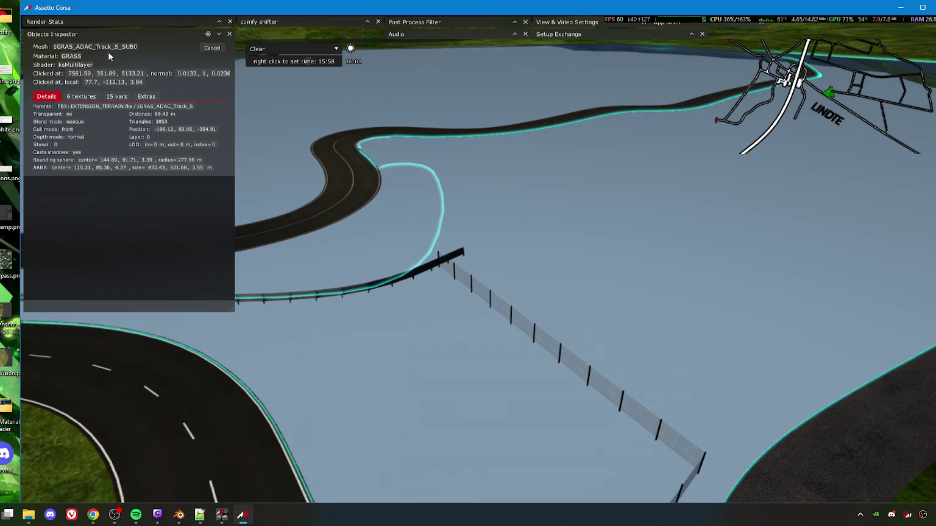
- Clear the object inspection and fly the free camera back toward the car
click(212, 48)
mouse_move(471, 301)
mouse_down()
mouse_move(552, 268)
mouse_move(521, 266)
mouse_move(553, 264)
mouse_move(573, 290)
mouse_move(553, 256)
mouse_move(552, 265)
mouse_up()
key(Down)
key(Up)
key(Right)
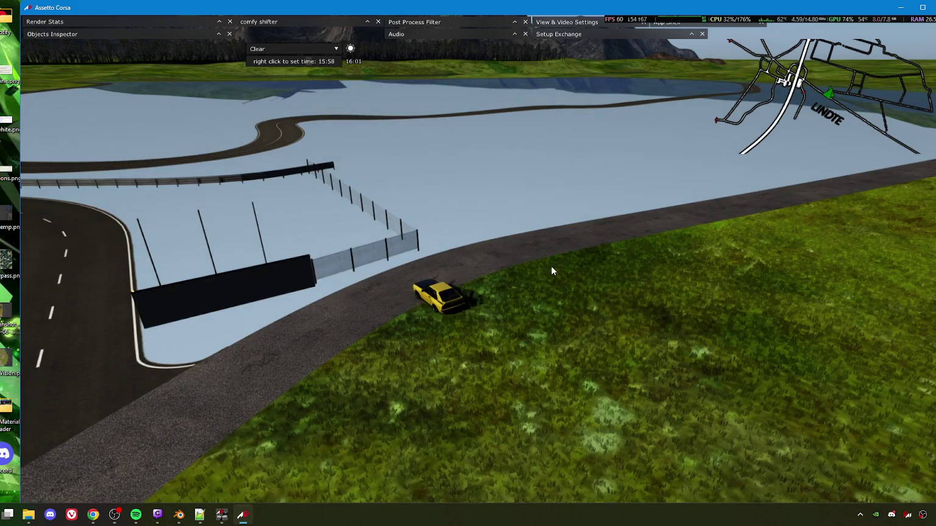
- Reset the overturned Audi upright in chase view, drive across the grass, then pause
key(F1)
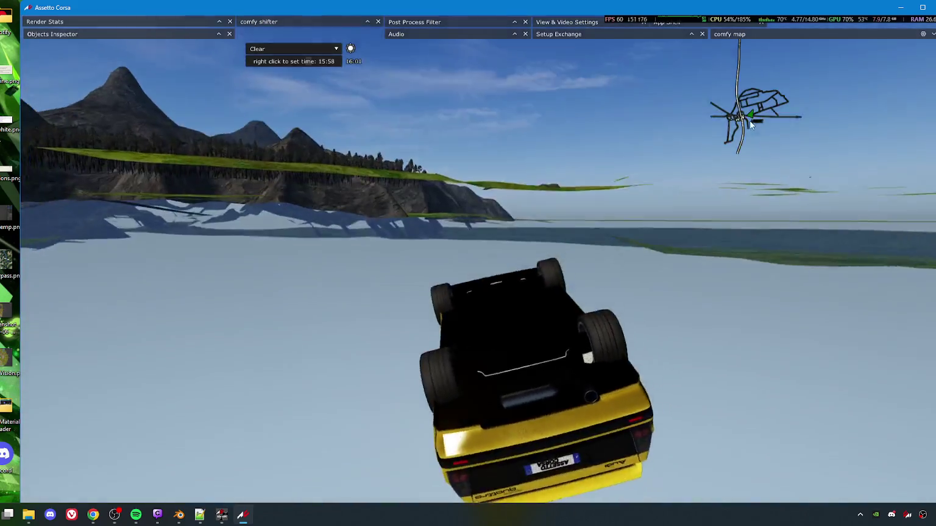
click(751, 116)
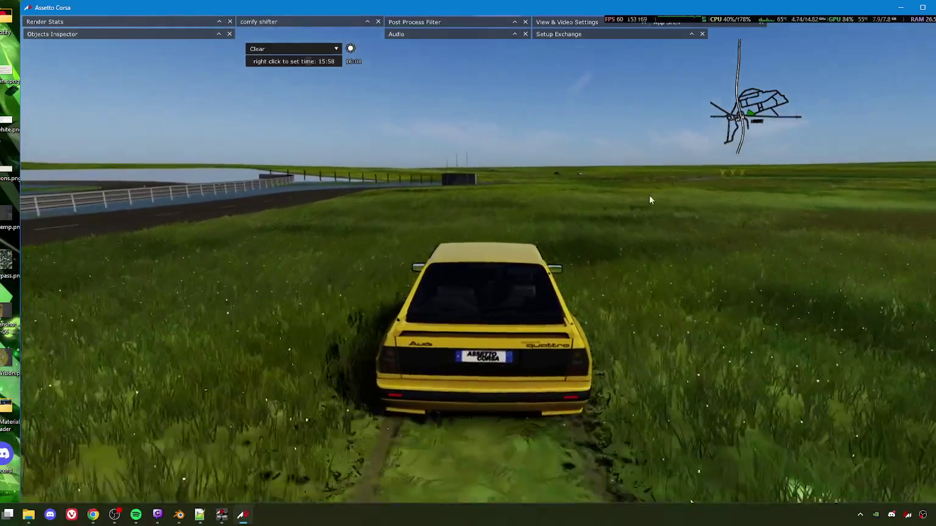
scroll(751, 117, up, 3)
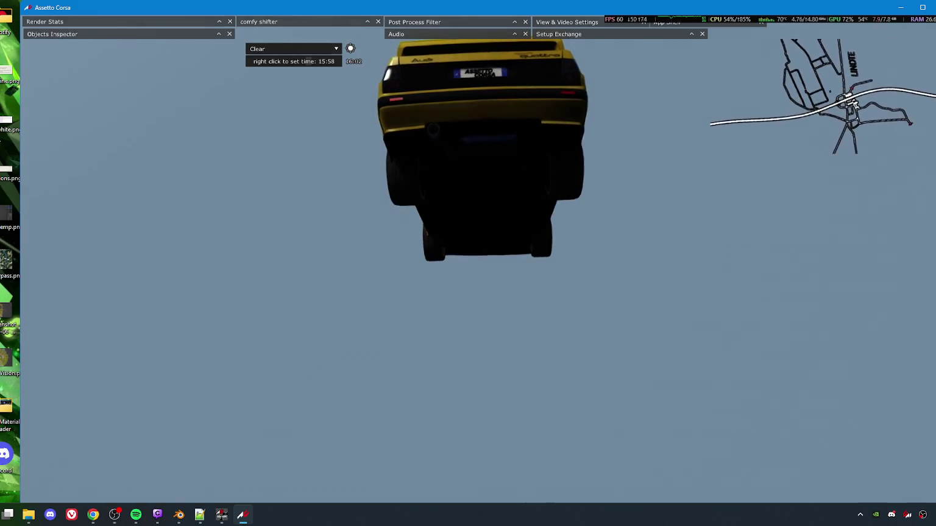
key(Escape)
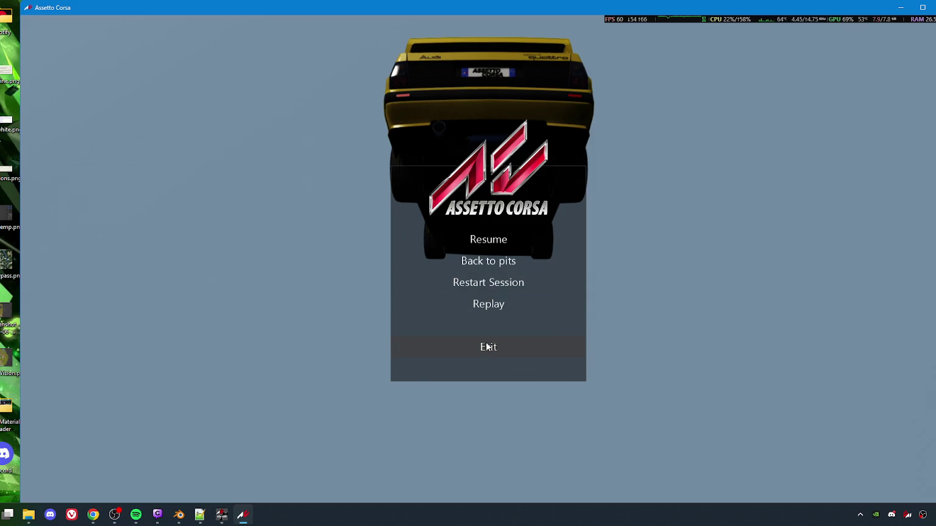
- Send the car back to the pits, then teleport it to the parking lot by the barrier
click(485, 262)
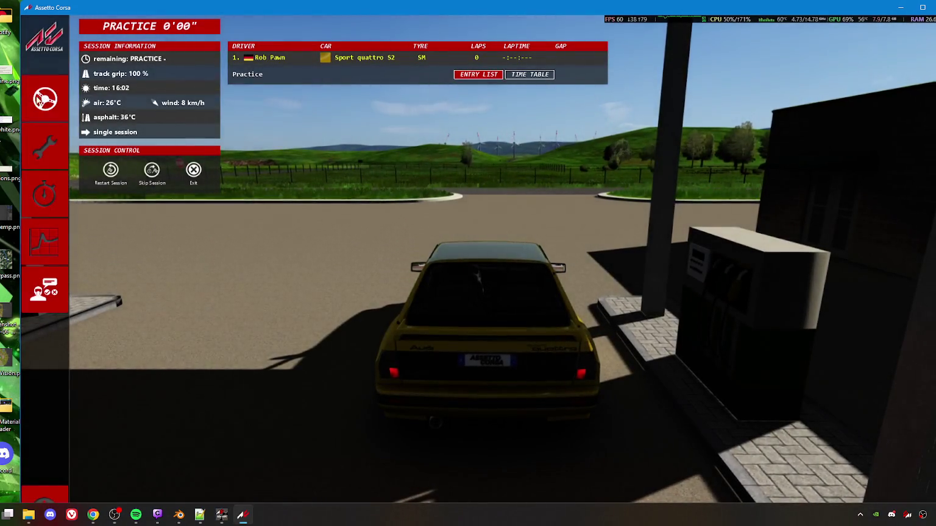
click(43, 99)
scroll(834, 110, down, 2)
scroll(825, 103, down, 1)
scroll(783, 128, up, 2)
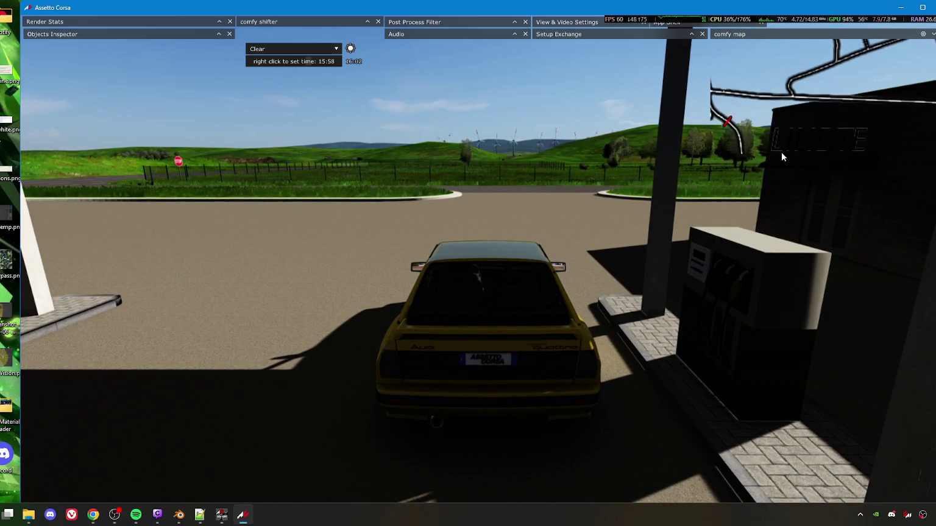
click(798, 107)
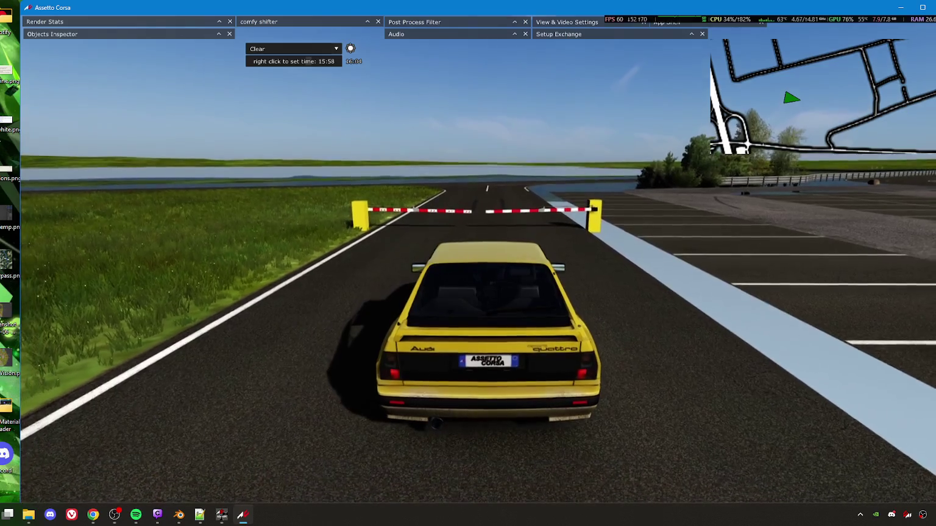
key(F1)
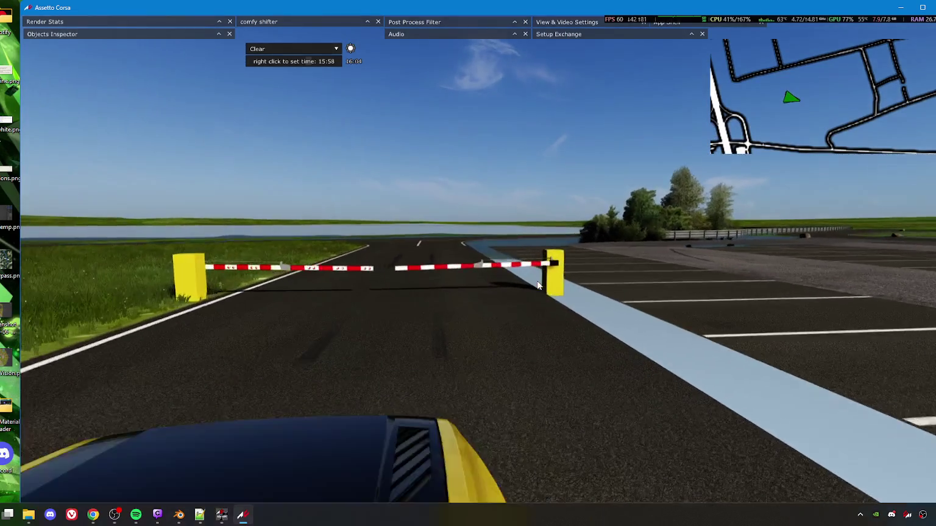
- View the entry barrier and roads from the bumper and high cameras, then pause the game
key(F1)
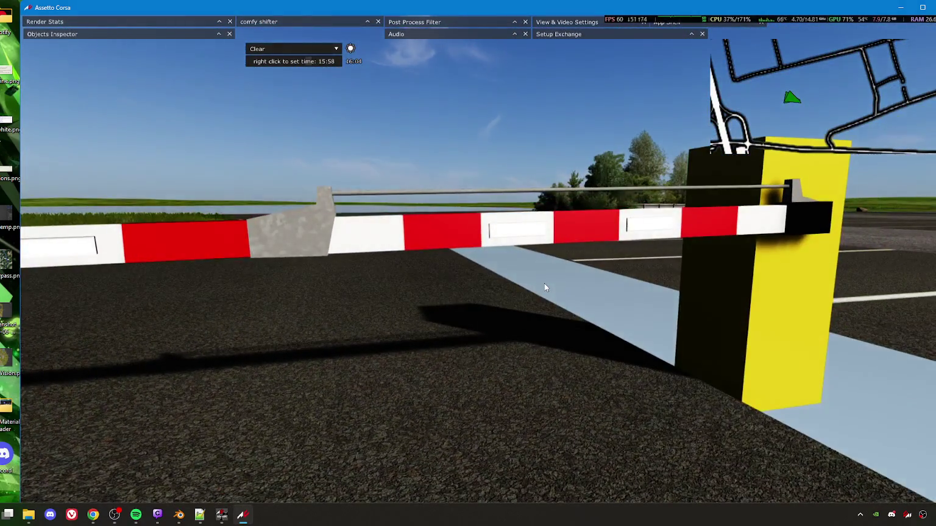
key(F1)
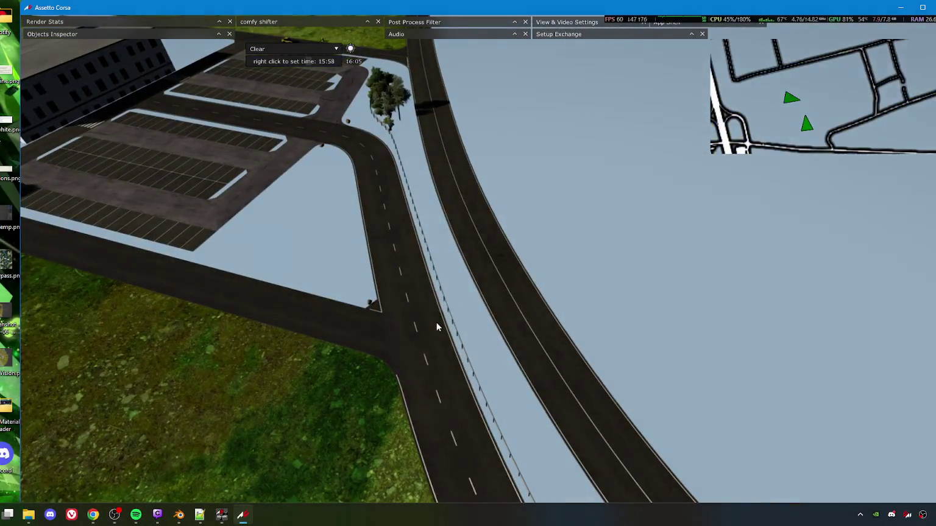
key(Escape)
key(super+d)
- Select the inner grass object 1GRAS_ADAC_Track_IN in Blender and start renaming it
click(179, 515)
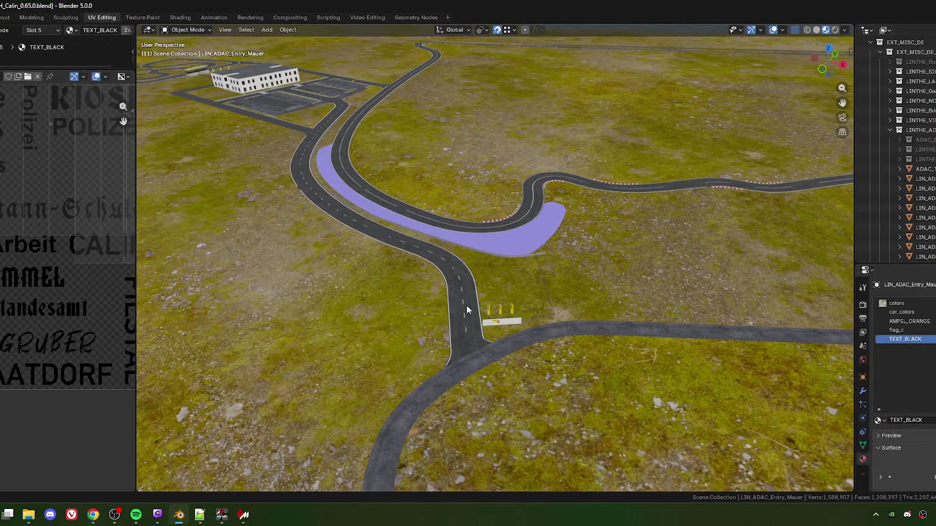
click(619, 238)
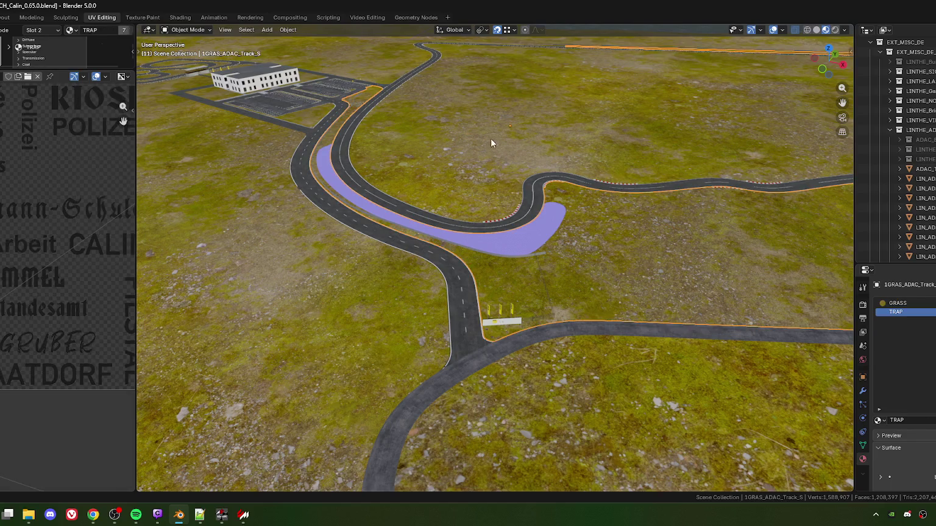
click(535, 232)
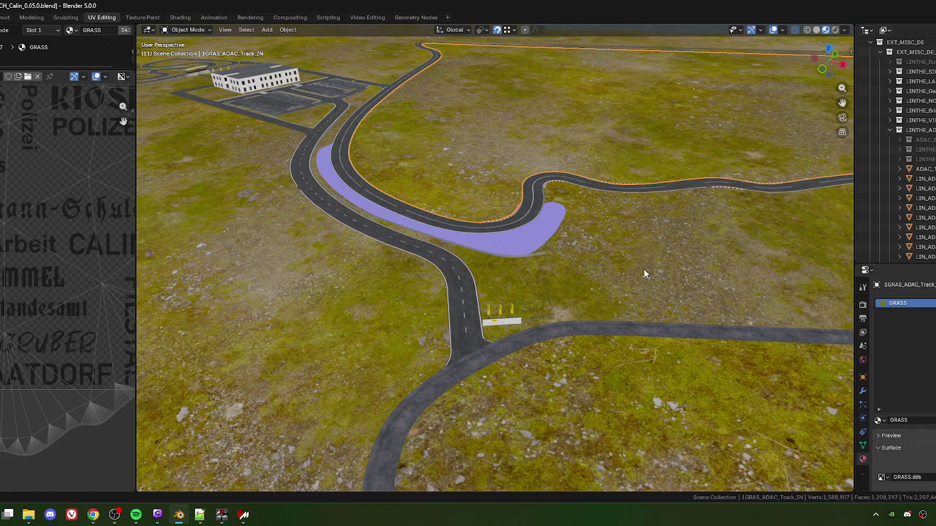
key(F2)
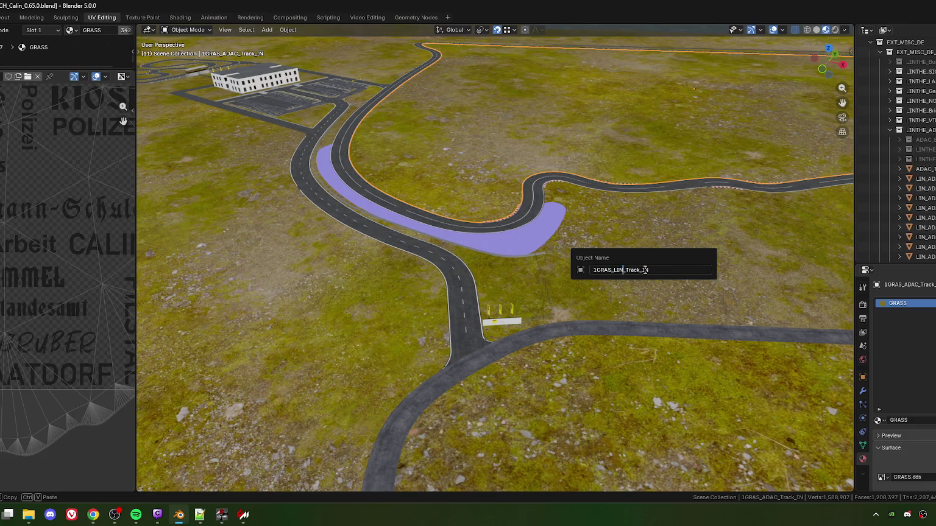
- Rename the inner grass object to 1GRAS_LIN_TestTrack_IN
key(Left)
text(Test)
key(Right)
key(Right)
key(Right)
key(Return)
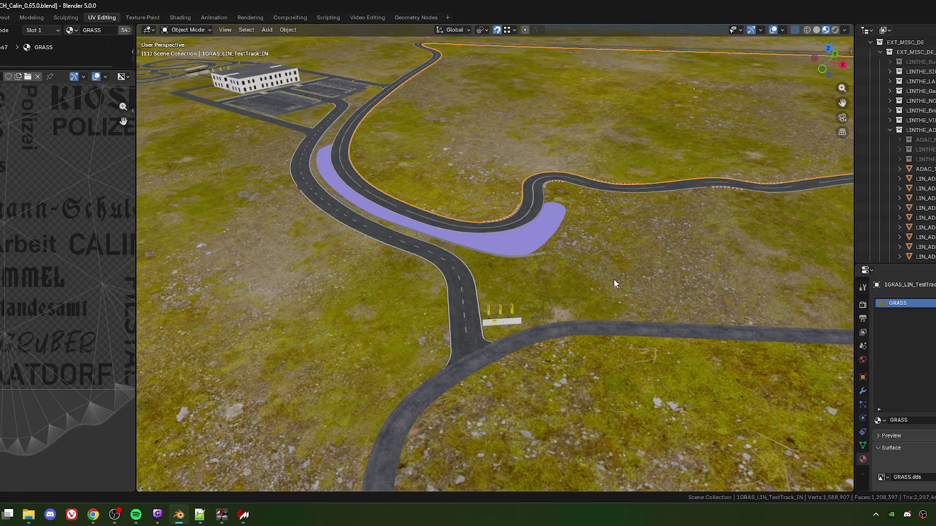
- Rename grass object 1GRAS_ADAC_Track_S to 1GRAS_LIN_TestTrack_S
click(613, 282)
key(F2)
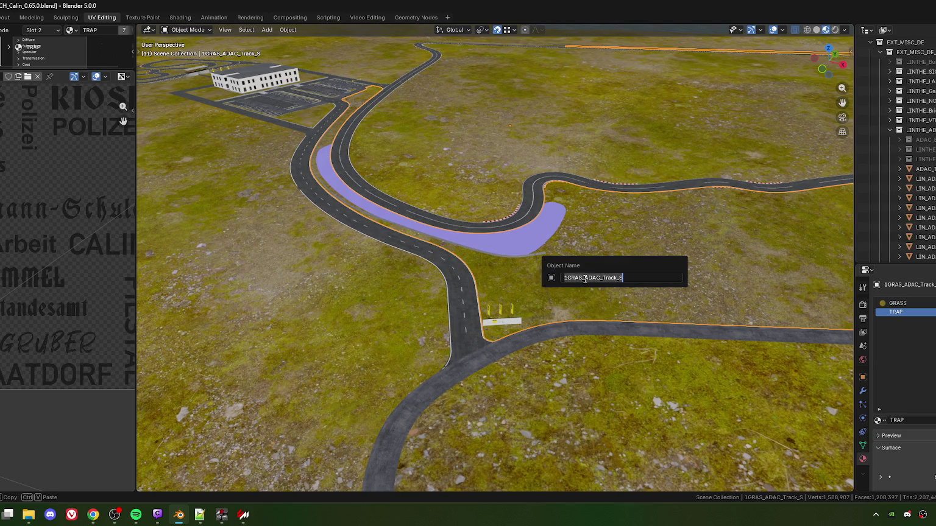
drag(585, 279, 600, 281)
text(LIN)
key(Right)
text(Test)
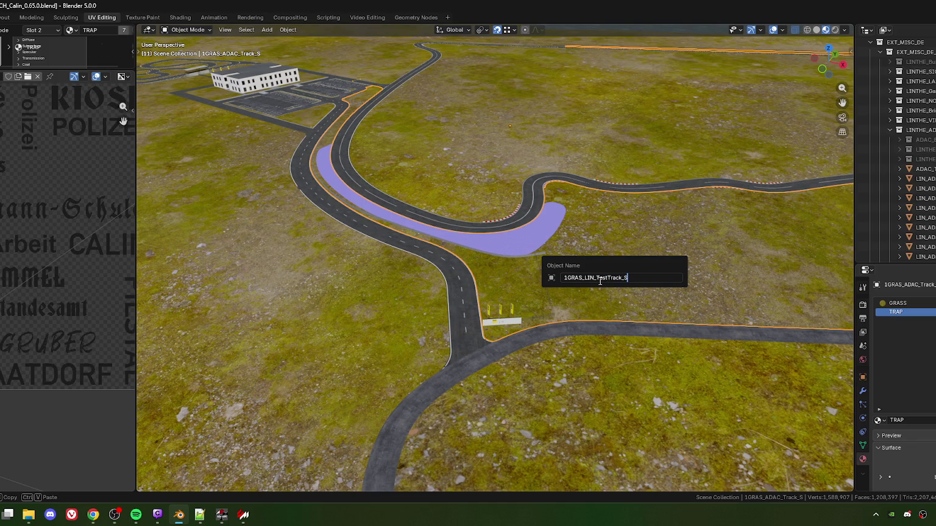
key(Return)
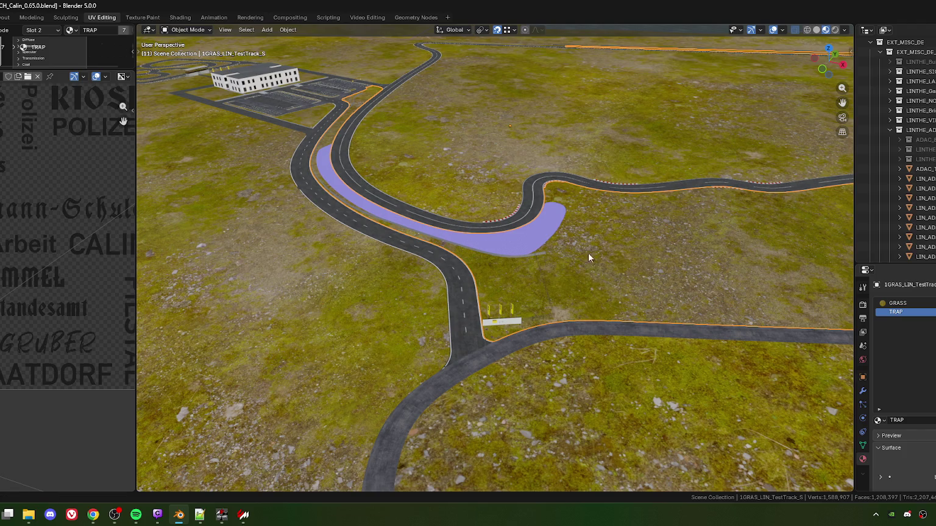
- Rename the office grass object to 1GRAS_LIN_TestTrack_Office
click(500, 157)
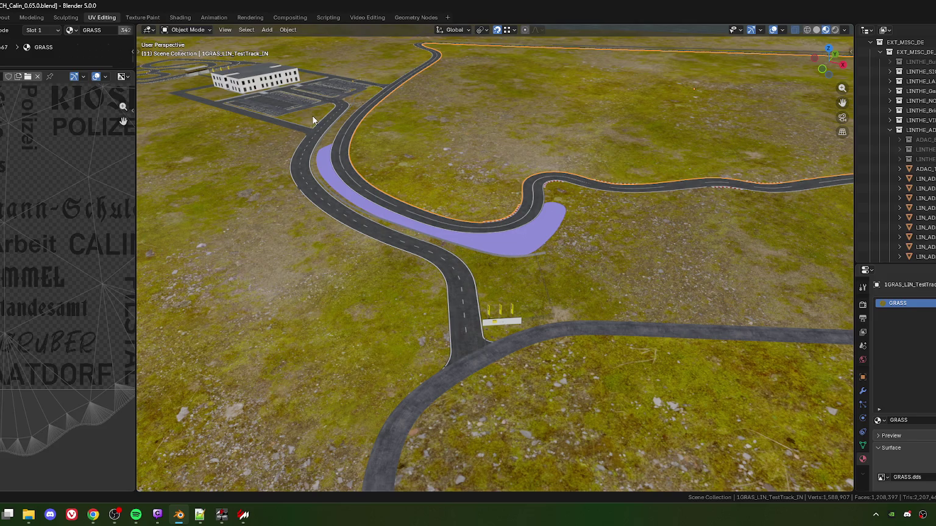
click(321, 129)
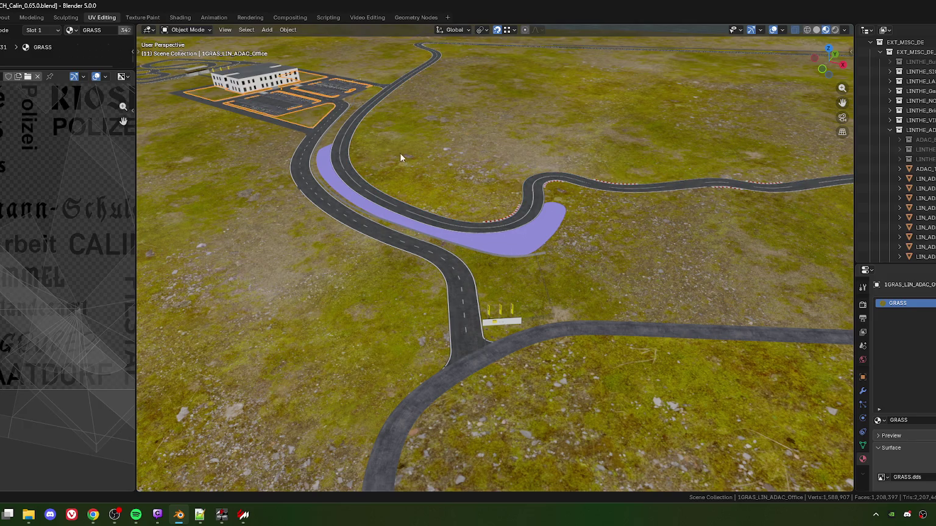
key(F2)
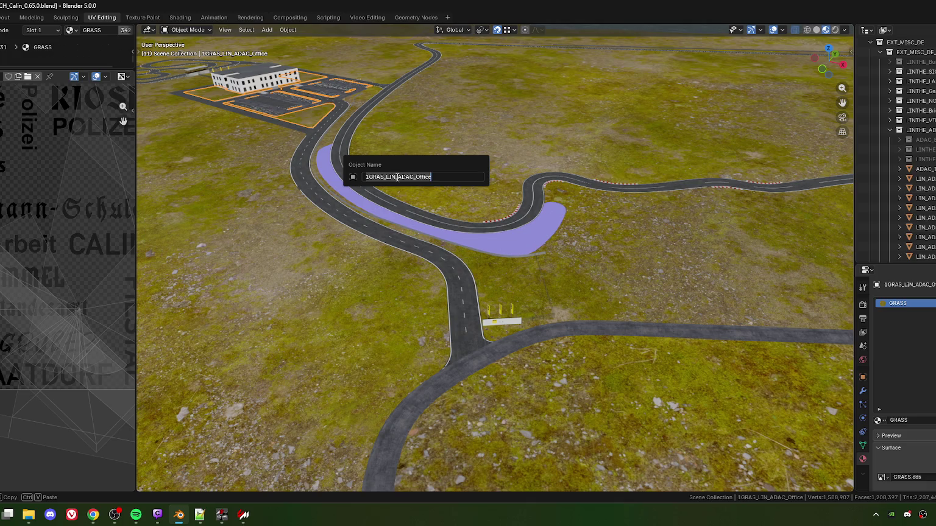
drag(399, 176, 413, 181)
text(T)
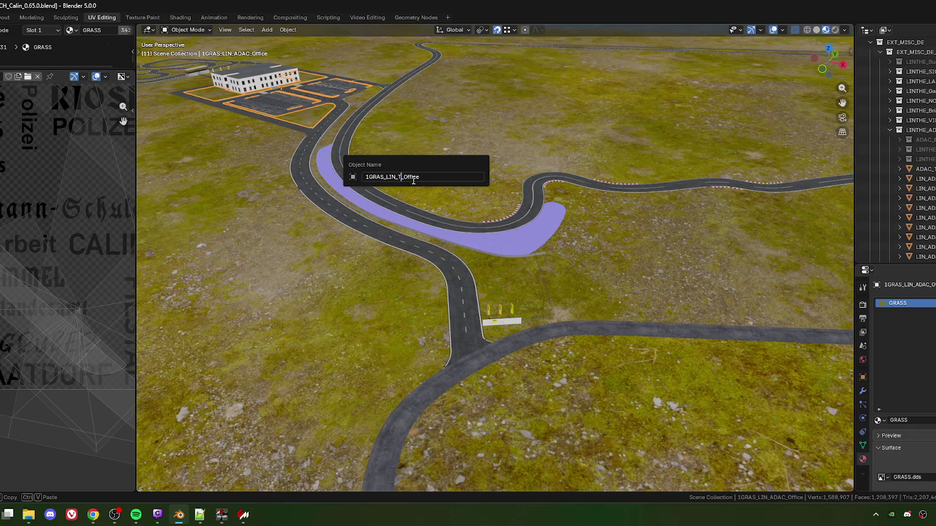
text(est)
text(Tra)
text(ck)
key(Return)
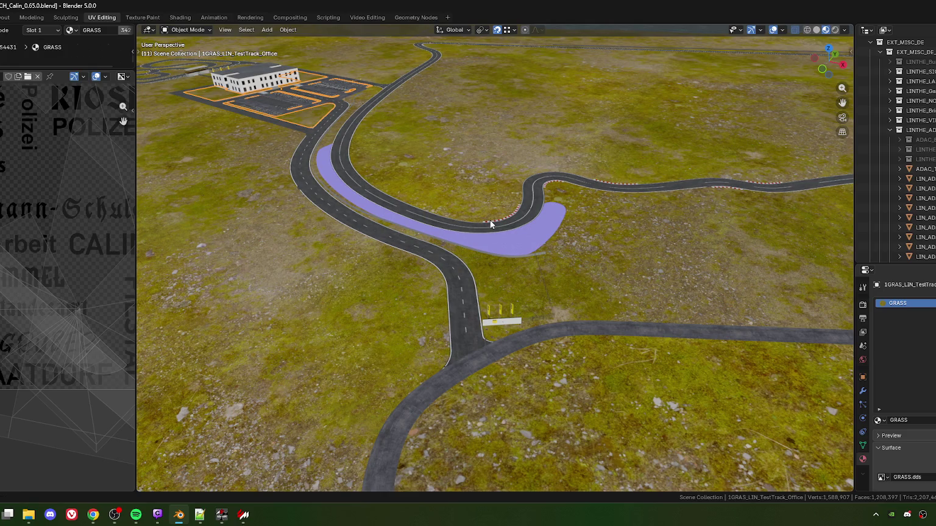
click(490, 224)
- Rename the curb object 1CURB_ADAC_Track to 1CURB_LIN_TestTrack
click(491, 224)
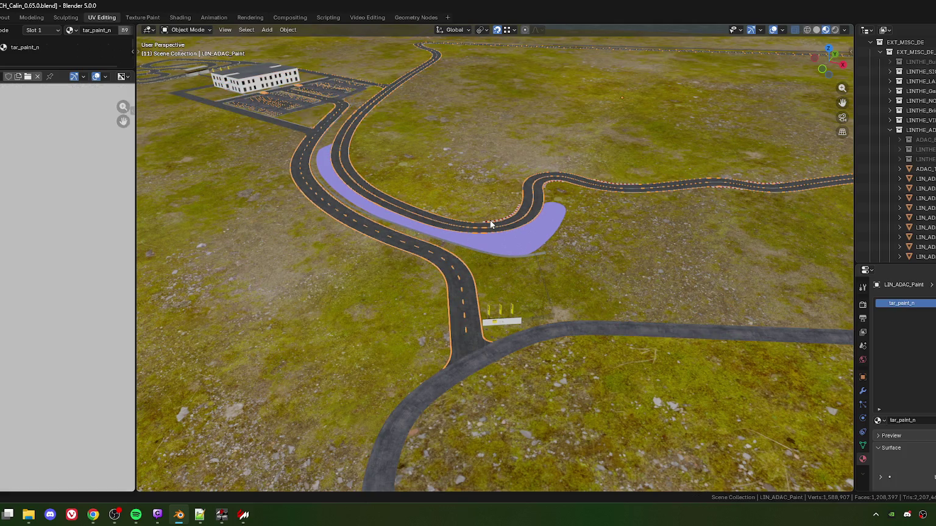
click(491, 224)
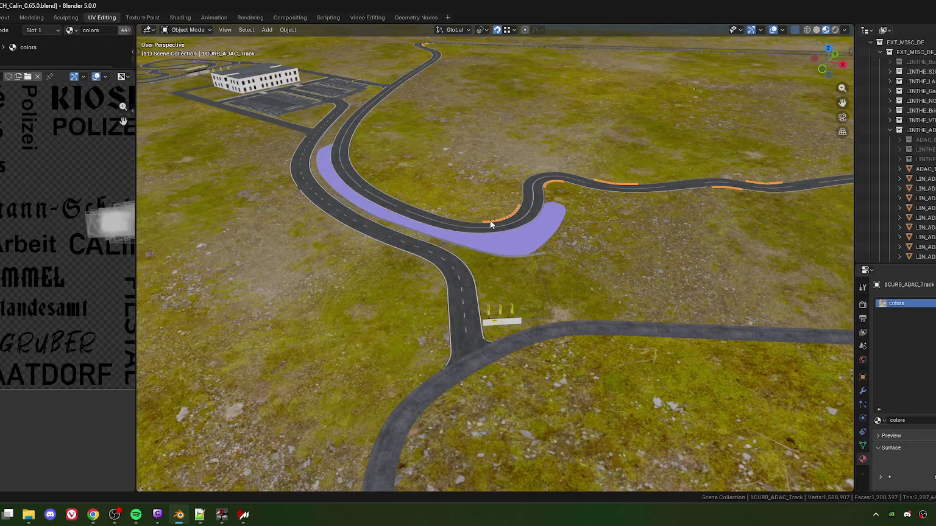
key(F2)
click(464, 247)
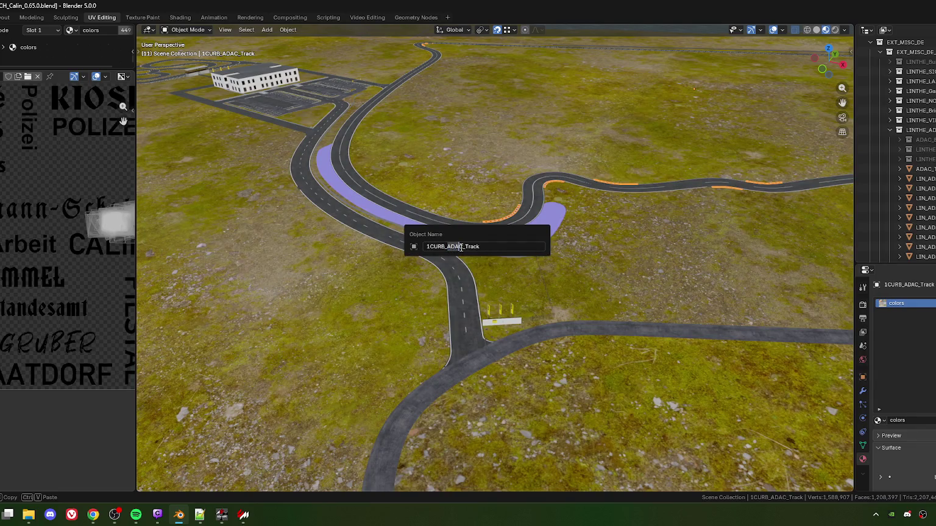
text(Test)
key(Left)
key(Left)
key(Left)
key(Left)
text(LIN_)
key(End)
key(shift+Left)
key(shift+Left)
key(shift+Left)
key(shift+Left)
key(shift+Left)
key(shift+Left)
key(shift+Left)
key(shift+Left)
key(shift+Left)
key(shift+Left)
key(shift+Left)
key(shift+Left)
key(Return)
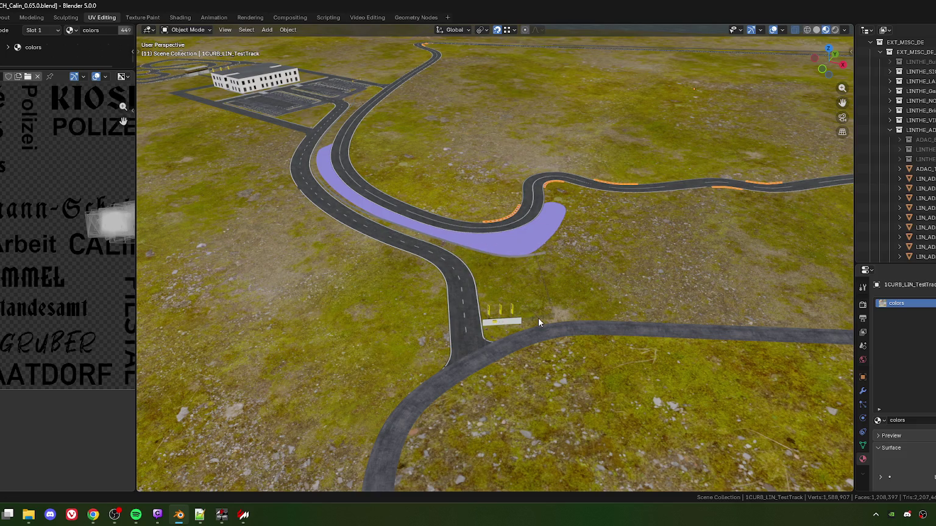
- Select the entry fence by the junction and orbit toward the building and parking area
click(544, 316)
mouse_move(442, 255)
middle_down()
mouse_move(471, 251)
mouse_move(427, 286)
mouse_move(497, 273)
mouse_move(521, 336)
mouse_move(559, 292)
mouse_move(595, 297)
mouse_move(596, 267)
middle_up()
scroll(595, 302, down, 3)
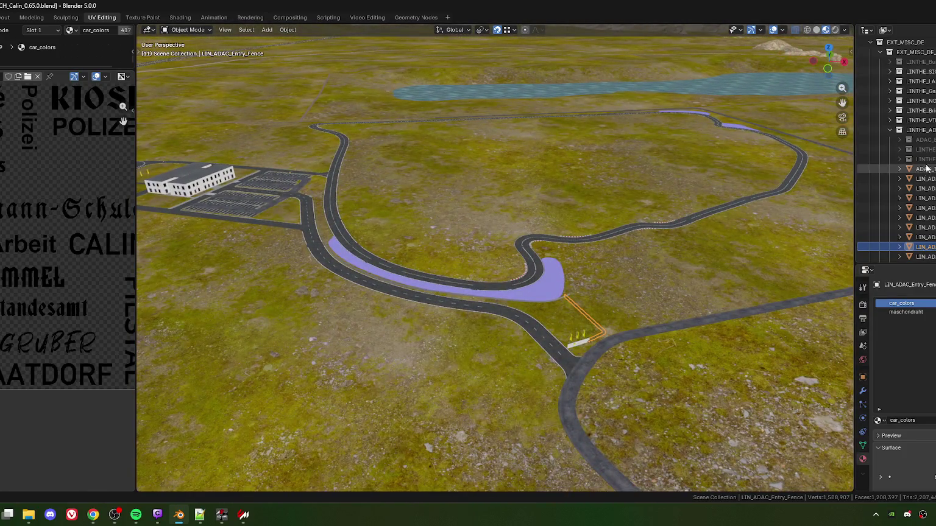
- Collapse the misc-objects collection and re-include EXT_WALLS in the scene
click(887, 131)
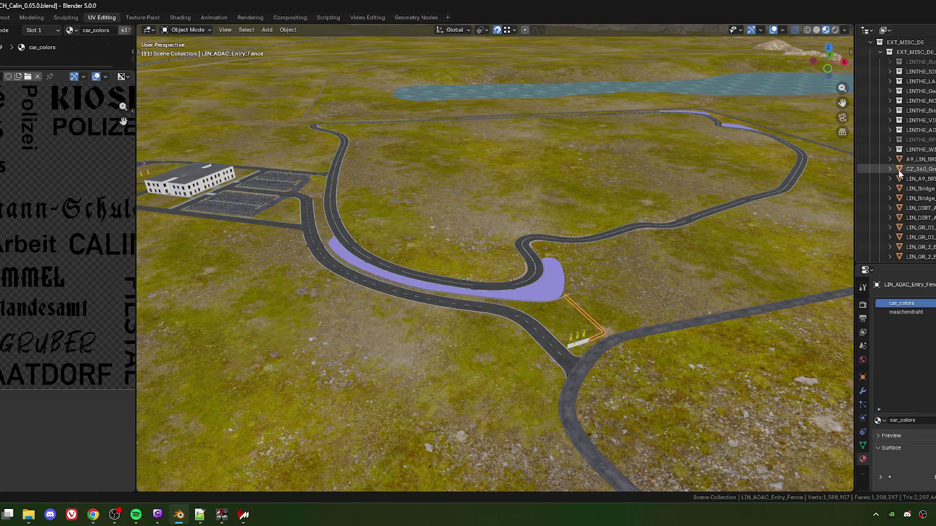
scroll(913, 182, up, 2)
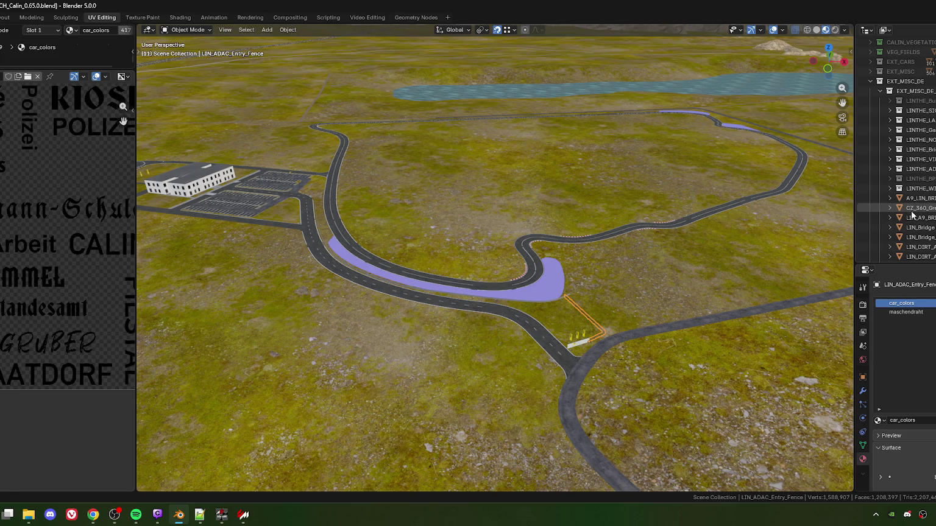
scroll(907, 195, down, 2)
scroll(907, 198, down, 3)
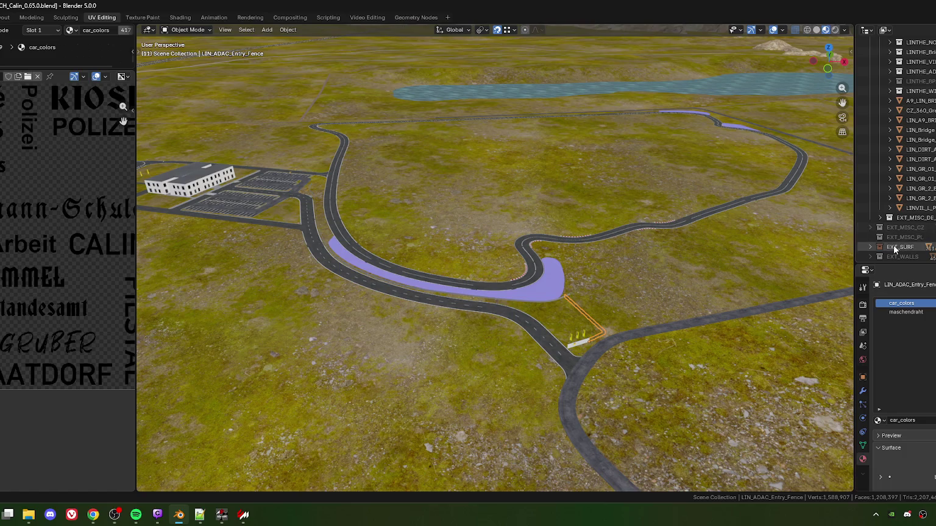
scroll(902, 229, down, 2)
click(878, 218)
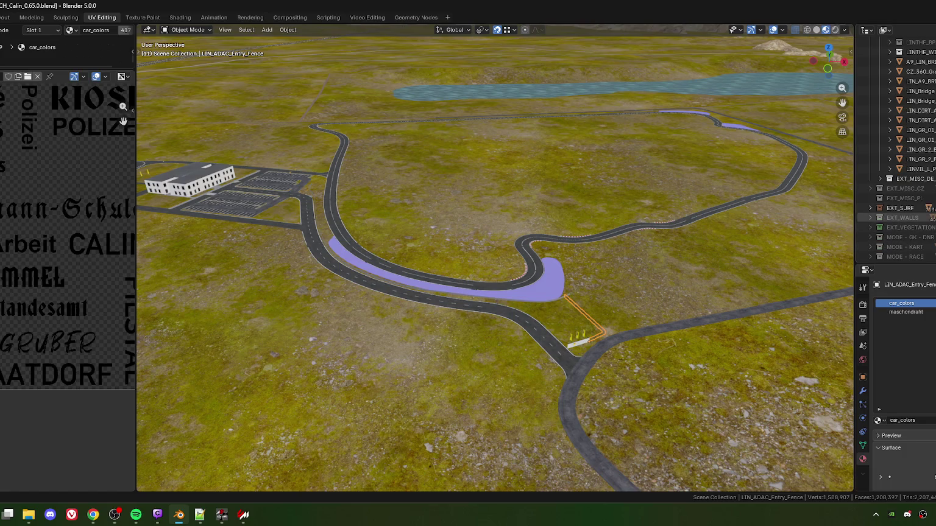
- Expand EXT_WALLS_LIN_TestTrack, make it active, and select wall 1WALL_ADAC_Track_GR_Entry
click(870, 218)
scroll(906, 210, down, 3)
scroll(907, 208, down, 3)
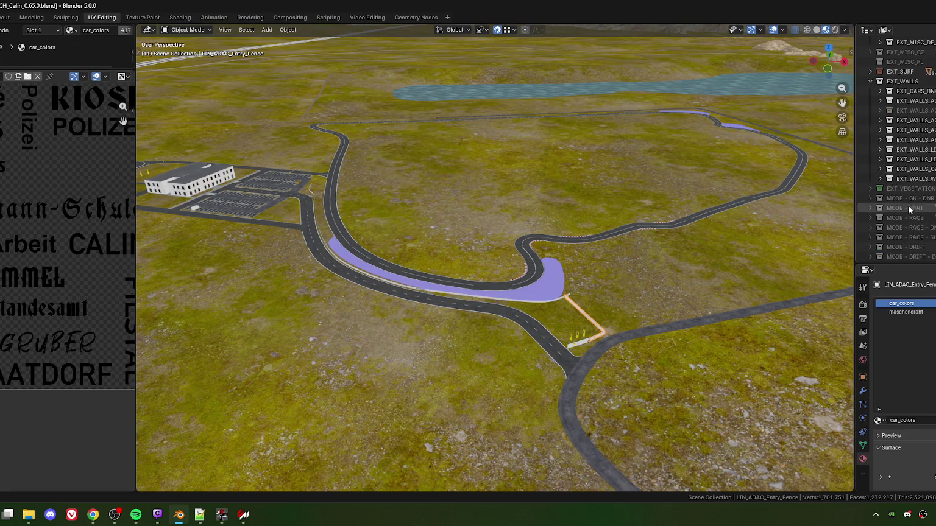
click(879, 159)
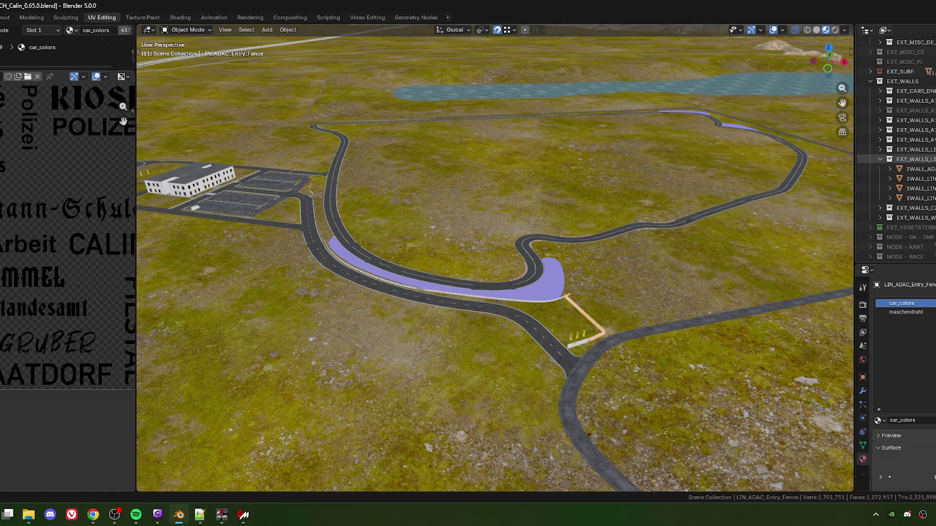
click(913, 159)
scroll(913, 161, down, 1)
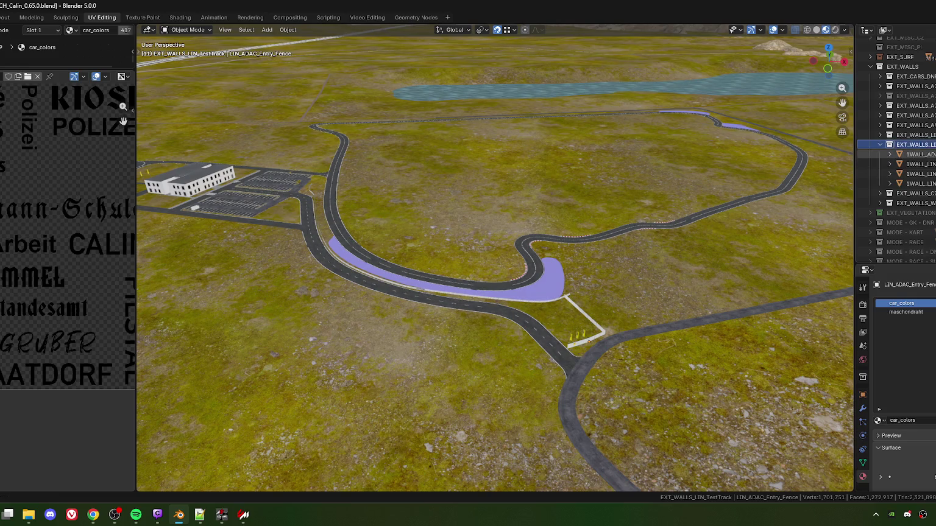
click(920, 154)
scroll(920, 154, down, 1)
- Rename the entry wall to 1WALL_LIN_TestTrack_GR by replacing ADAC_ with LIN
key(F2)
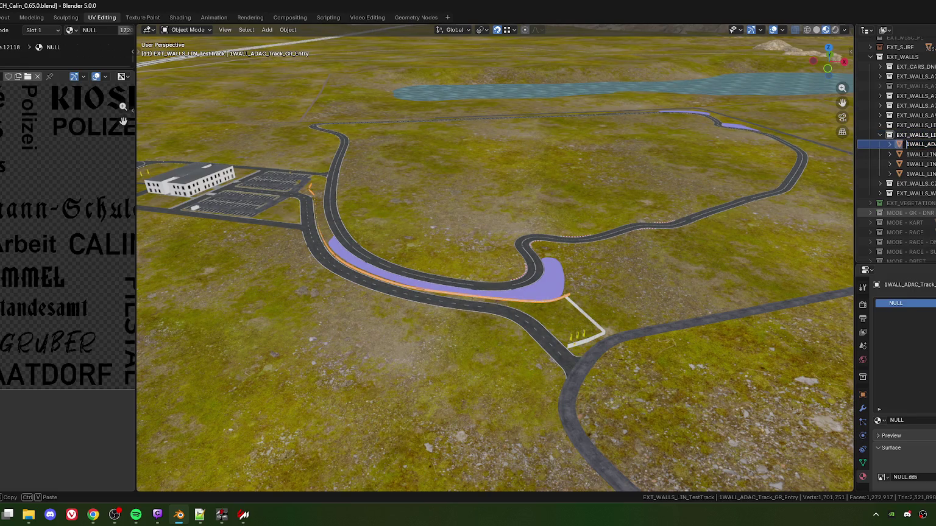
key(Right)
key(Right)
key(Right)
key(Delete)
key(Delete)
key(Delete)
key(Delete)
key(Delete)
text(LIN)
click(917, 174)
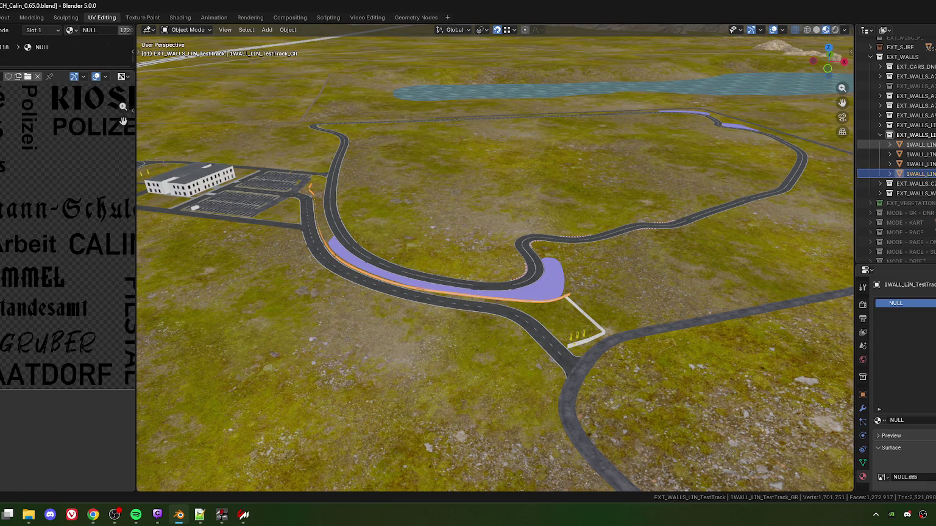
- Select 1WALL_LIN_ADAC_Container and orbit and zoom toward it by the kart track
click(919, 144)
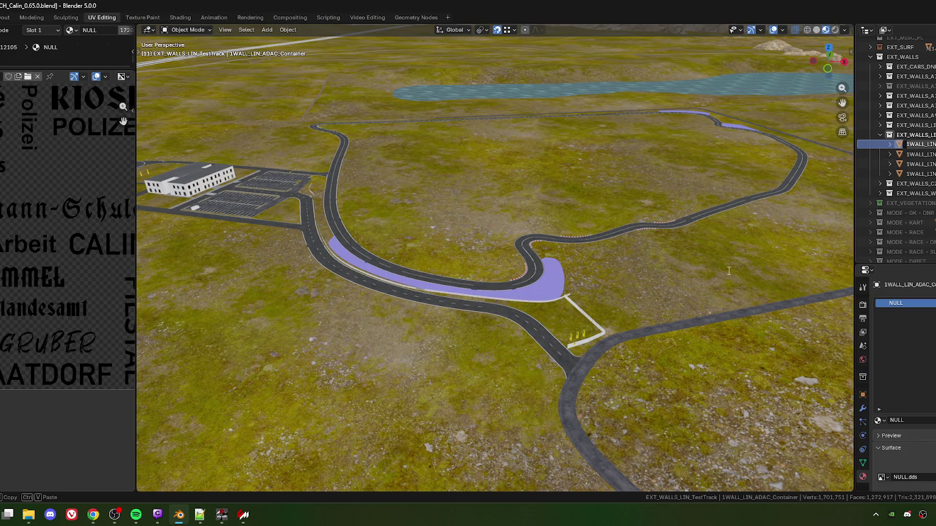
mouse_move(730, 264)
middle_down()
mouse_move(687, 277)
mouse_move(507, 201)
mouse_move(409, 191)
mouse_move(367, 254)
mouse_move(364, 240)
mouse_move(636, 230)
mouse_move(416, 211)
middle_up()
scroll(637, 231, up, 5)
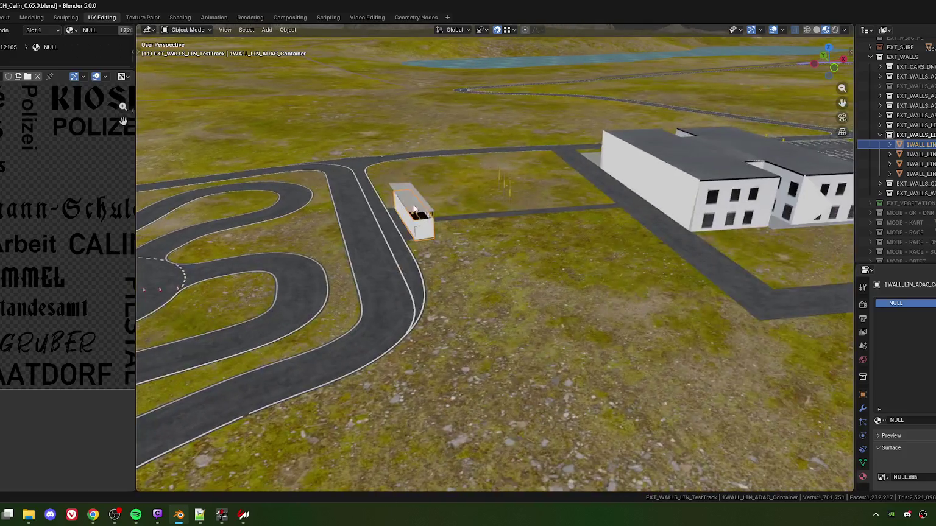
- Widen the Outliner and rename 1WALL_LIN_ADAC_Container to 1WALL_LIN_DRIFT_Tribune
click(437, 207)
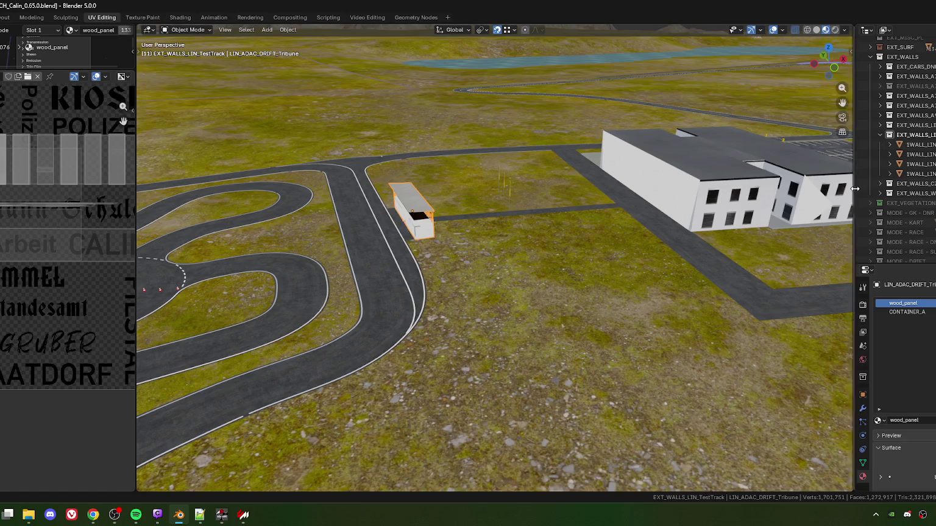
drag(854, 183, 743, 182)
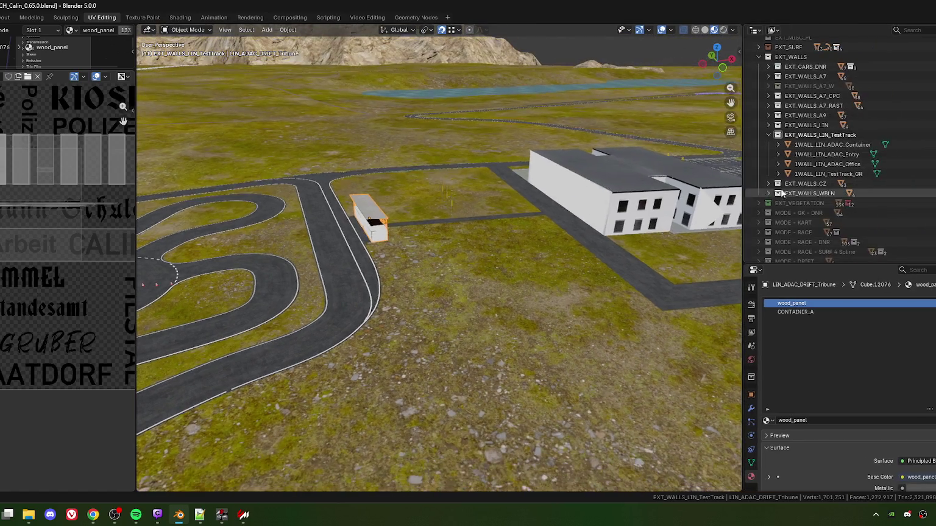
click(833, 154)
click(830, 145)
double_click(831, 145)
key(End)
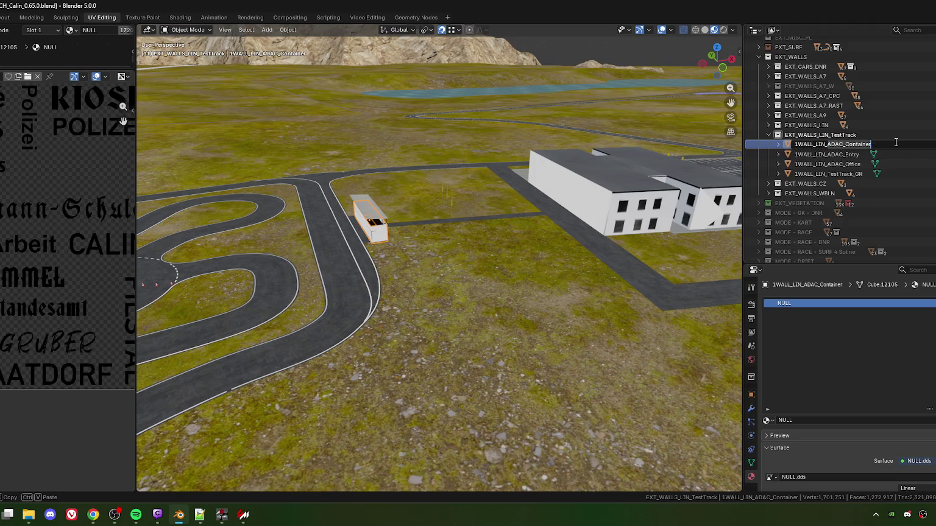
key(ctrl+BackSpace)
key(ctrl+BackSpace)
text(DRIFT_)
text(Tribune)
key(Return)
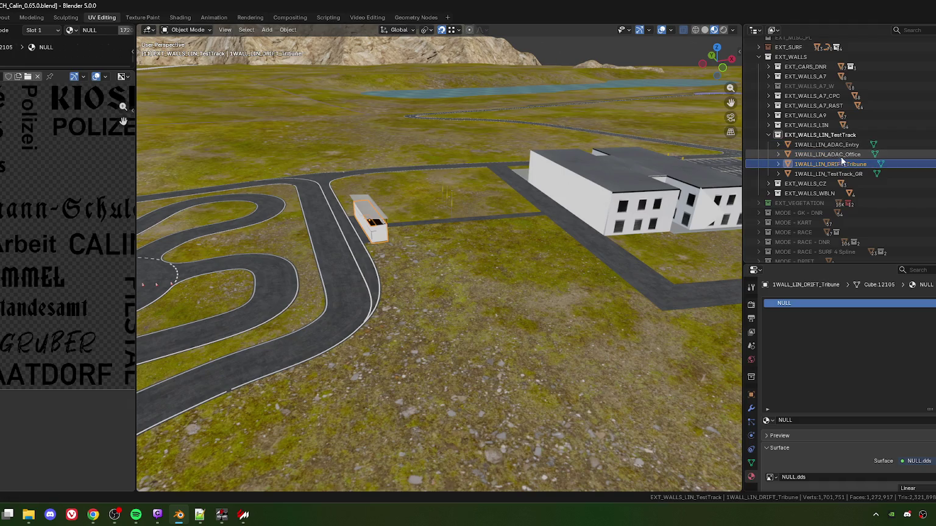
- Check the Office, Tribune and TestTrack_GR wall objects, leaving the Tribune name unchanged
click(837, 156)
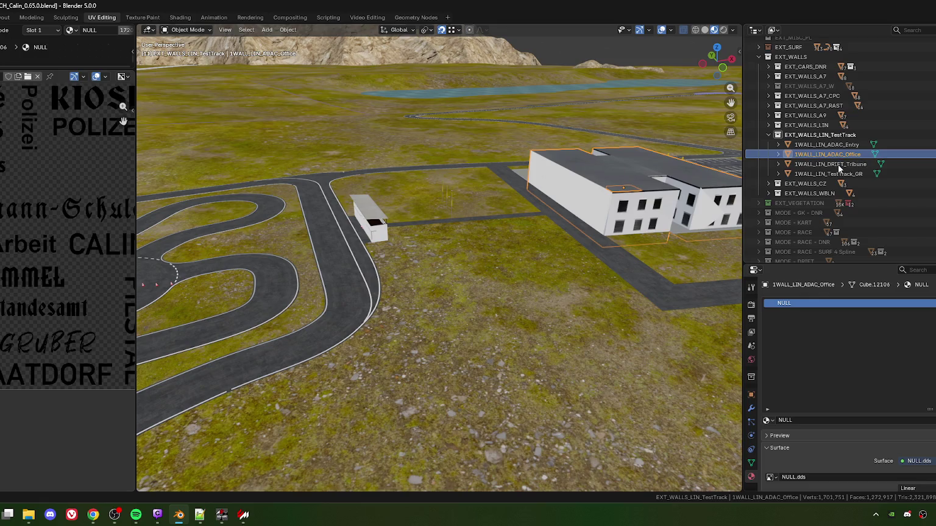
click(837, 165)
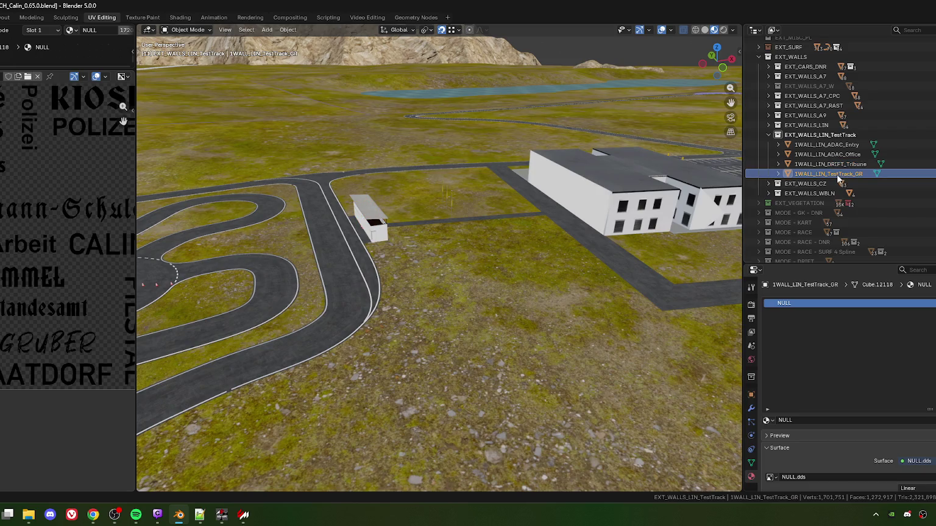
click(836, 175)
click(837, 164)
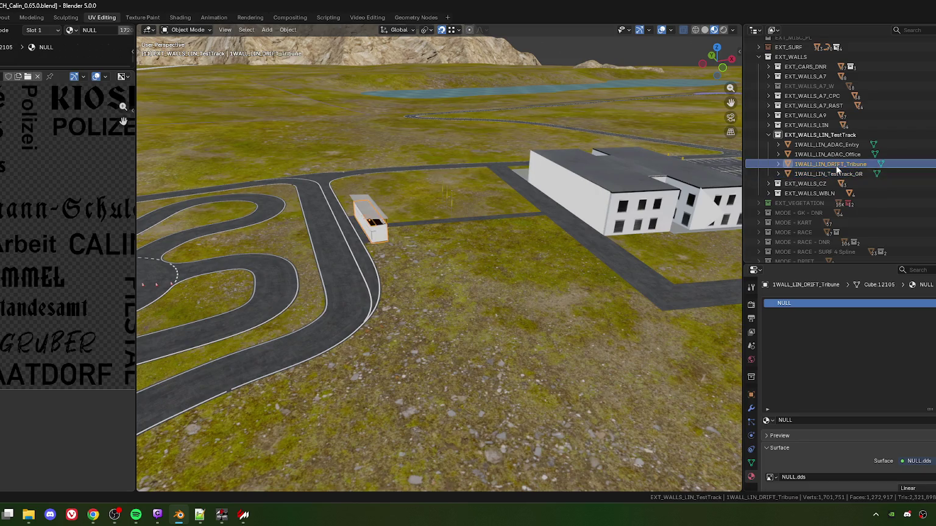
double_click(837, 165)
scroll(837, 169, down, 2)
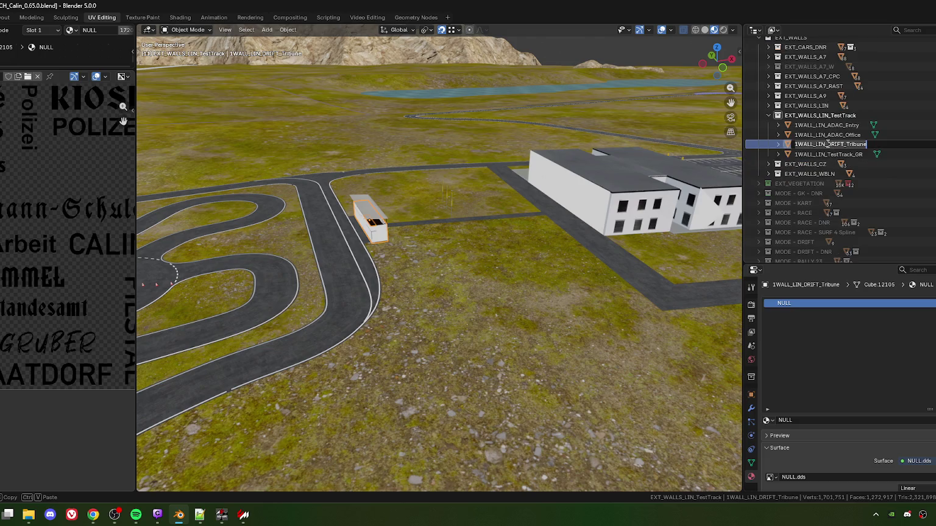
key(Return)
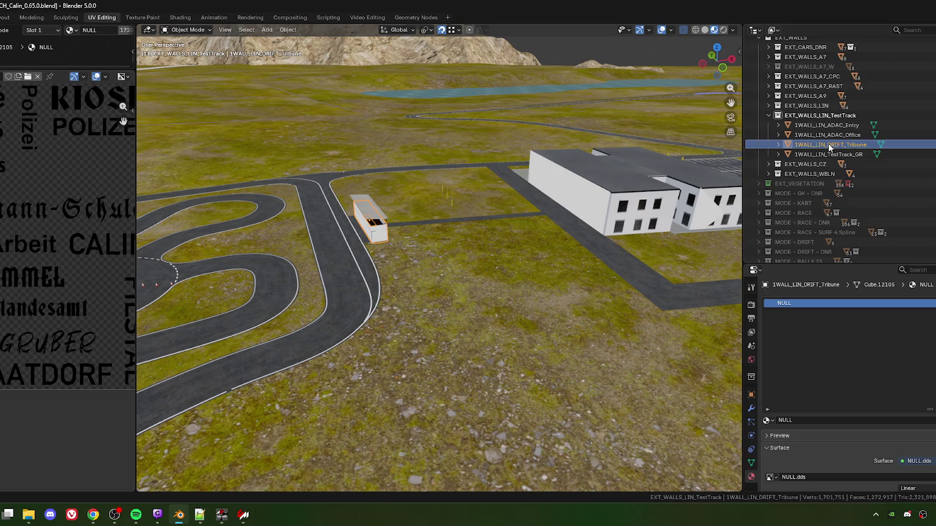
- Insert TestTrack_ after LIN_ to make the name 1WALL_LIN_TestTrack_DRIFT_Tribune
double_click(833, 147)
click(836, 145)
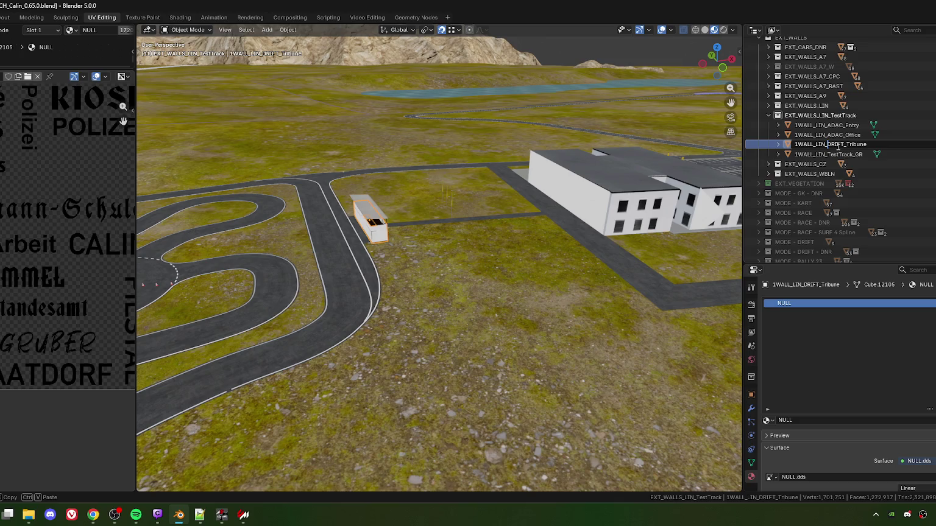
key(ctrl+v)
key(Left)
key(Left)
key(Left)
key(Left)
key(Left)
key(BackSpace)
key(BackSpace)
key(BackSpace)
key(BackSpace)
key(Right)
key(Right)
key(Right)
key(Right)
key(Right)
key(Right)
key(Right)
key(Right)
text(_)
key(Right)
key(Right)
key(Right)
key(Right)
key(Right)
key(Right)
key(Right)
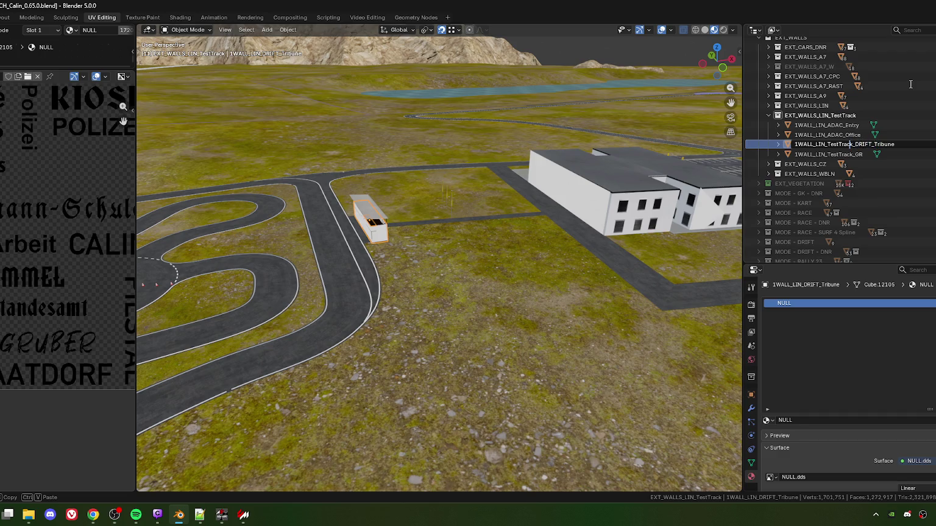
- Rename the walls to 1WALL_LIN_DRIFT_Tribune and 1WALL_LIN_TestTrack_Office
key(BackSpace)
key(BackSpace)
key(BackSpace)
key(BackSpace)
key(BackSpace)
key(BackSpace)
key(BackSpace)
key(BackSpace)
key(BackSpace)
key(BackSpace)
key(BackSpace)
key(Return)
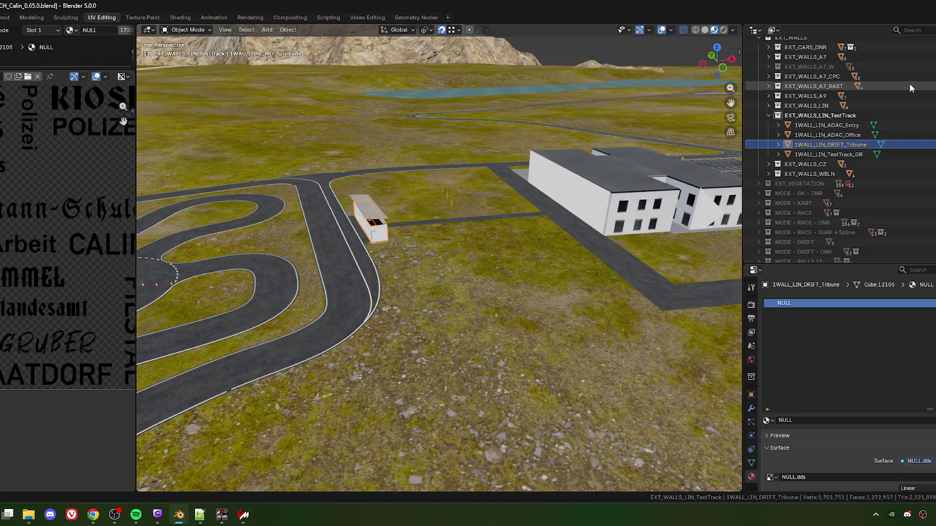
key(Down)
click(835, 137)
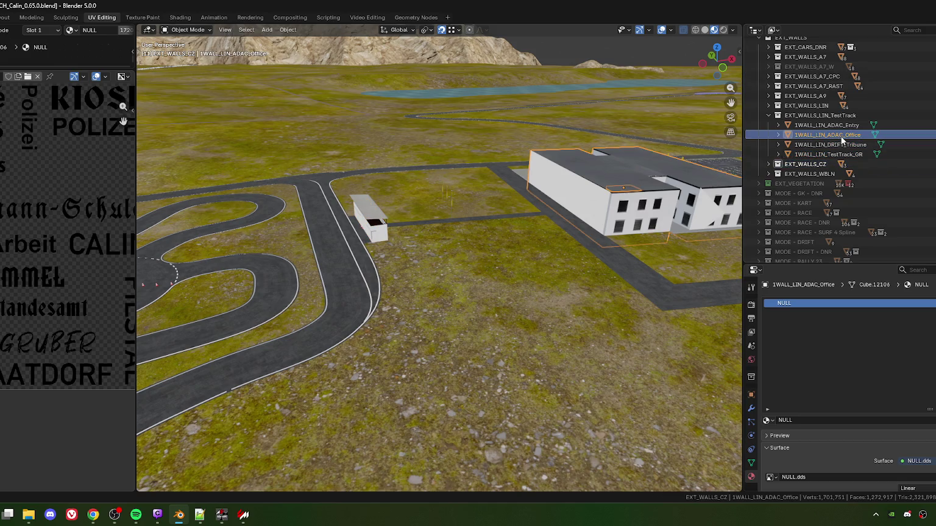
double_click(828, 144)
key(Return)
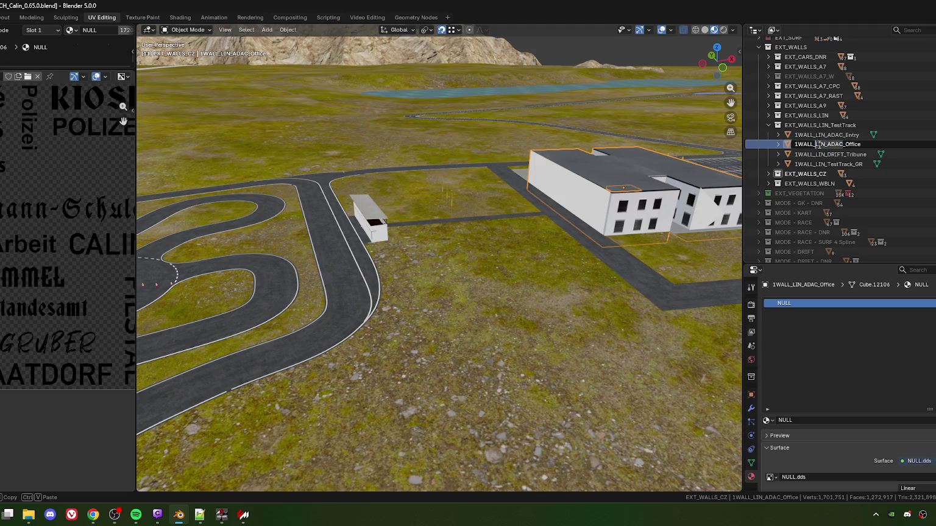
key(Delete)
key(Delete)
key(Delete)
text(TestTrack)
key(Return)
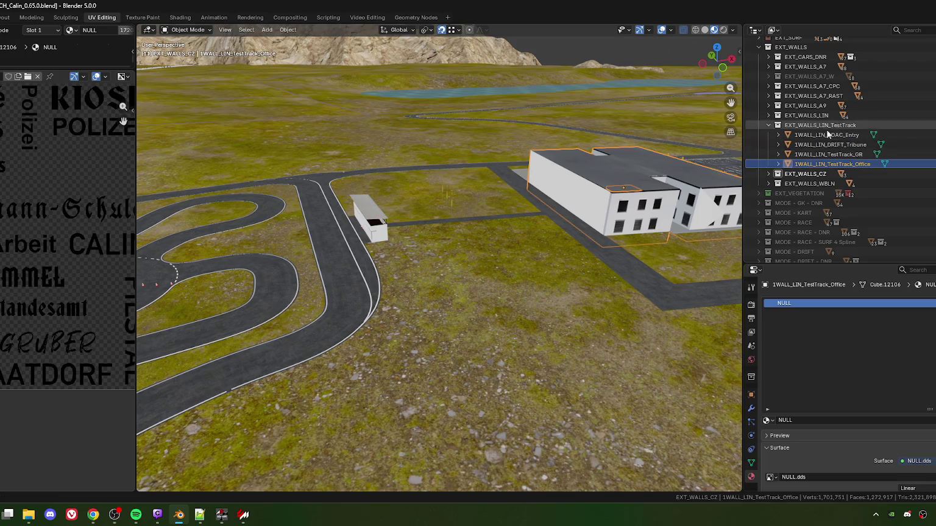
- Rename the ADAC_Entry wall to 1WALL_LIN_TestTrack_Entry
click(842, 139)
scroll(842, 139, up, 1)
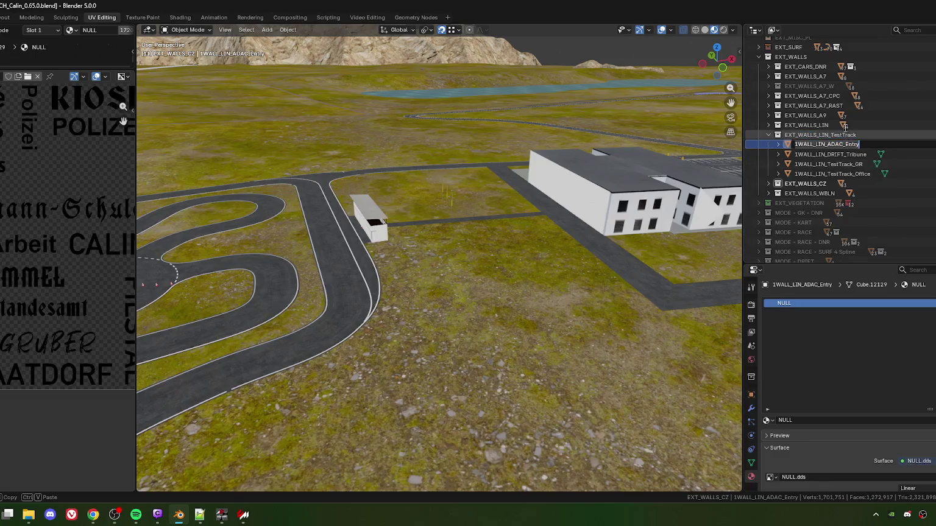
double_click(842, 145)
key(Right)
key(Right)
key(Right)
key(Delete)
key(Delete)
key(Delete)
text(TestTrack)
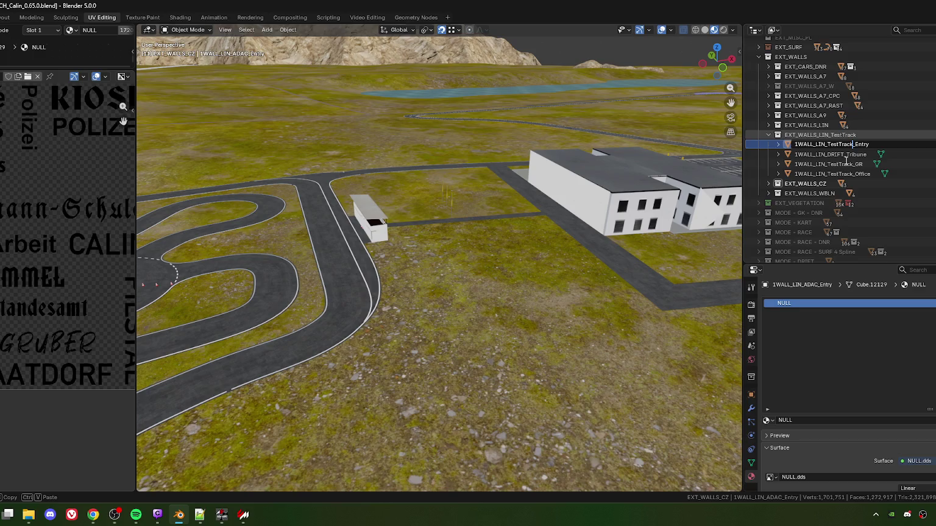
key(Return)
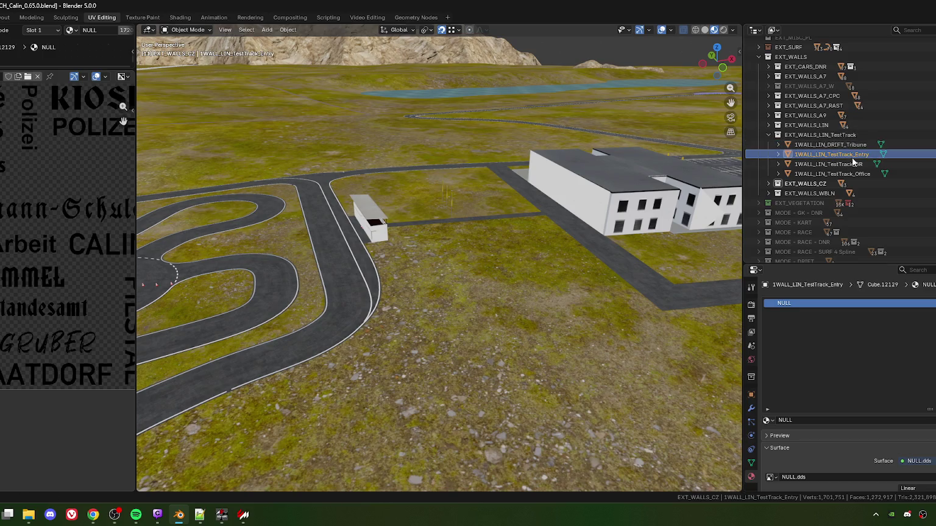
- Collapse EXT_WALLS_LIN_TestTrack, make EXT_WALLS active, and select the DRIFT_Tribune object
click(768, 135)
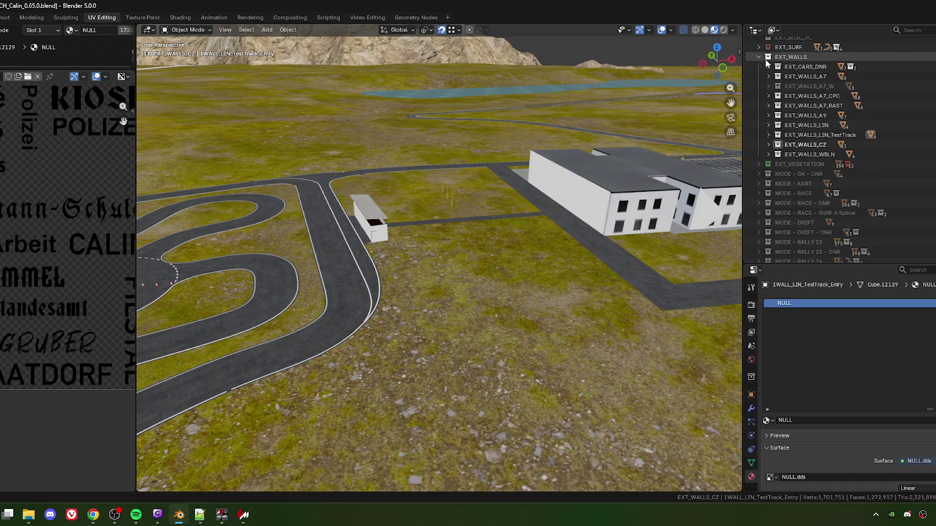
click(791, 57)
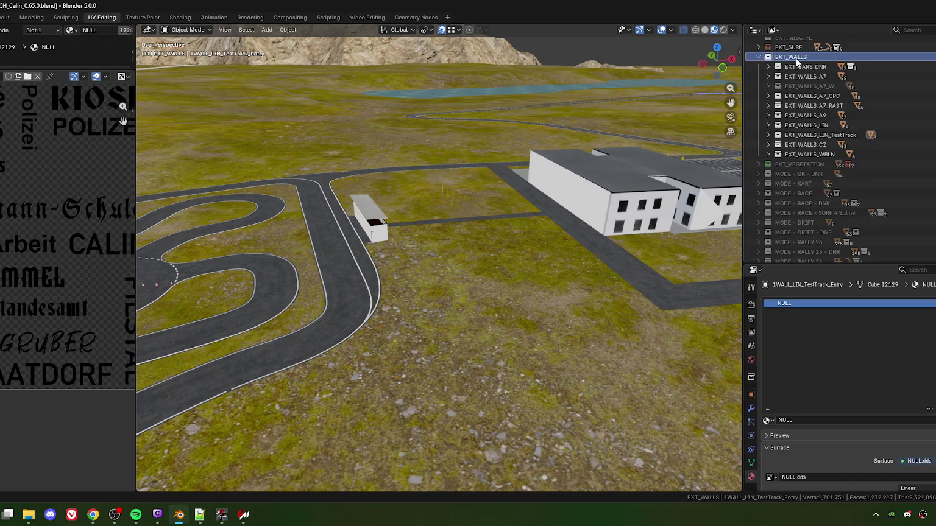
click(381, 228)
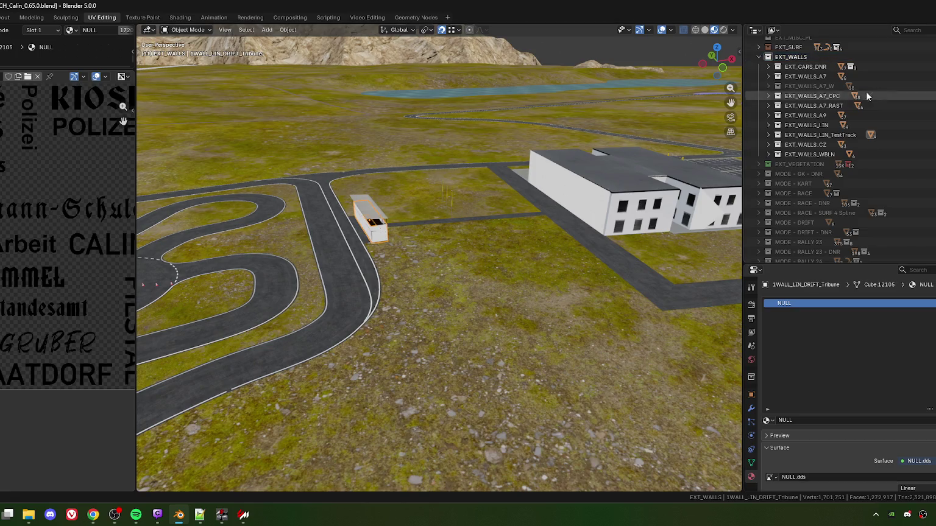
- Select every EXT_WALLS object and export it to EXTENSION_WALLS.fbx in ACH_Calin
right_click(795, 57)
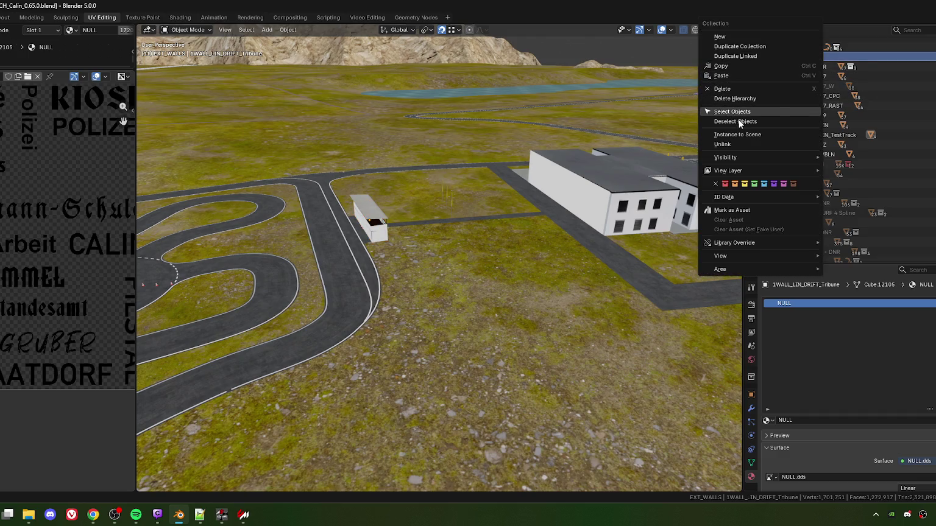
click(737, 112)
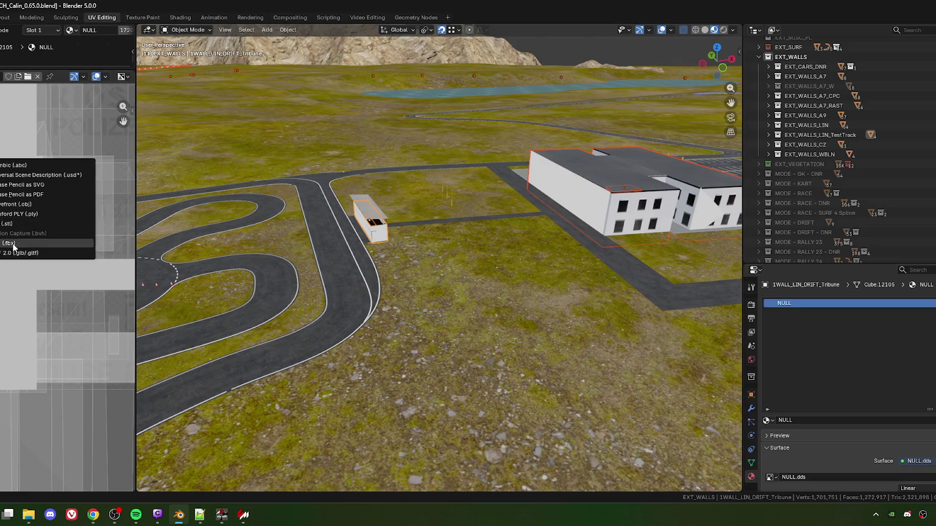
click(15, 247)
scroll(285, 310, down, 1)
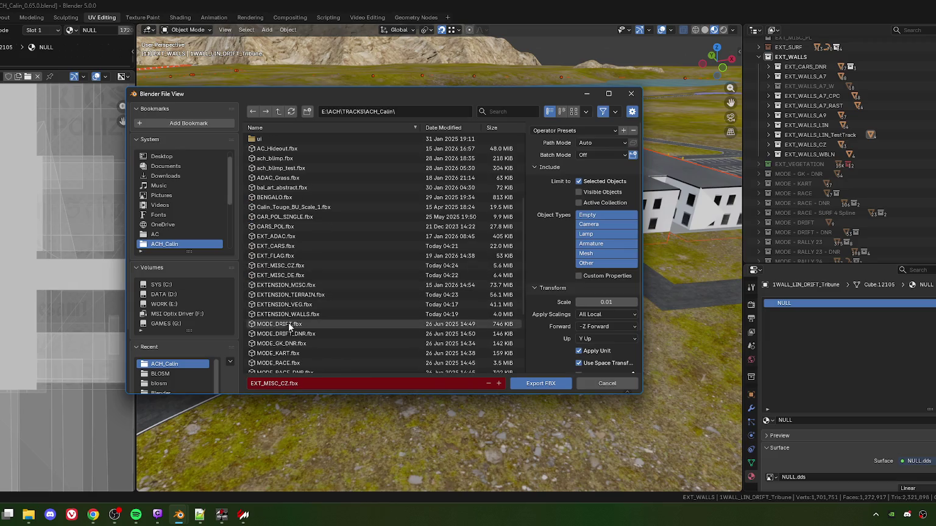
click(291, 315)
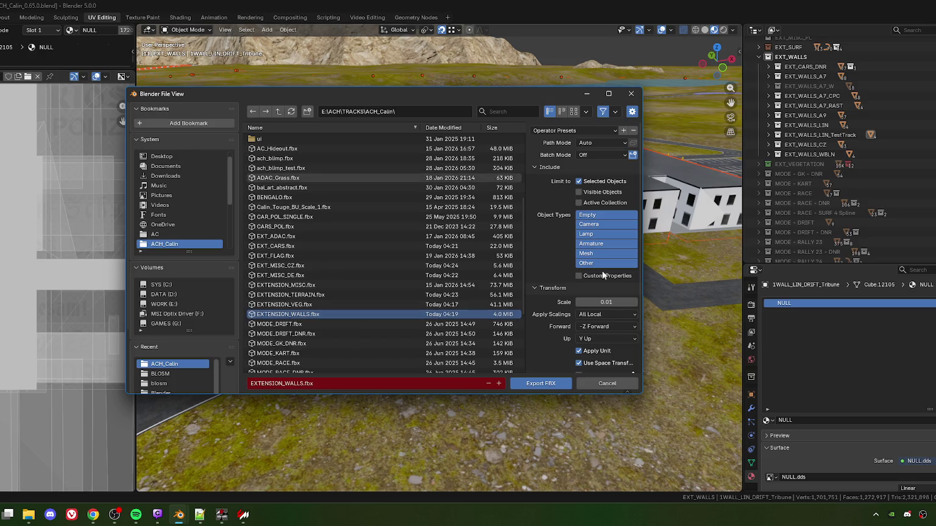
click(549, 383)
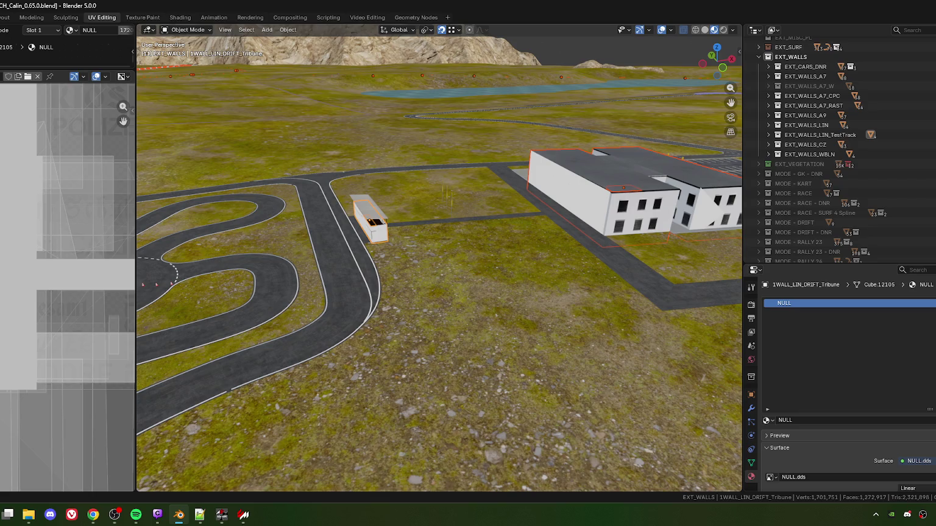
key(alt+Tab)
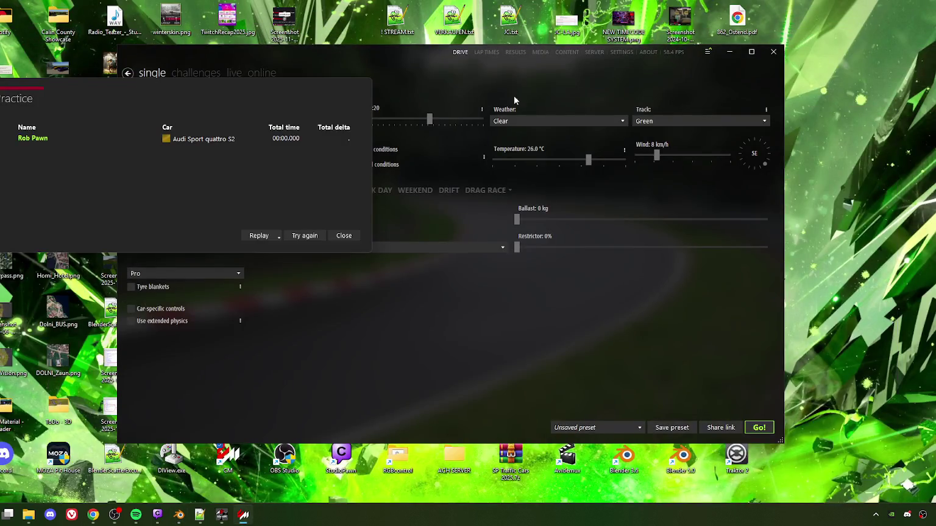
- Dismiss the race results, minimize Content Manager, and launch ksEditor
click(343, 236)
click(729, 51)
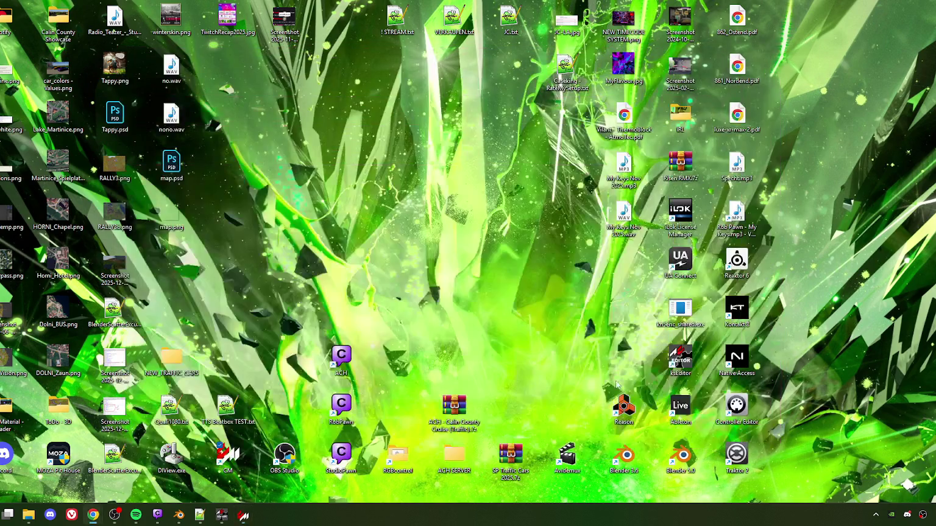
double_click(679, 365)
mouse_move(218, 7)
mouse_down()
mouse_move(392, 87)
mouse_move(402, 61)
mouse_up()
- Open EXTENSION_WALLS.fbx from the ACH_Calin folder as an FBX model
click(195, 67)
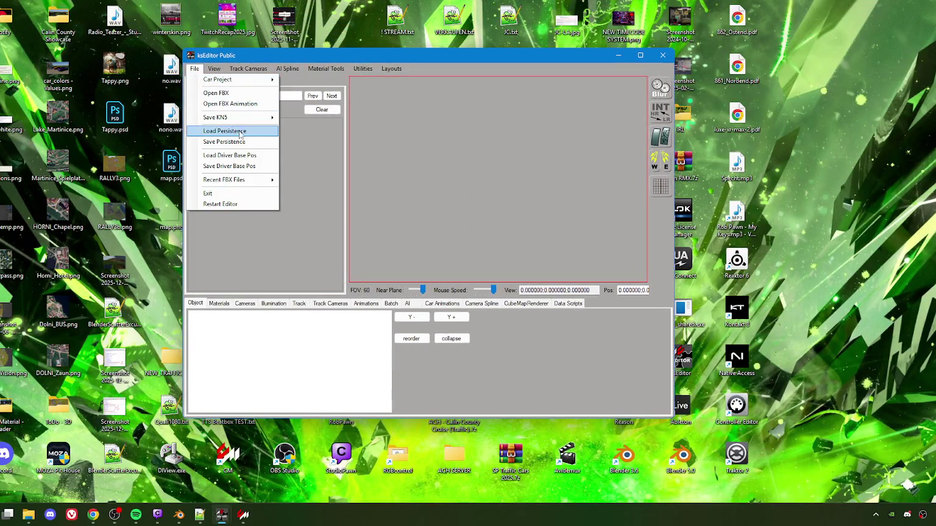
click(218, 93)
scroll(232, 159, up, 5)
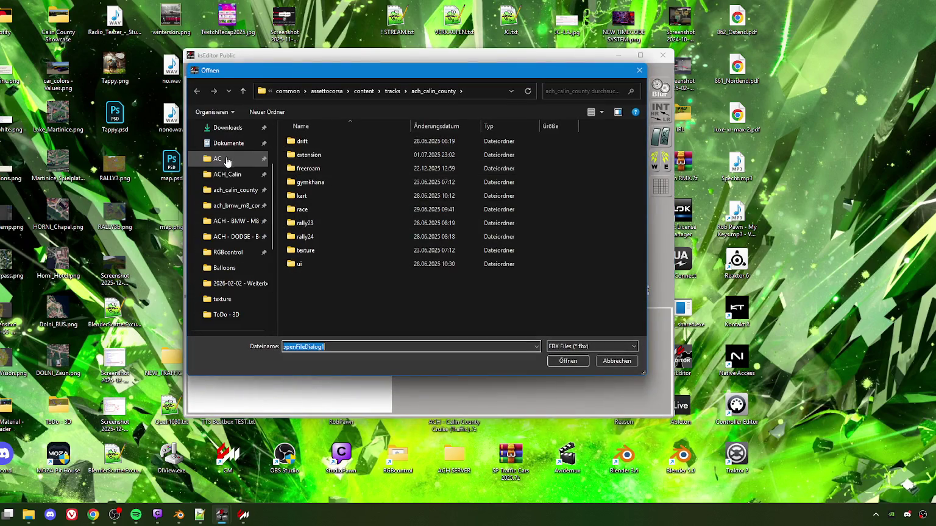
click(227, 174)
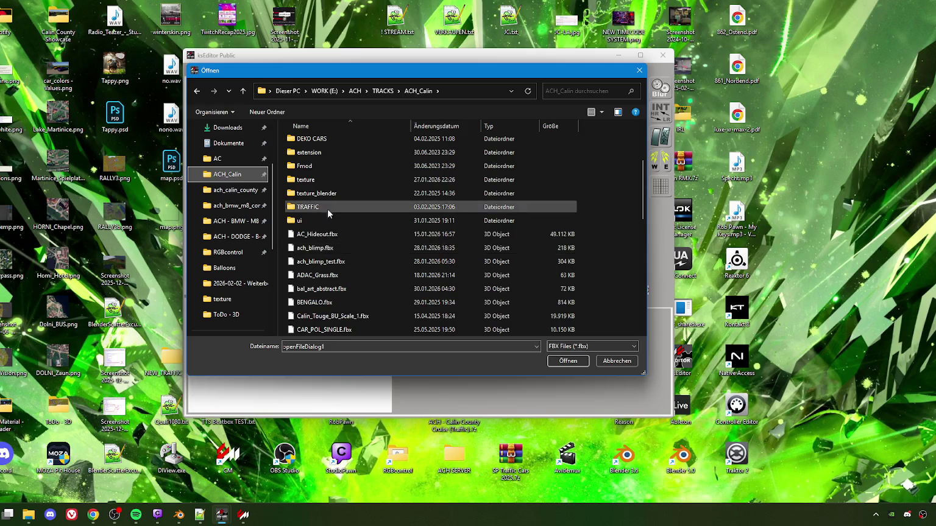
scroll(311, 249, down, 5)
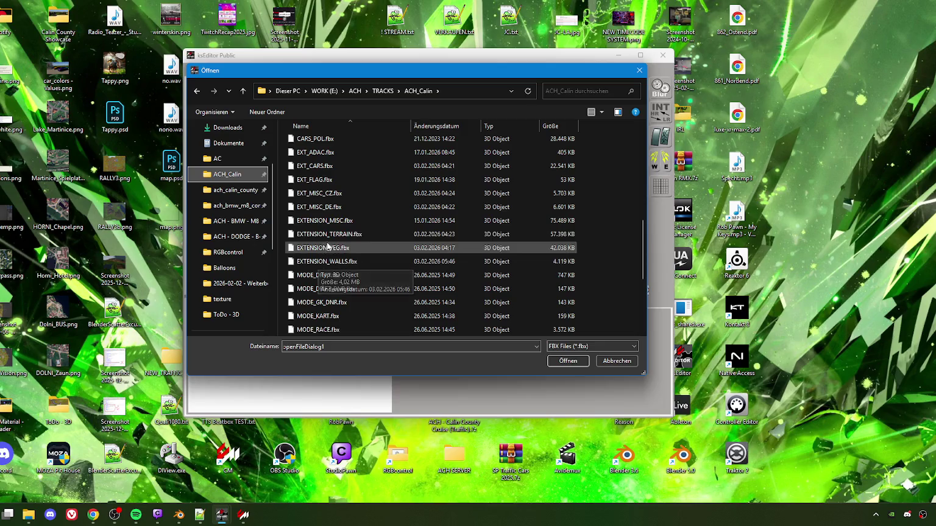
click(328, 263)
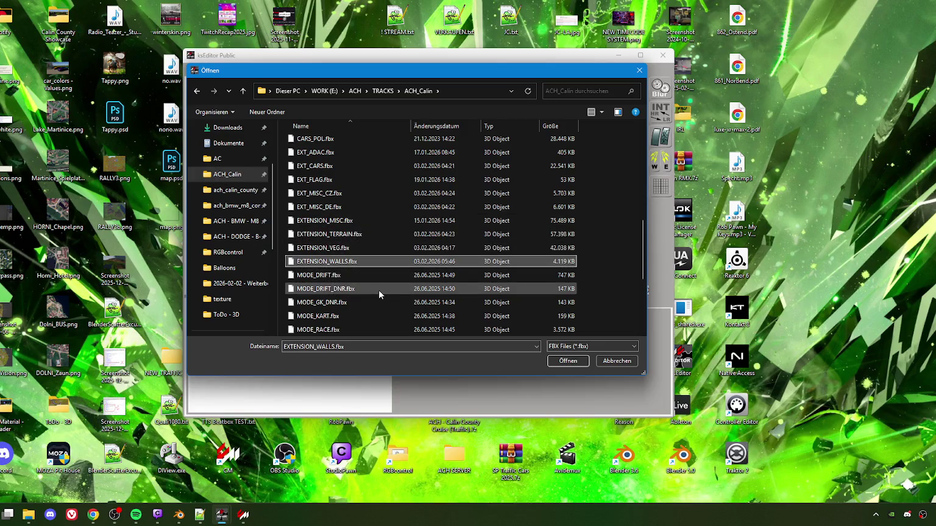
scroll(326, 241, up, 1)
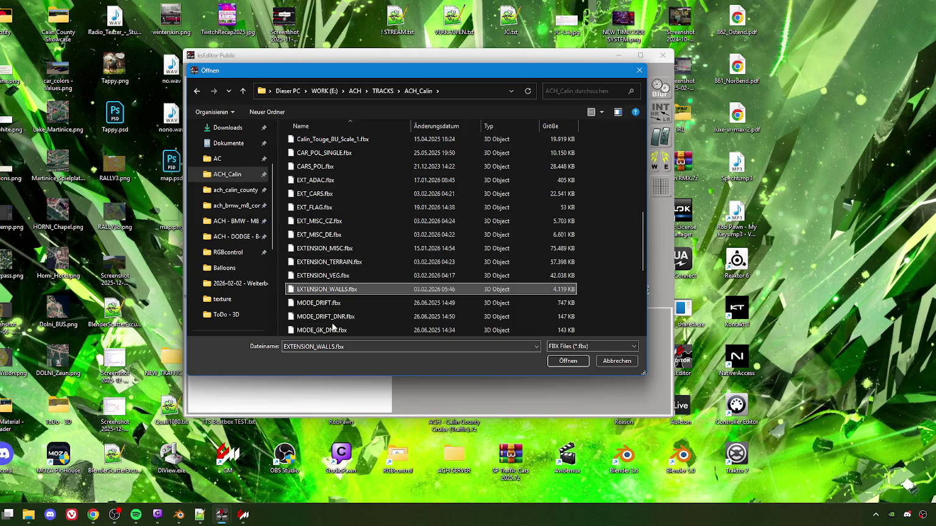
scroll(329, 297, down, 1)
scroll(334, 295, up, 2)
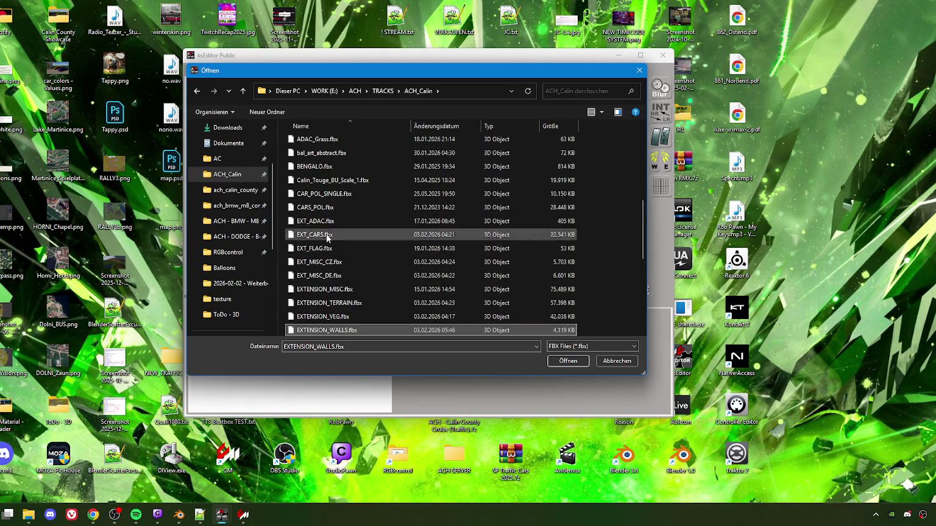
scroll(326, 269, down, 2)
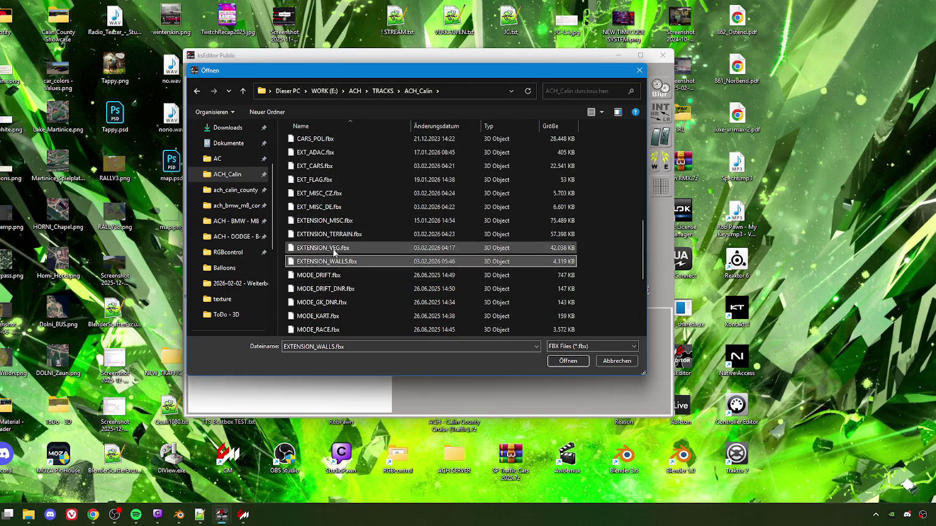
click(564, 363)
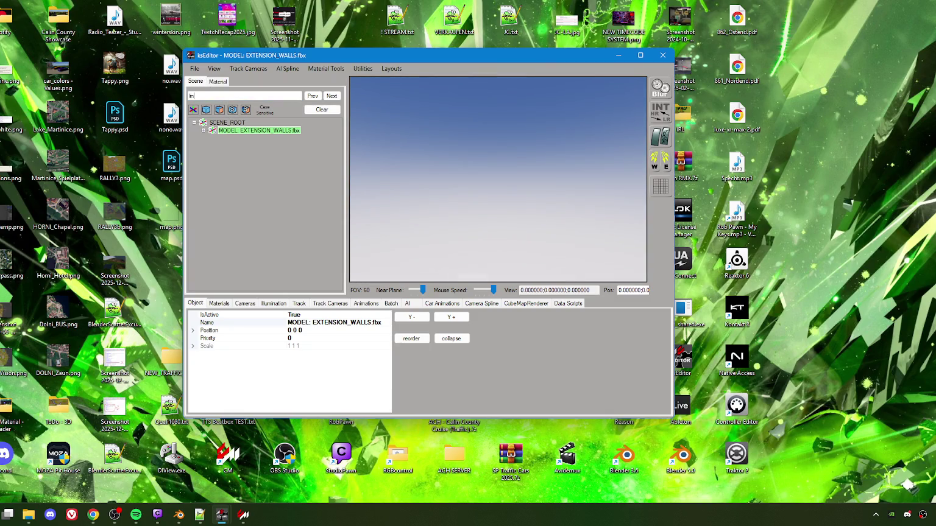
- Search the scene to find and expand 1WALL_LIN_DRIFT_Tribune
click(332, 97)
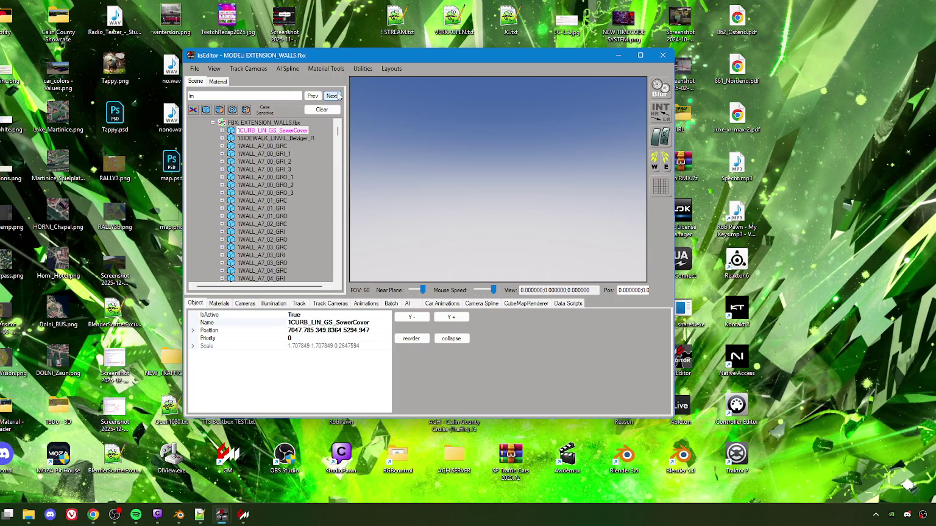
click(337, 96)
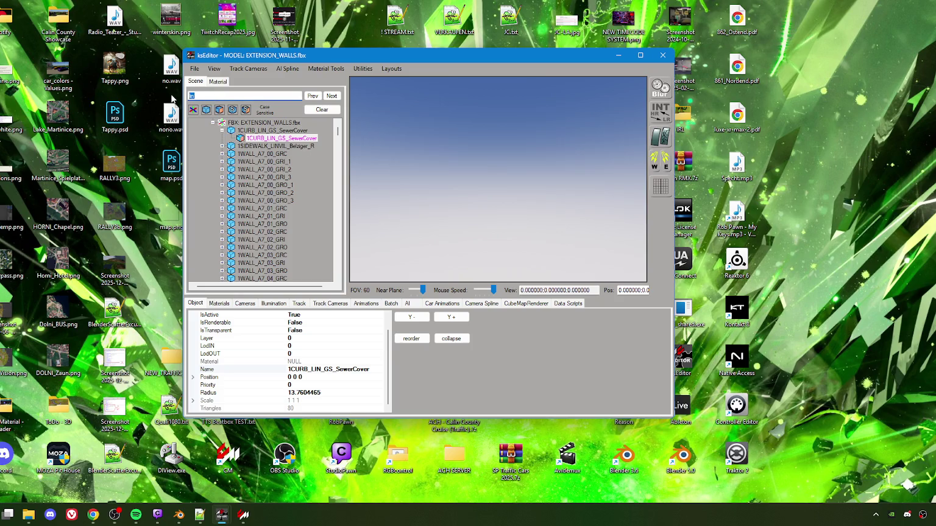
click(244, 96)
text(drift)
click(332, 95)
scroll(254, 235, down, 2)
scroll(279, 249, down, 1)
click(268, 201)
double_click(272, 208)
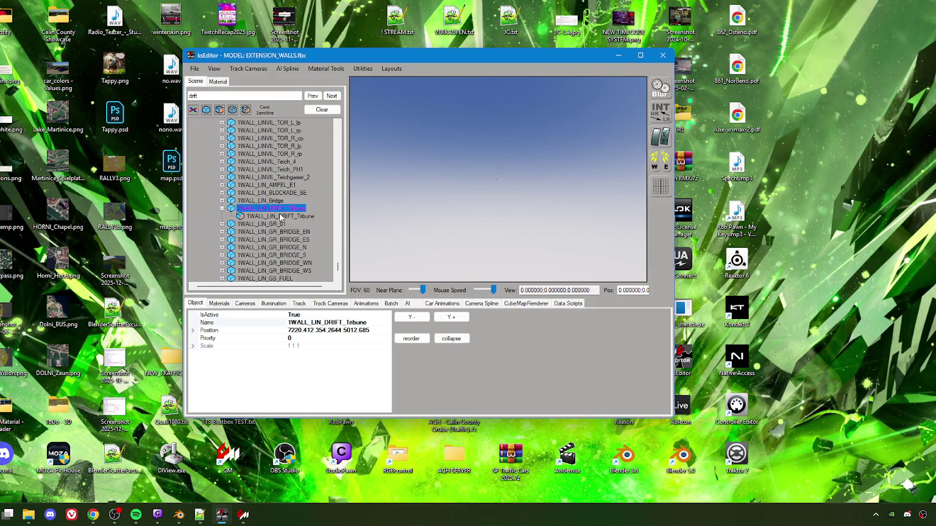
- Fly the preview camera with W up to the Tribune wall
click(493, 207)
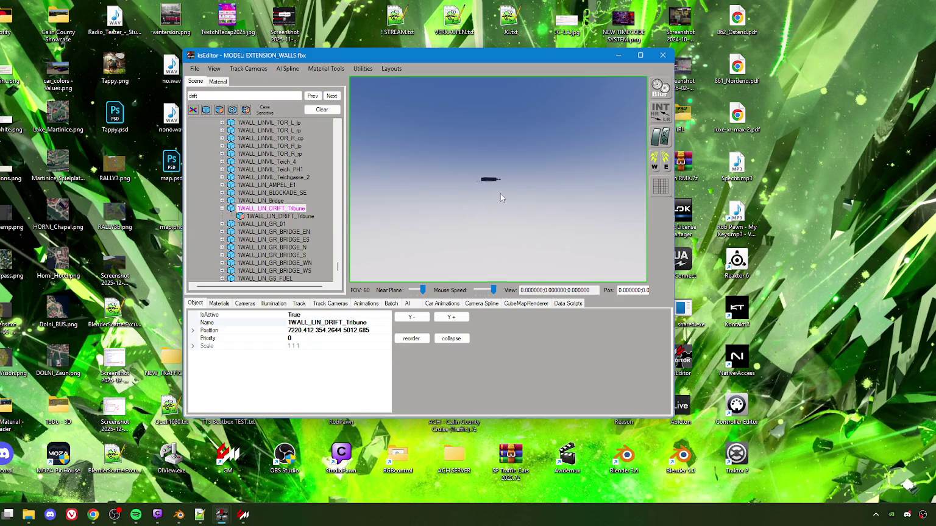
key(w)
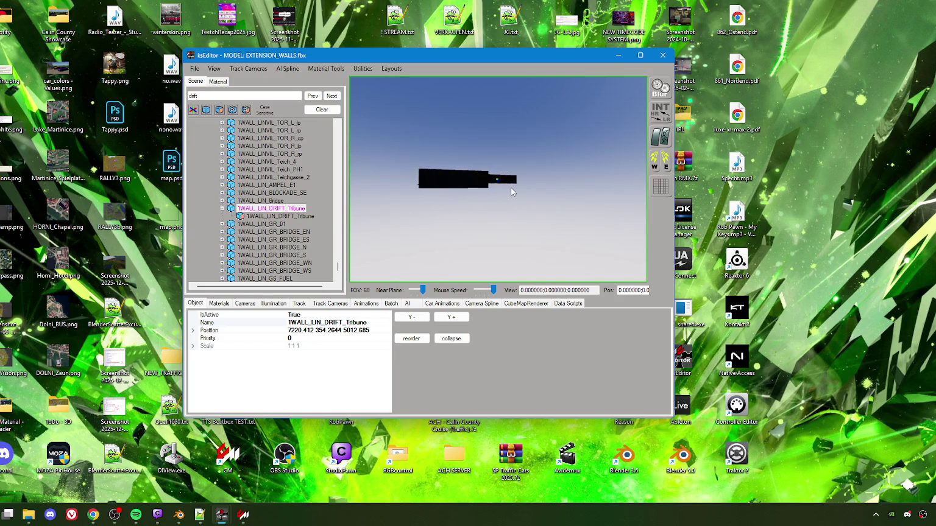
key(w)
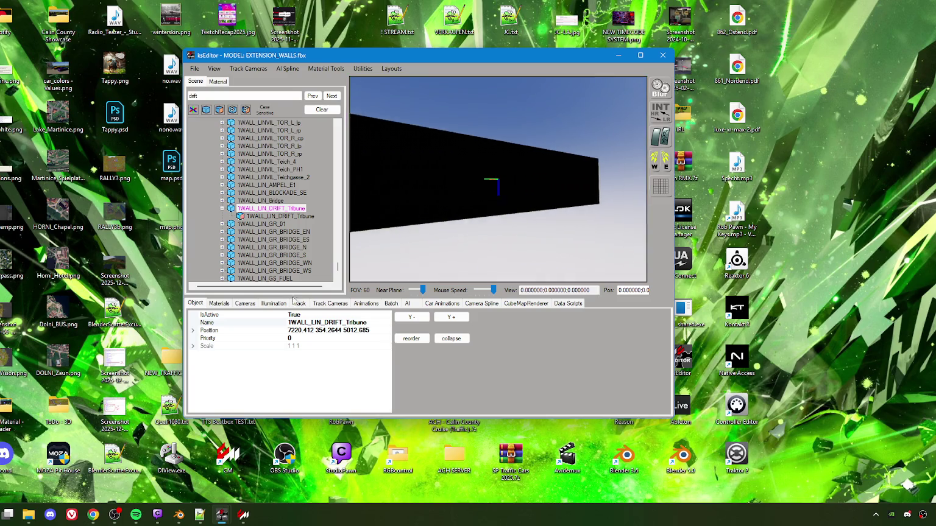
key(w)
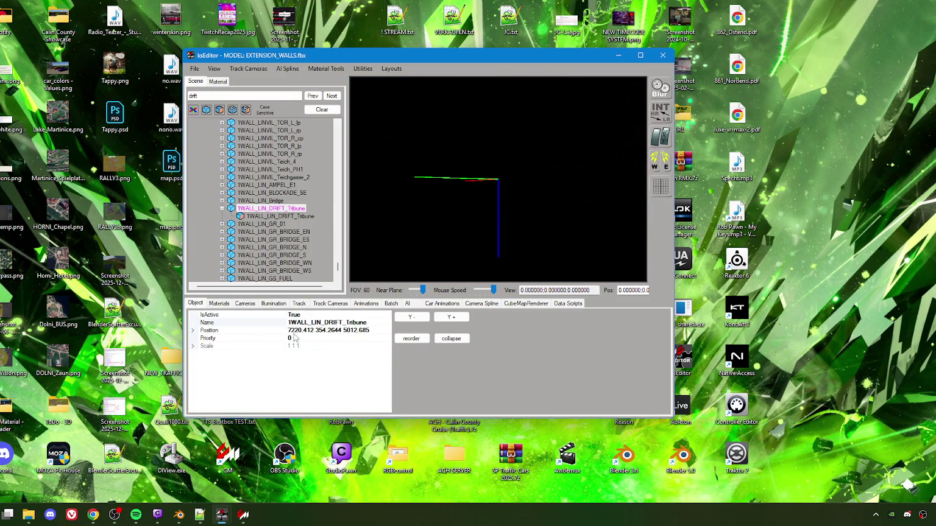
mouse_move(525, 199)
mouse_down()
mouse_move(501, 228)
mouse_move(501, 203)
mouse_move(547, 160)
mouse_move(481, 192)
mouse_move(472, 181)
mouse_up()
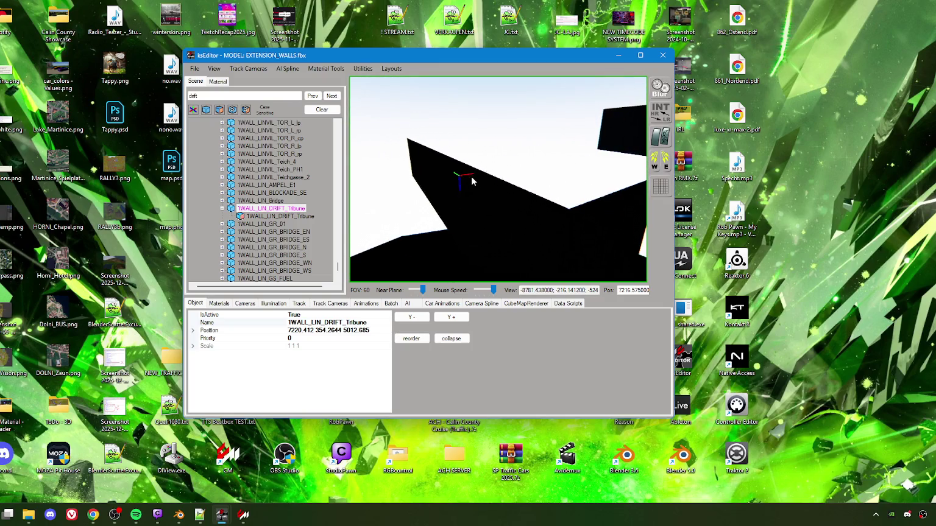
- Set IsRenderable to False on the DRIFT_Tribune, TestTrack_Office and TestTrack_GR walls
click(472, 181)
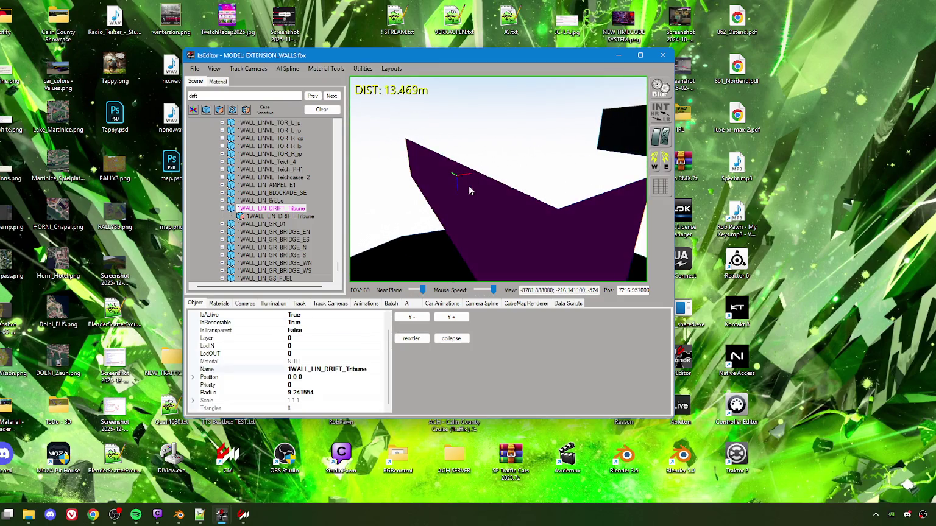
double_click(294, 323)
drag(462, 181, 550, 175)
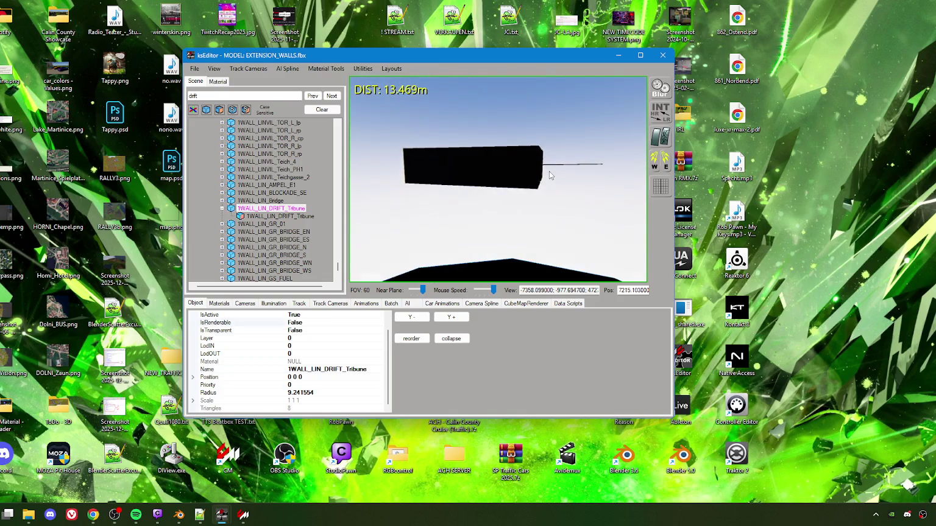
click(504, 168)
double_click(296, 324)
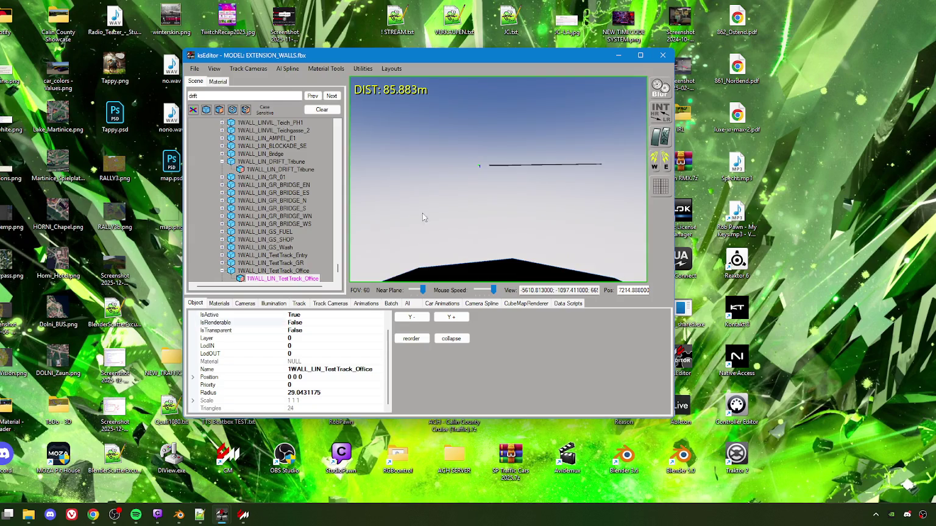
drag(418, 224, 453, 202)
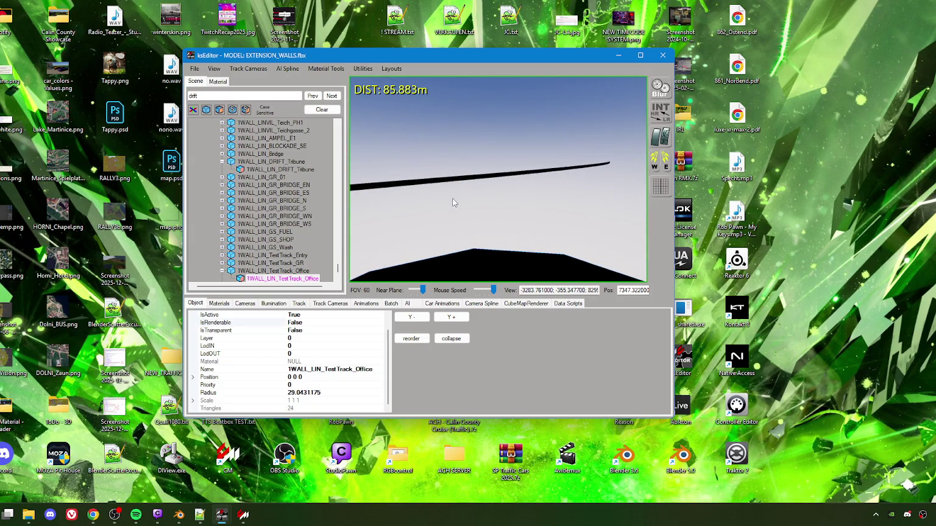
click(452, 199)
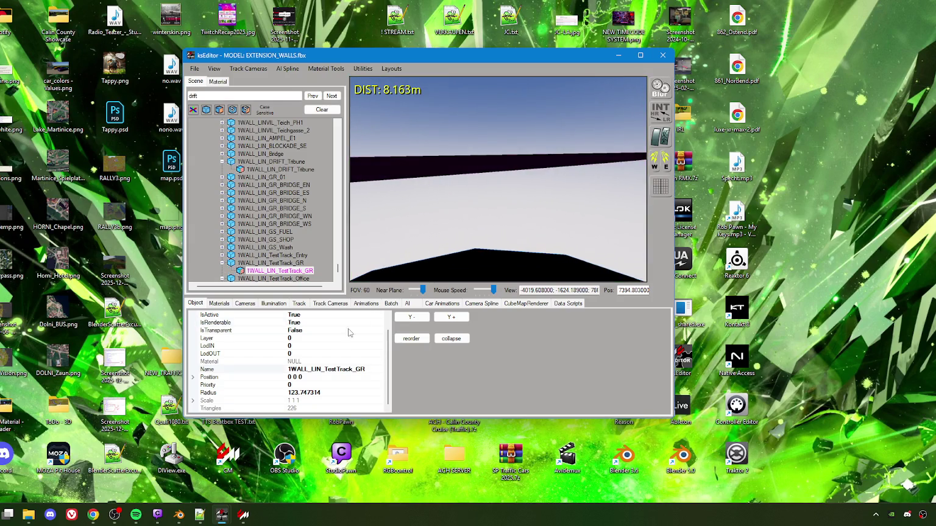
double_click(295, 322)
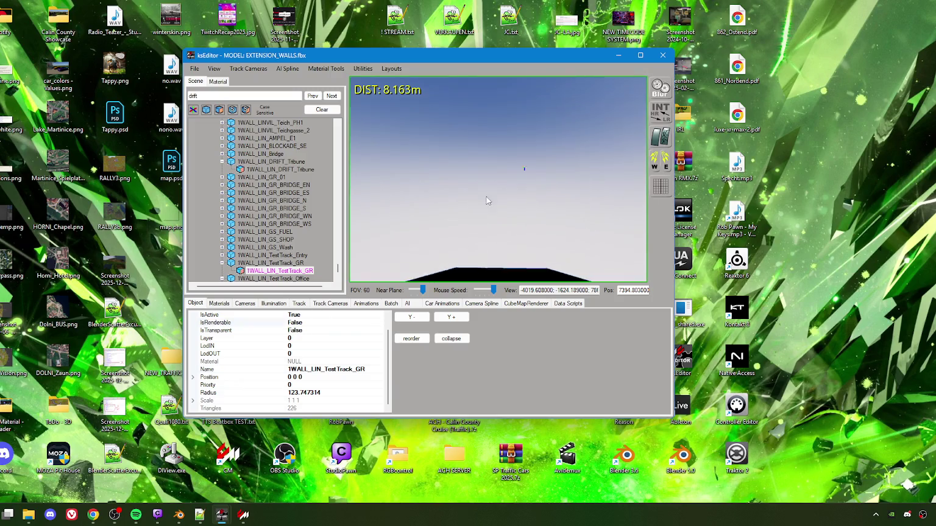
- Select the TestTrack_Entry wall's child mesh and set its IsRenderable to False
mouse_move(498, 193)
mouse_down()
mouse_move(452, 206)
mouse_move(614, 209)
mouse_move(526, 207)
mouse_up()
scroll(279, 250, down, 2)
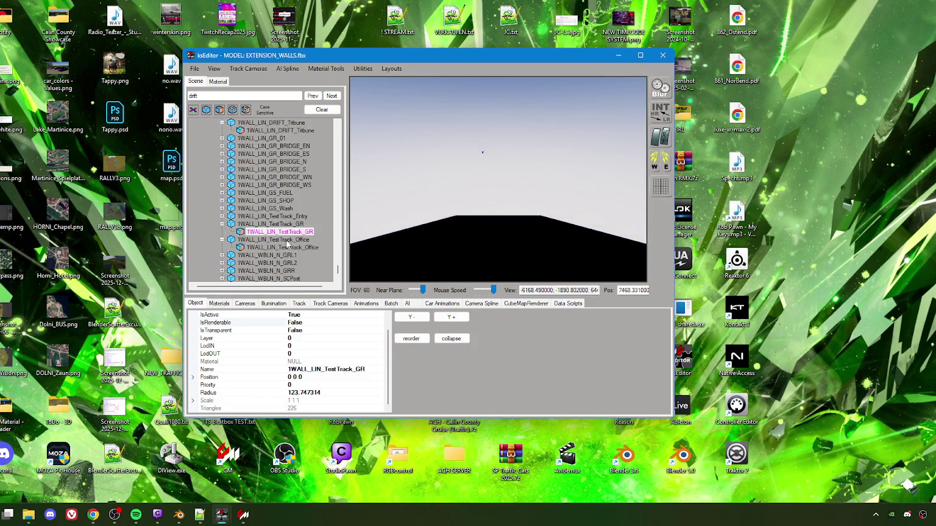
click(286, 217)
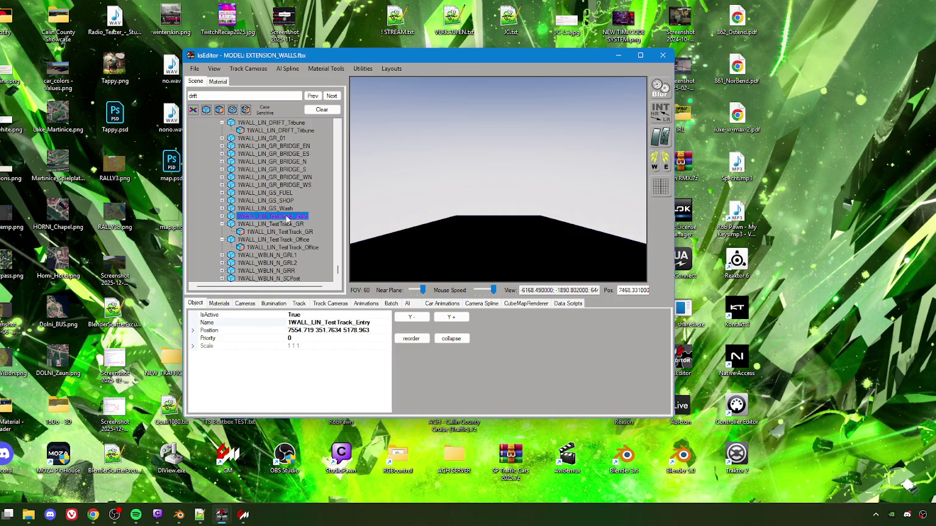
click(222, 217)
click(287, 224)
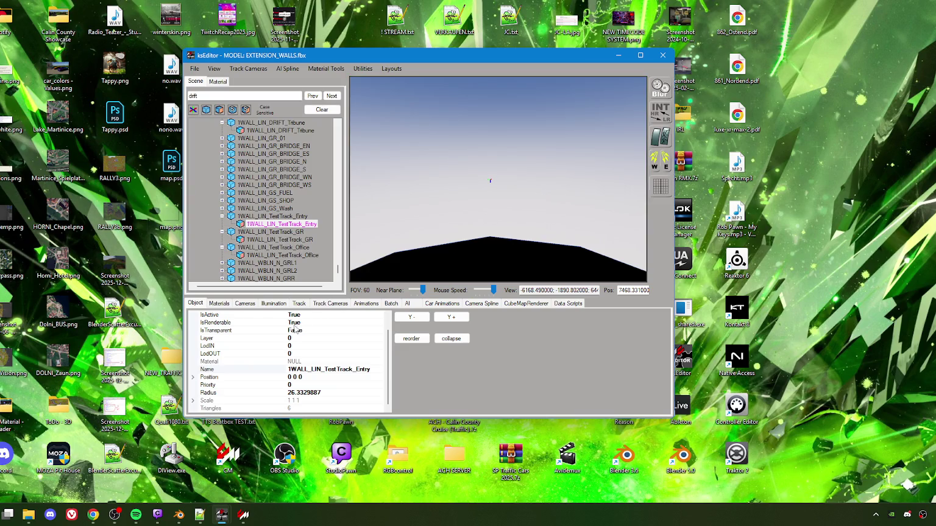
mouse_move(553, 203)
right_down()
mouse_move(433, 221)
mouse_move(475, 220)
mouse_move(447, 221)
mouse_move(516, 177)
mouse_move(485, 209)
mouse_move(447, 214)
right_up()
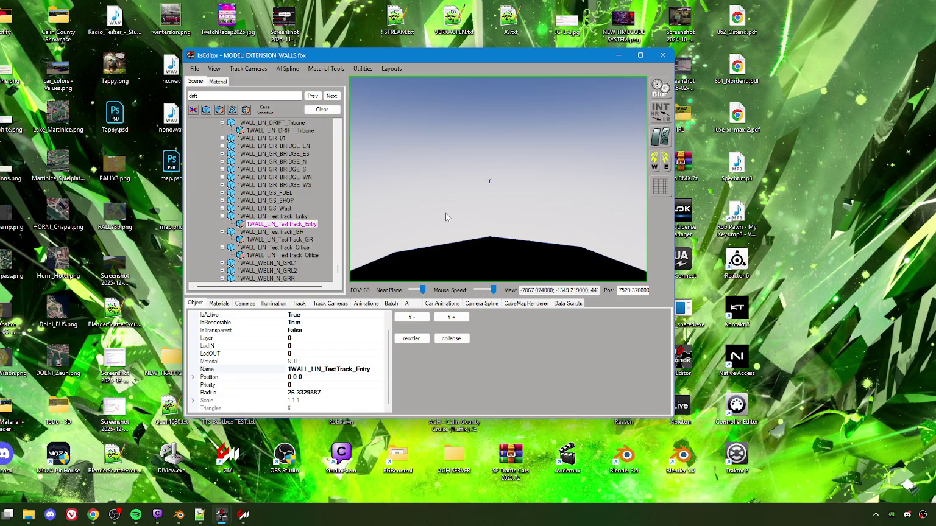
mouse_move(441, 214)
right_down()
mouse_move(564, 209)
mouse_move(531, 222)
mouse_move(568, 159)
mouse_move(512, 225)
mouse_move(560, 215)
mouse_move(534, 204)
mouse_move(593, 214)
mouse_move(518, 194)
mouse_move(550, 203)
mouse_move(503, 203)
mouse_move(505, 172)
mouse_move(522, 201)
mouse_move(448, 202)
right_up()
double_click(296, 322)
scroll(286, 250, down, 1)
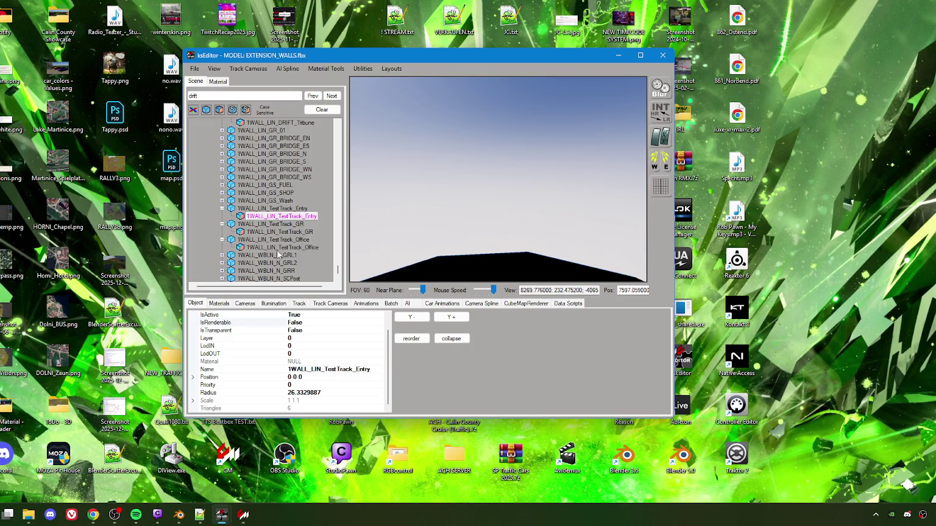
click(179, 514)
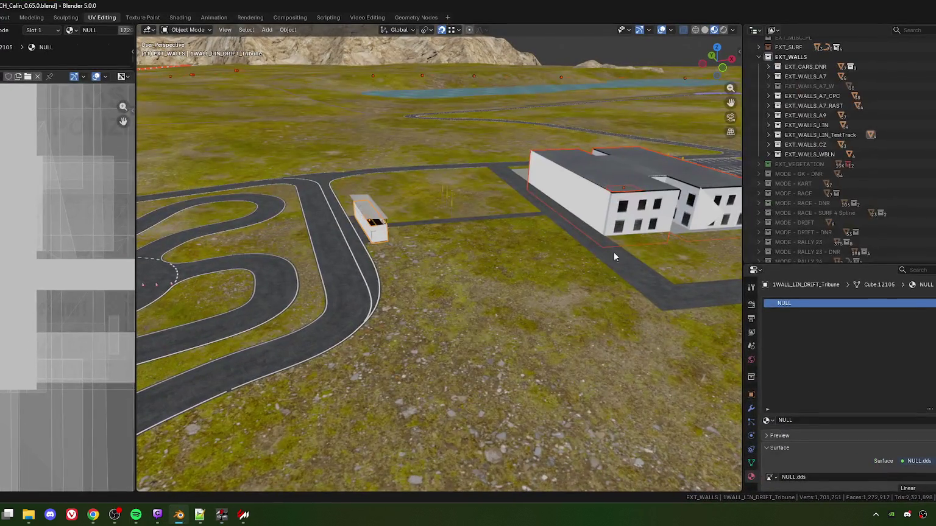
mouse_move(404, 276)
middle_down()
mouse_move(383, 282)
mouse_move(452, 291)
mouse_move(615, 263)
mouse_move(446, 208)
middle_up()
shift+middle_drag(590, 276, 437, 274)
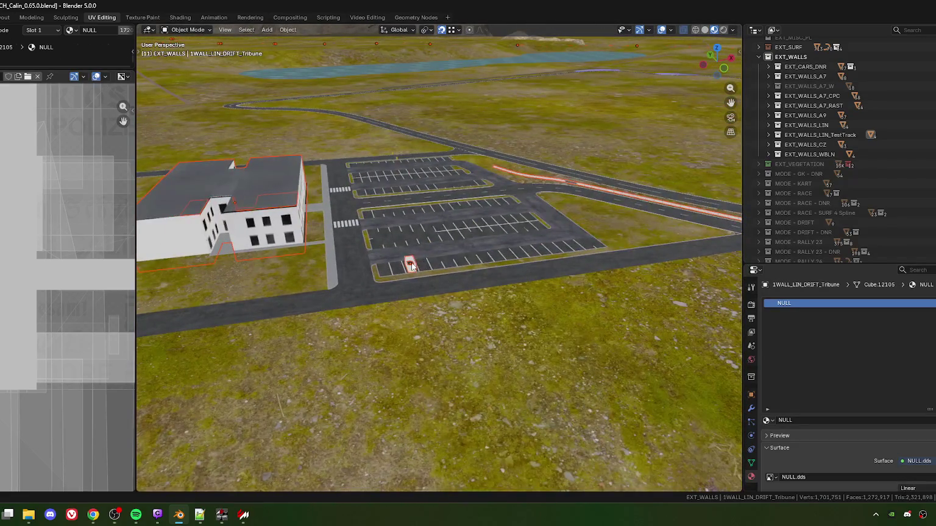
mouse_move(564, 285)
middle_down()
mouse_move(499, 273)
mouse_move(583, 240)
middle_up()
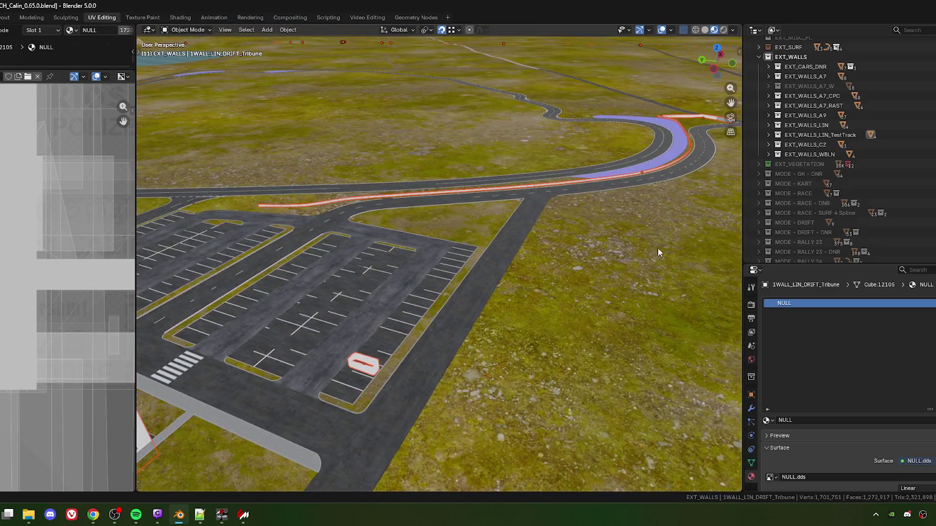
middle_drag(658, 249, 617, 242)
scroll(620, 159, down, 5)
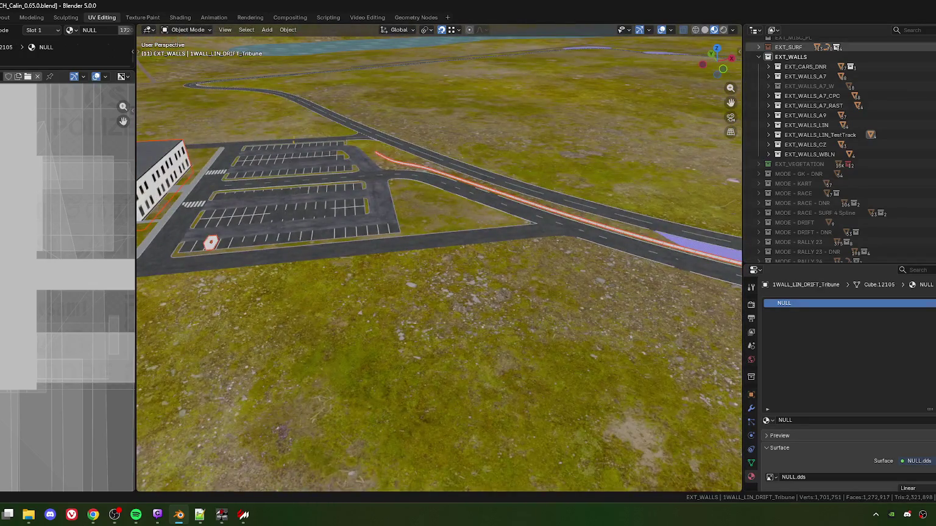
key(alt+Tab)
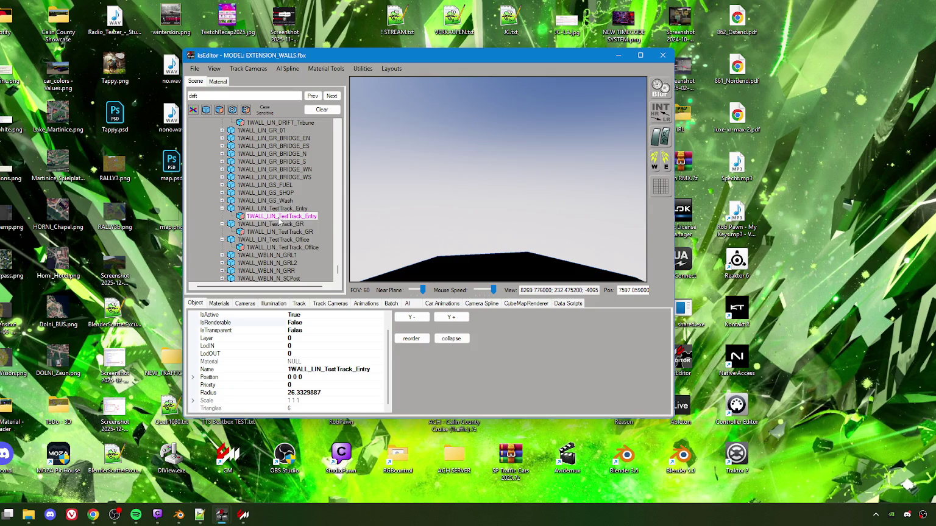
- Search for Test Track, cycle through all matching wall objects, then return to Blender
drag(219, 95, 189, 99)
text(1)
click(332, 96)
click(334, 96)
click(333, 96)
click(333, 95)
click(334, 96)
click(333, 96)
click(333, 96)
click(334, 96)
click(333, 96)
click(334, 95)
click(333, 96)
click(334, 96)
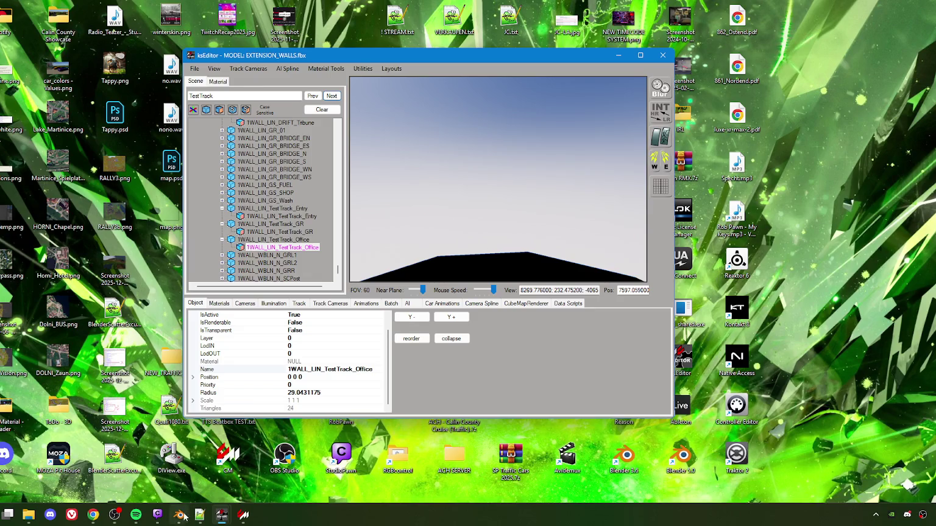
click(179, 514)
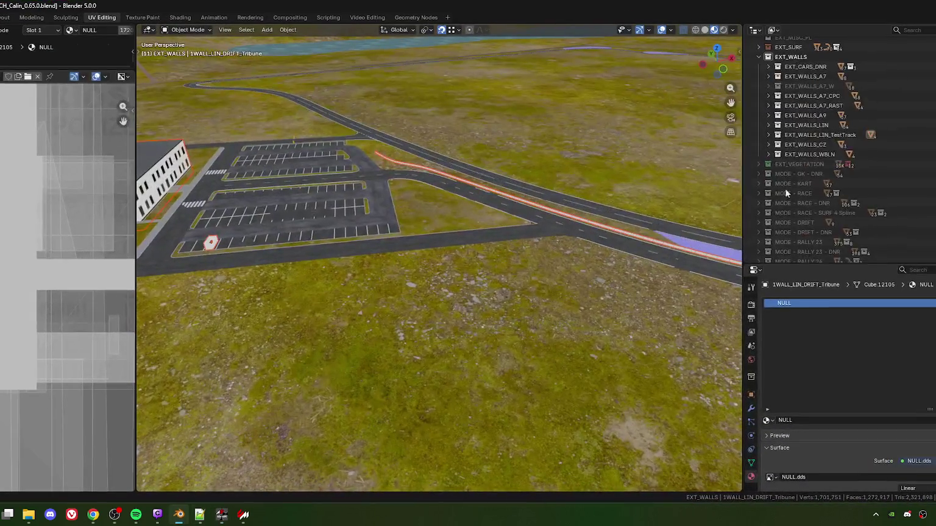
- Expand the TestTrack wall and LINVIL car collections, selecting the Entry wall and a car
click(768, 135)
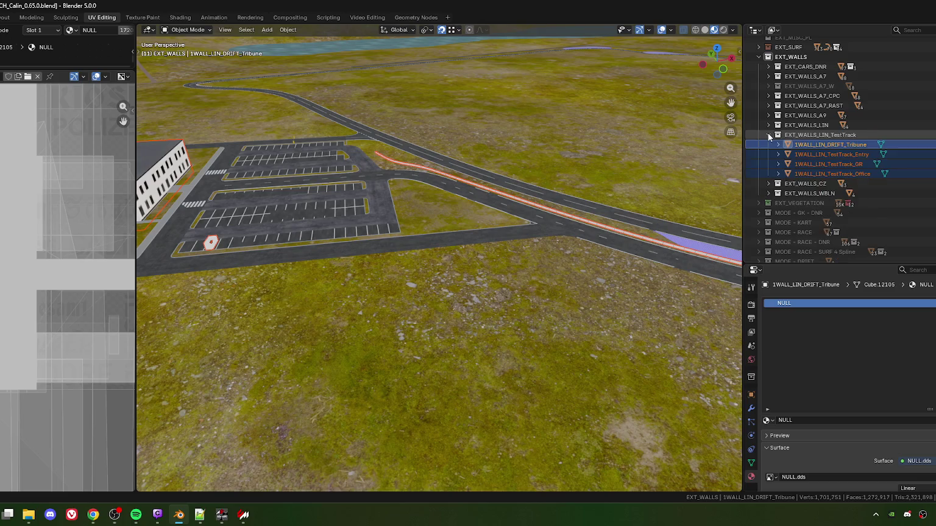
click(842, 154)
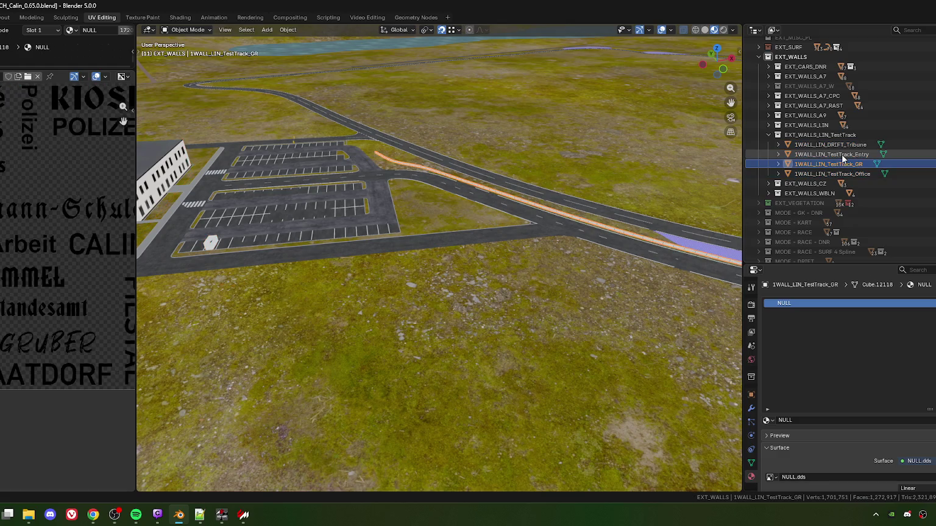
click(233, 246)
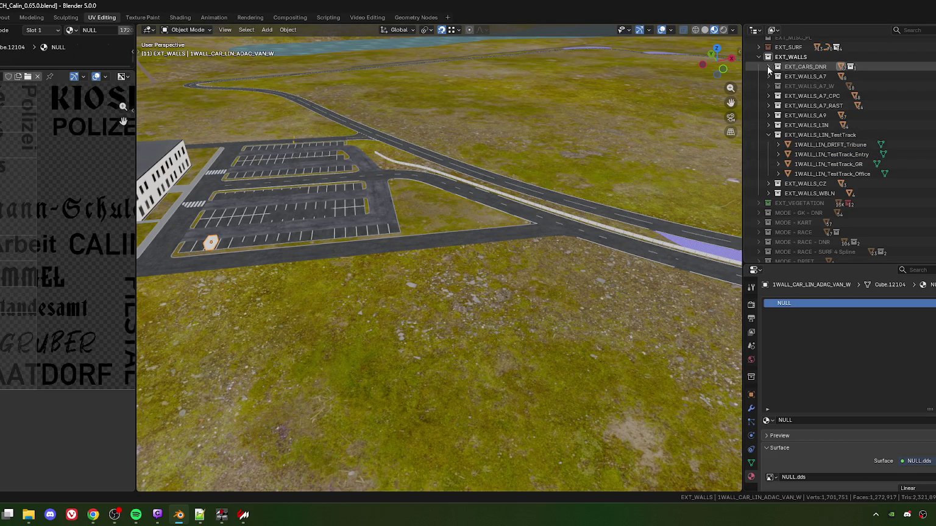
click(769, 68)
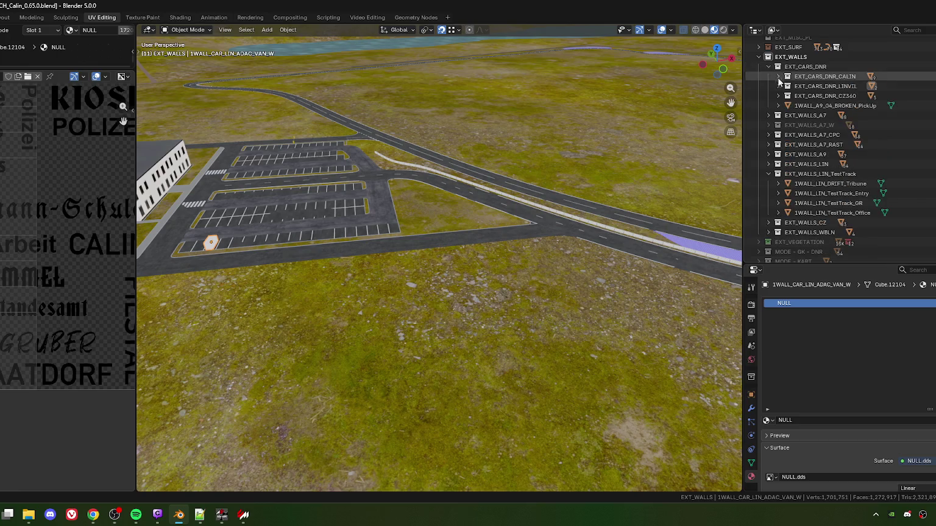
click(777, 87)
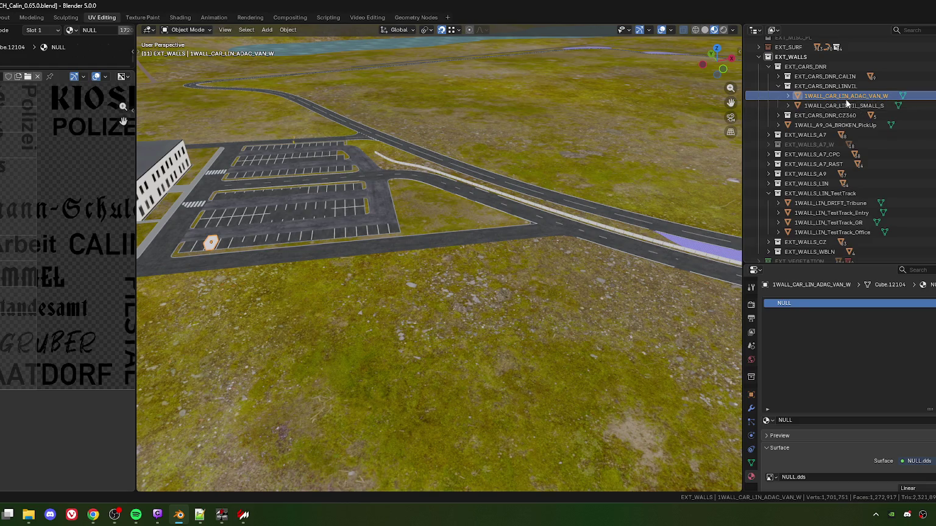
- Rename the van to 1WALL_CAR_LIN_TestTrack_VAN_W, then bring up the EXT_WALLS collection options
double_click(851, 97)
scroll(846, 110, up, 2)
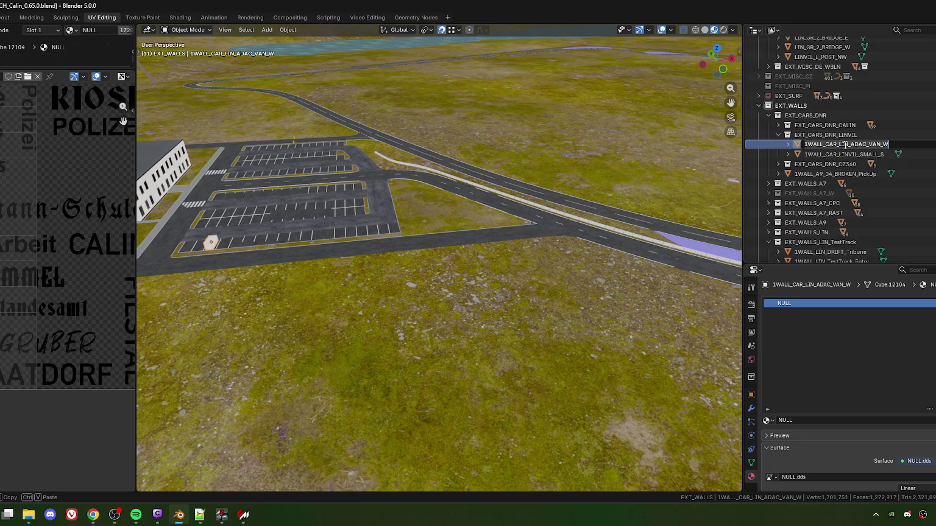
click(843, 145)
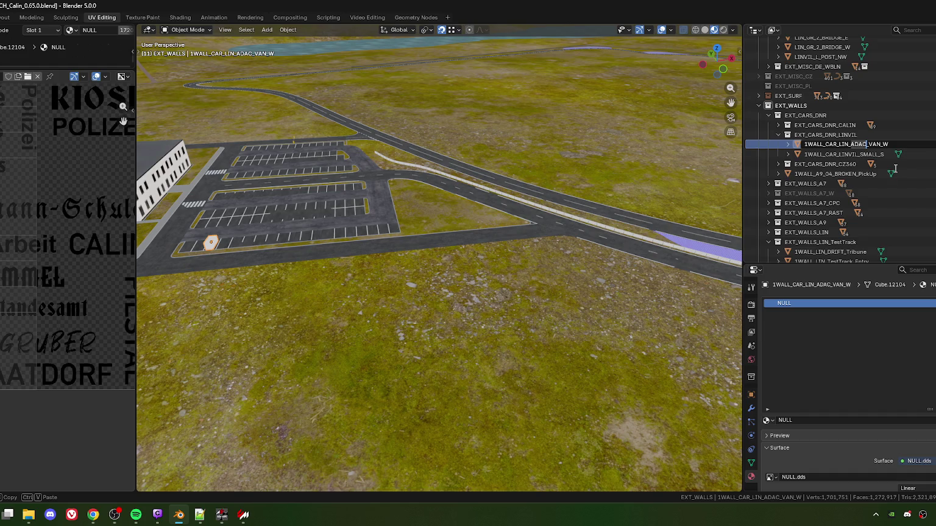
key(BackSpace)
key(BackSpace)
key(BackSpace)
text(T)
text(estTrack)
key(Return)
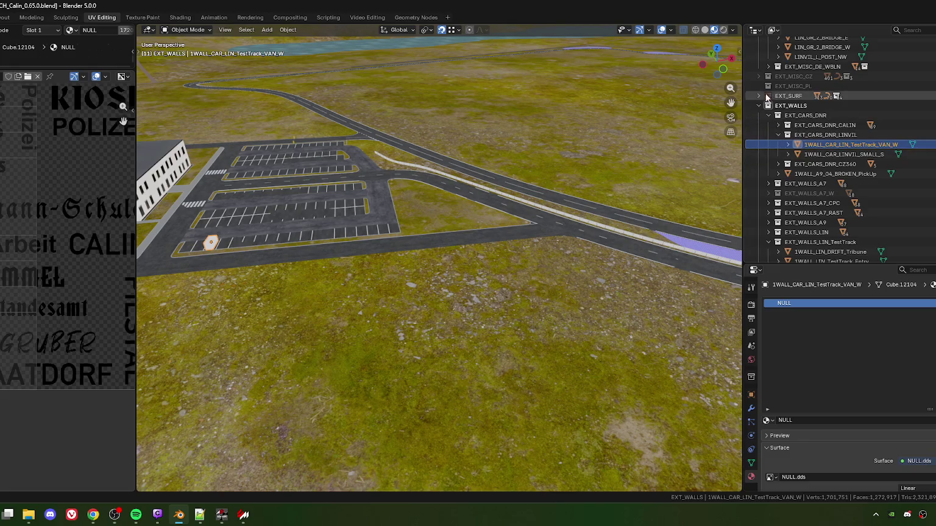
click(790, 107)
right_click(787, 106)
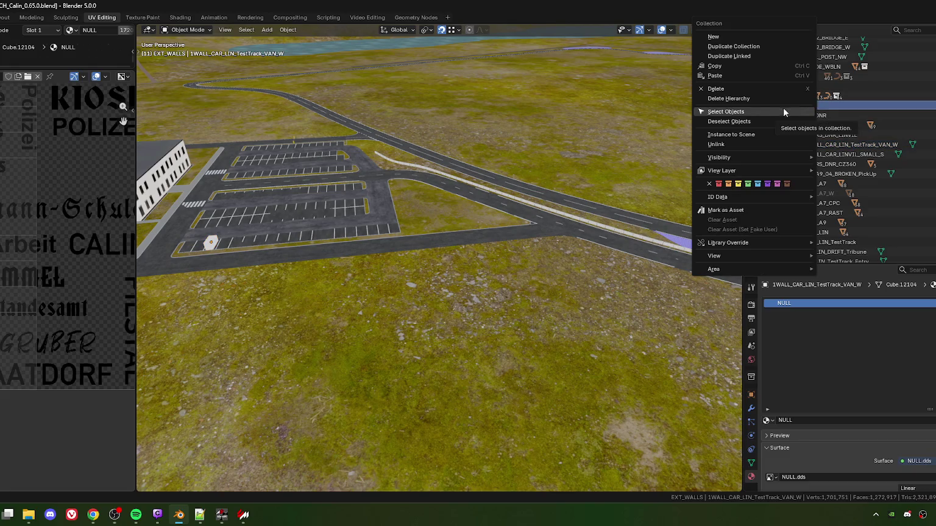
- Close the terrain model editor and bring the EXTENSION_WALLS ksEditor window forward
click(245, 515)
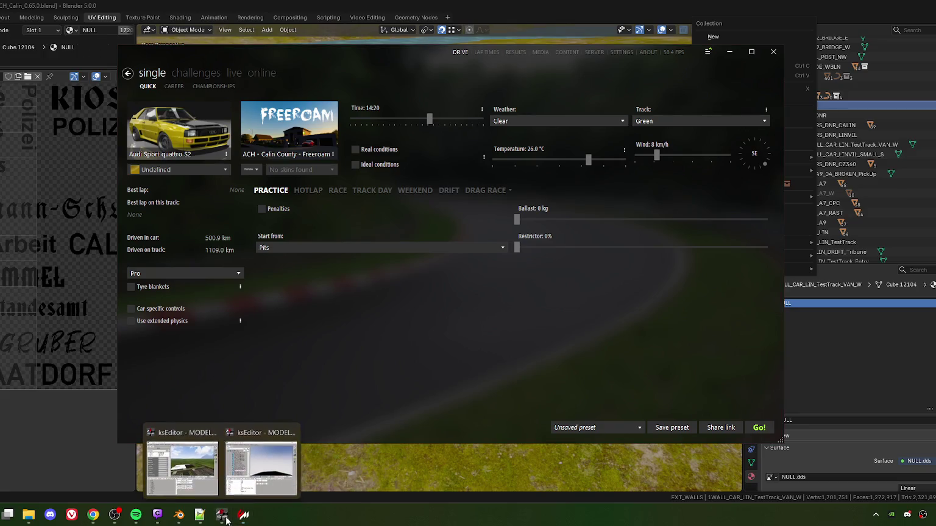
click(243, 517)
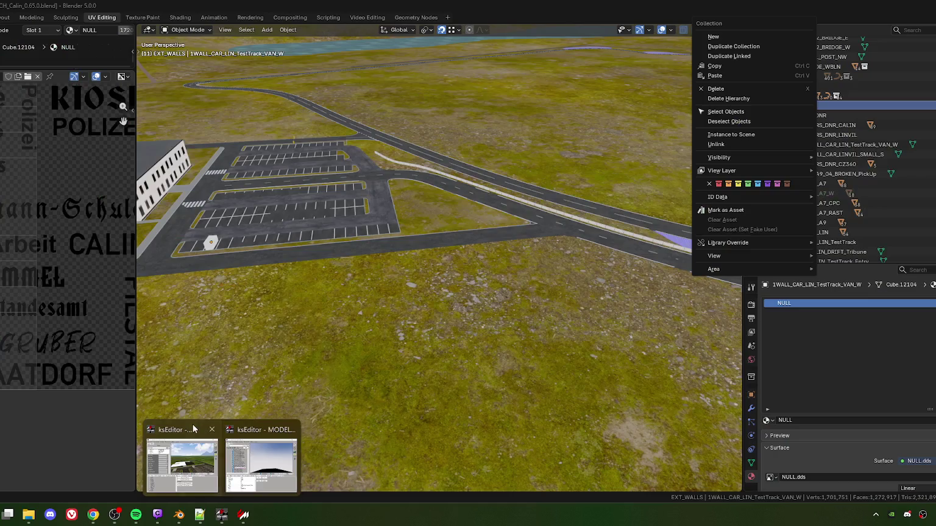
click(182, 469)
click(709, 76)
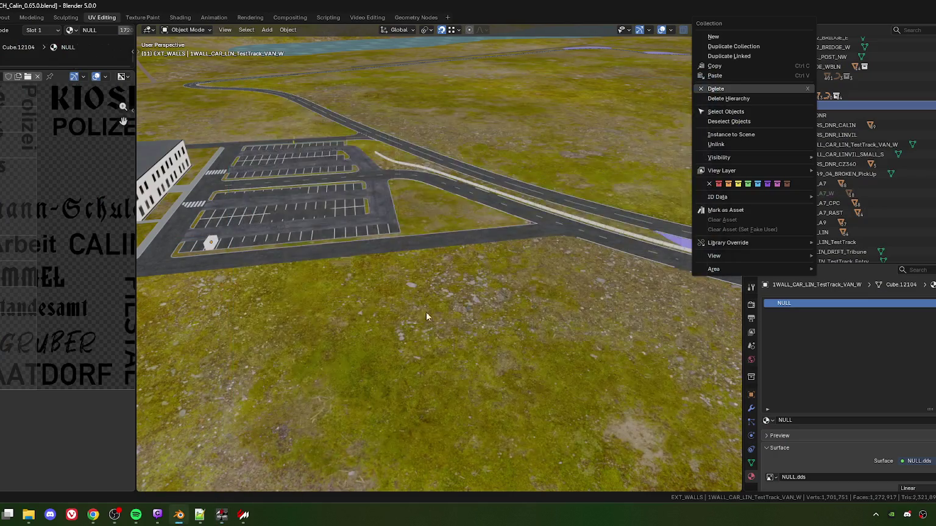
click(223, 514)
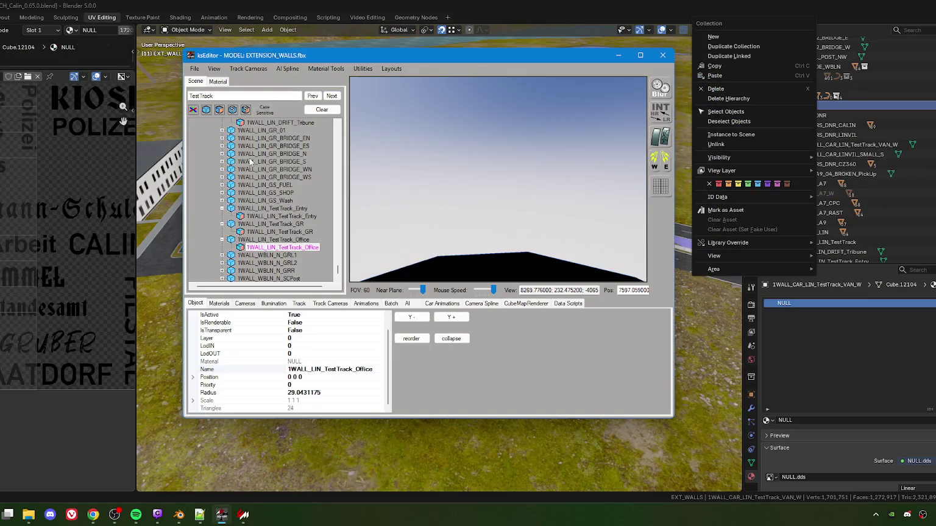
- Save the walls model's persistence, close ksEditor, and reopen the EXT_WALLS options in Blender
click(194, 68)
click(223, 131)
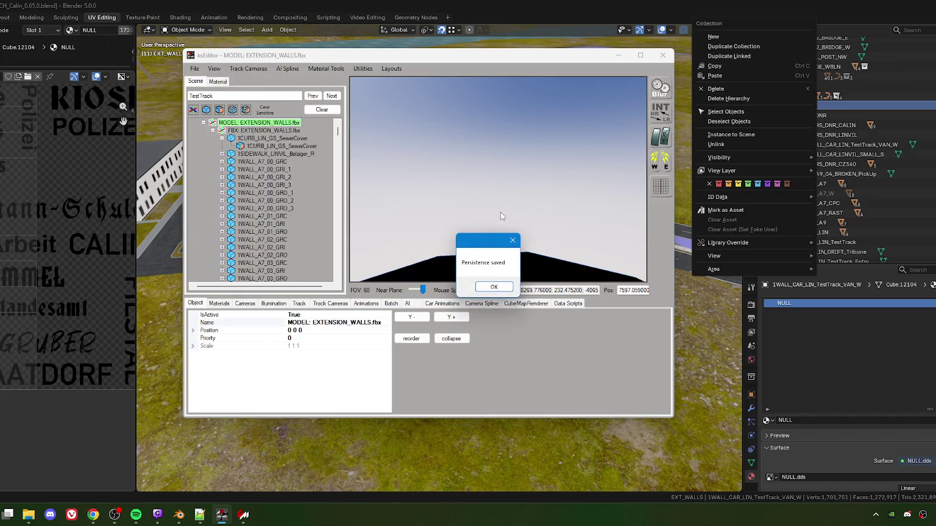
click(494, 288)
click(663, 54)
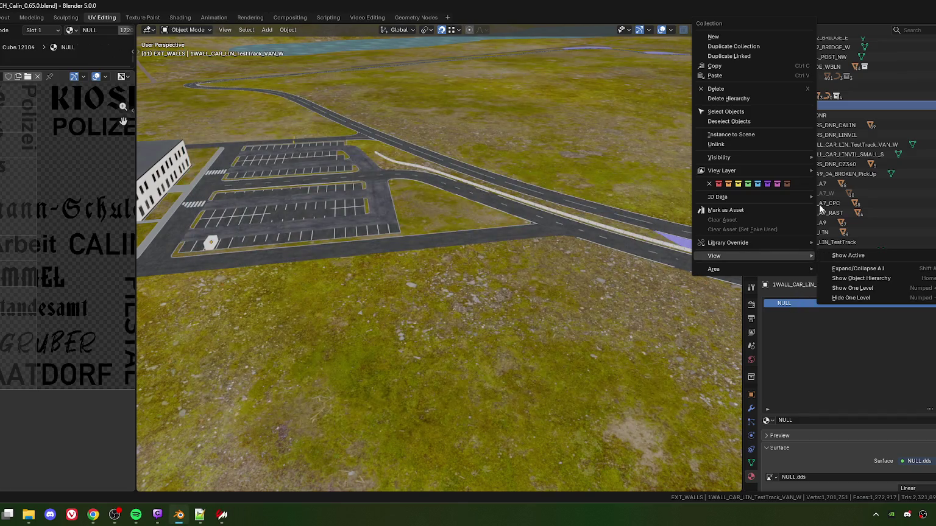
click(855, 111)
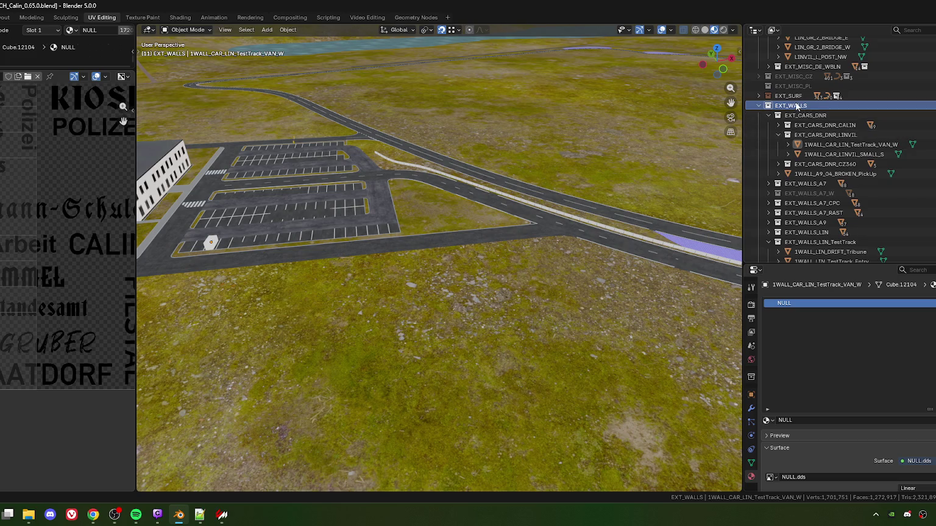
right_click(799, 107)
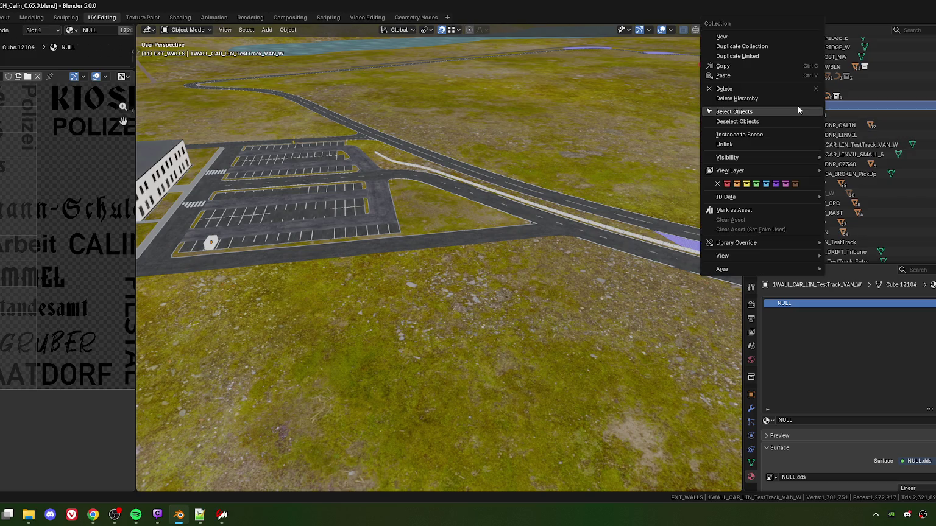
- Select all EXT_WALLS objects, widen the viewport, and export them to EXTENSION_WALLS.fbx
click(728, 111)
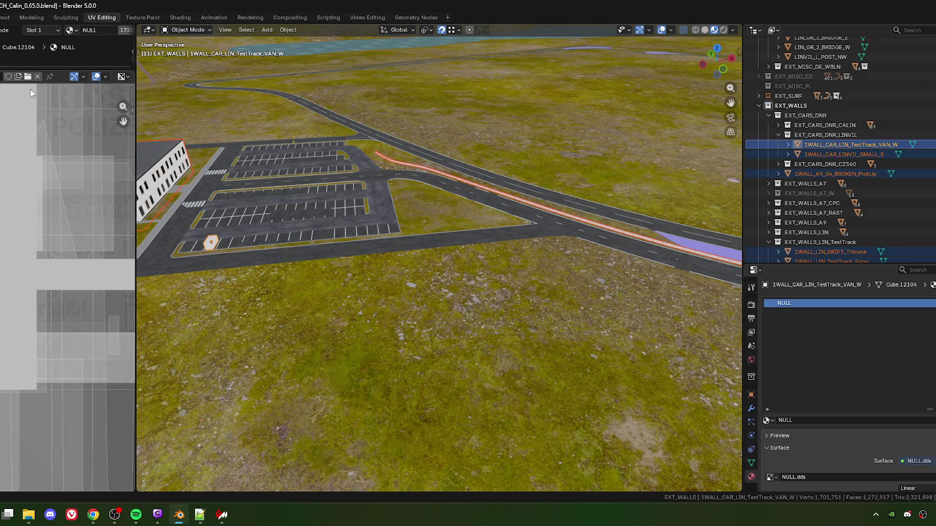
drag(136, 228, 48, 228)
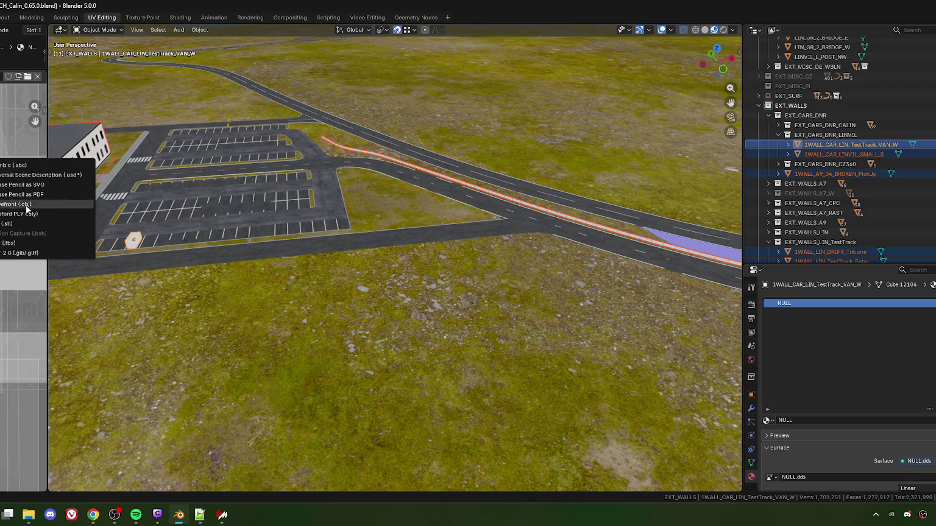
click(18, 244)
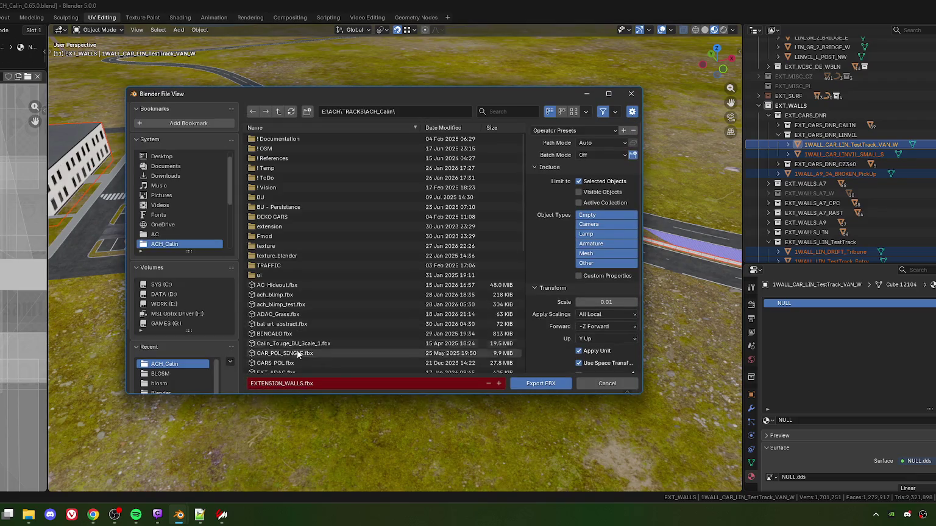
click(549, 383)
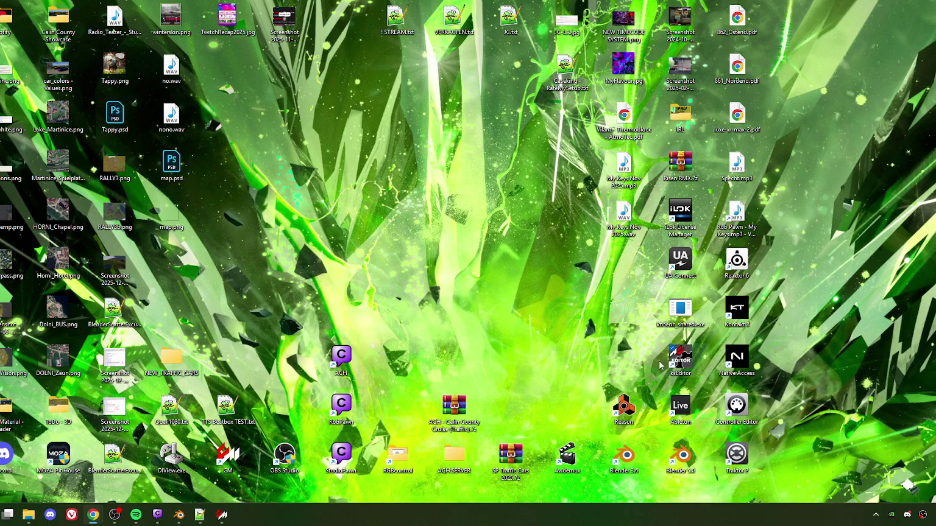
- Relaunch ksEditor, centre its window, and open EXTENSION_WALLS.fbx from ACH_Calin
double_click(682, 358)
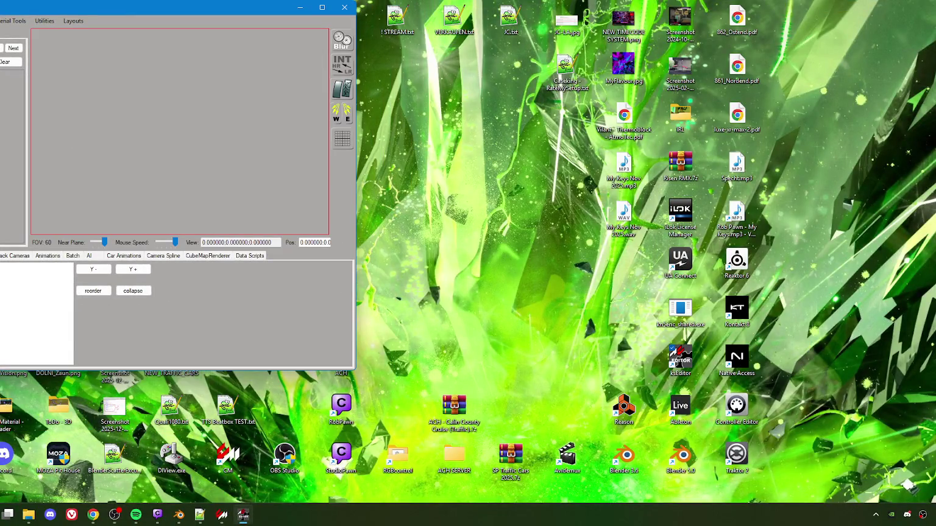
drag(182, 7, 503, 57)
click(196, 71)
click(204, 97)
scroll(323, 269, down, 5)
scroll(326, 274, down, 3)
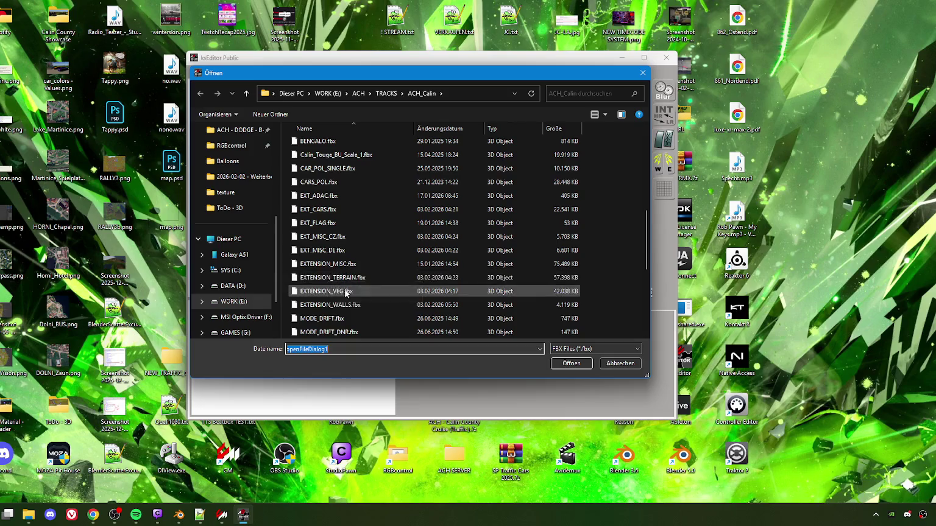
click(345, 305)
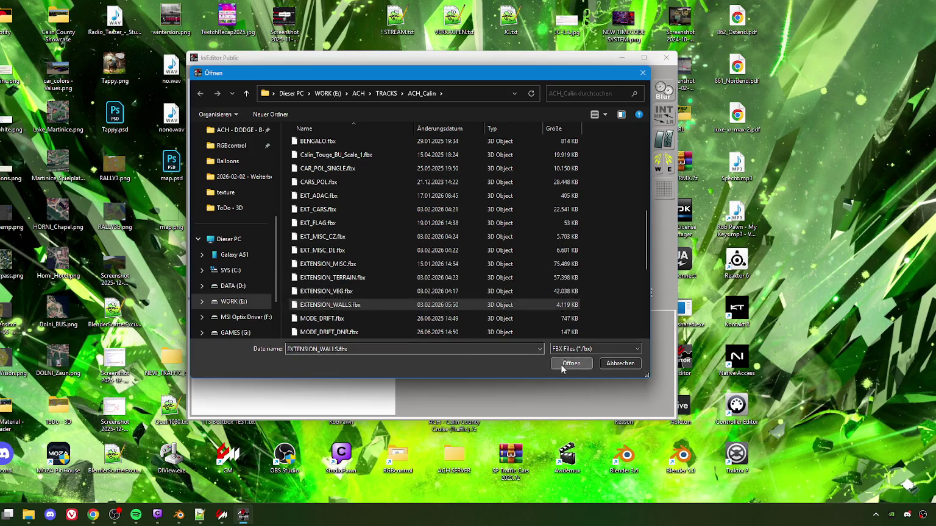
click(567, 363)
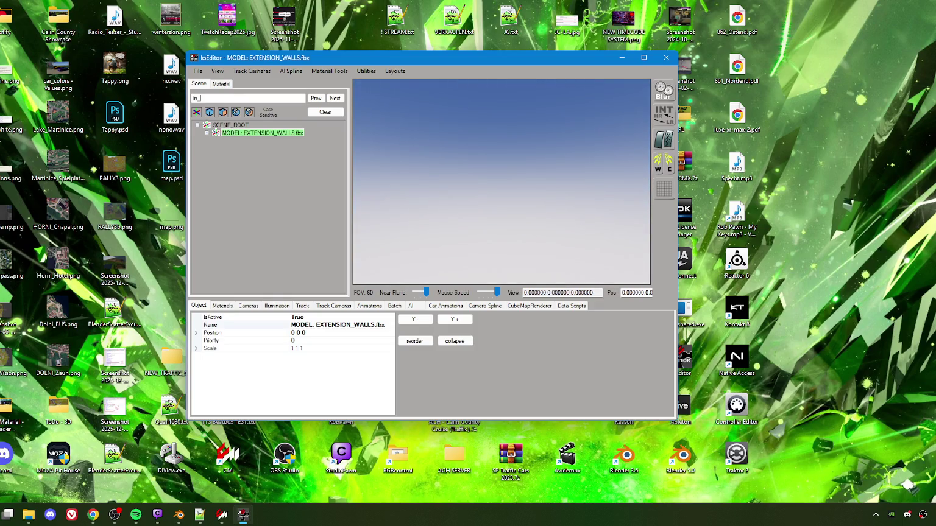
text(kn_test)
- Set the 1WALL_CAR_LIN_TestTrack_VAN_W mesh's IsRenderable to False and save persistence
click(335, 98)
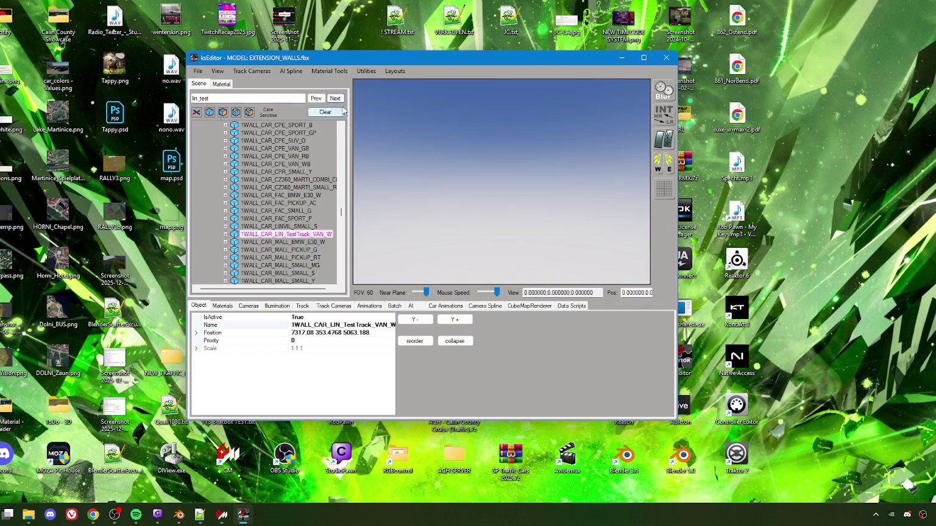
click(335, 98)
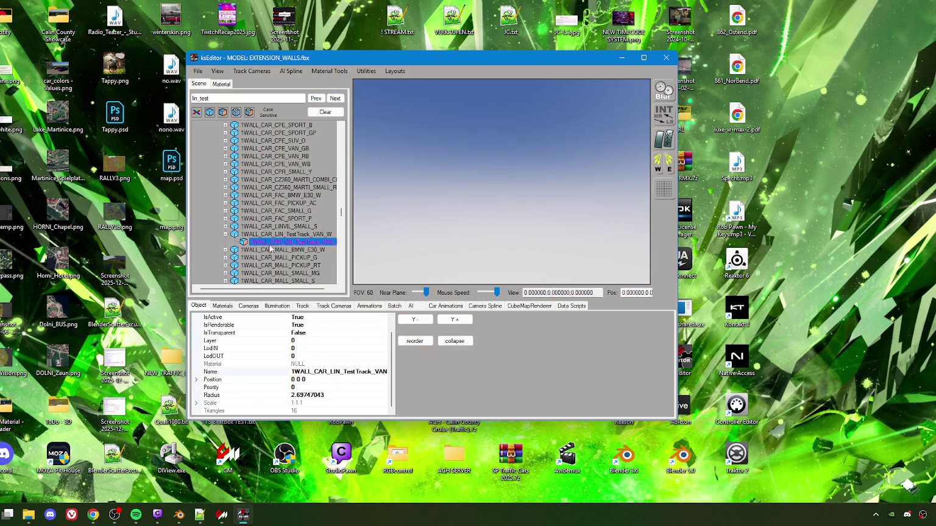
click(223, 306)
click(198, 306)
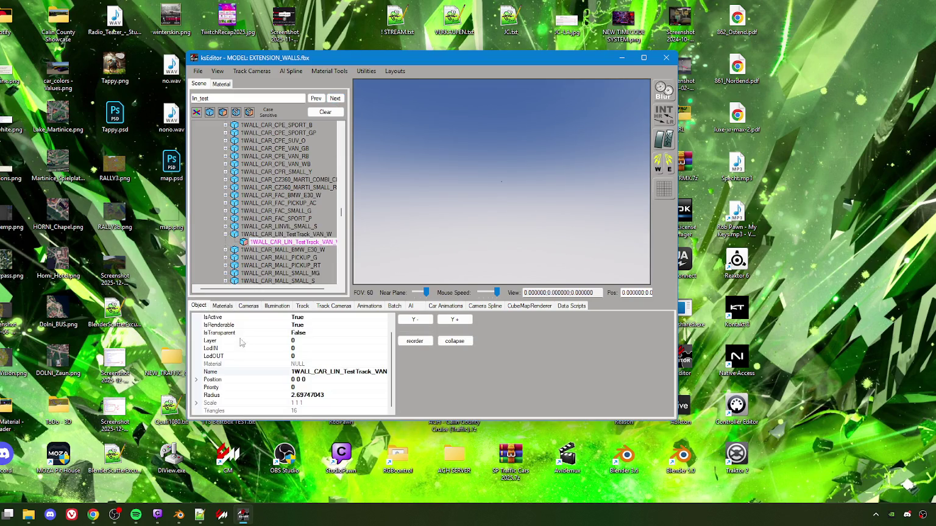
double_click(298, 324)
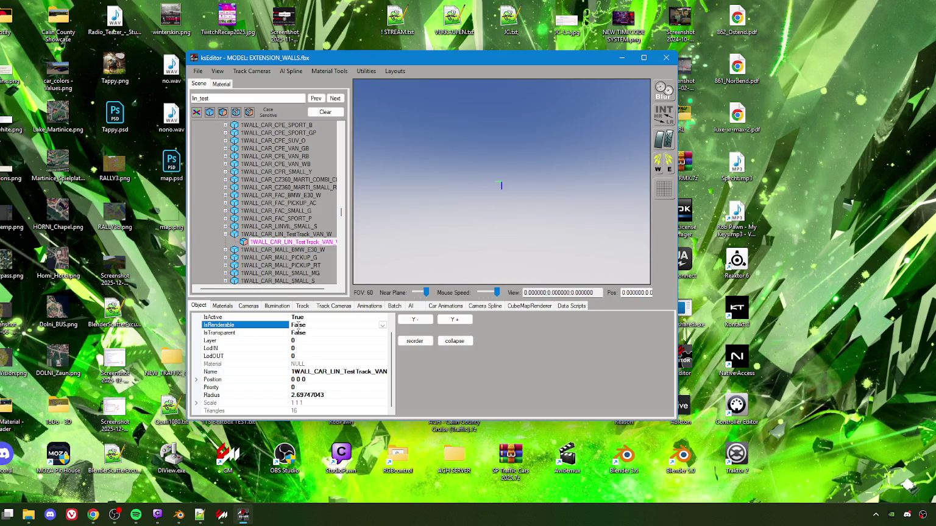
click(198, 71)
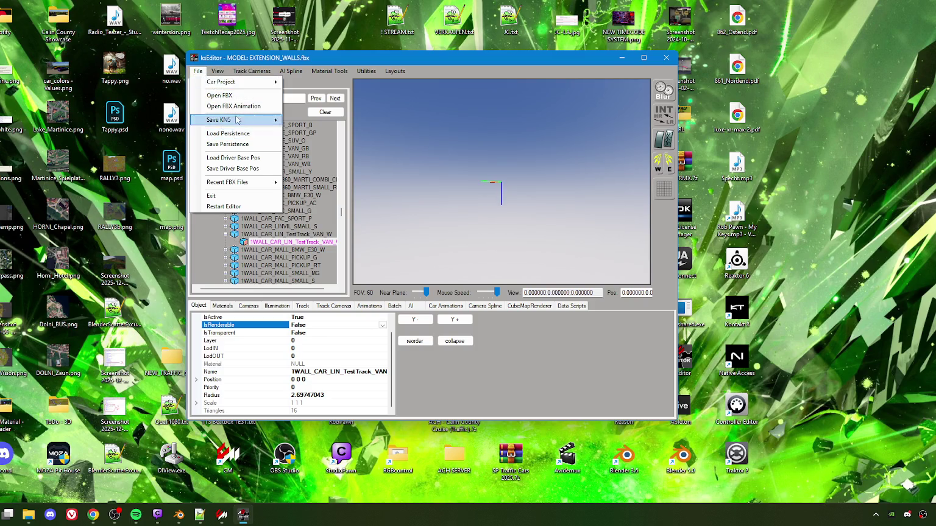
click(234, 145)
click(512, 287)
- Save the model as track KN5, replacing ext_walls.kn5 in ach_calin_county, then close ksEditor
click(198, 71)
mouse_move(219, 119)
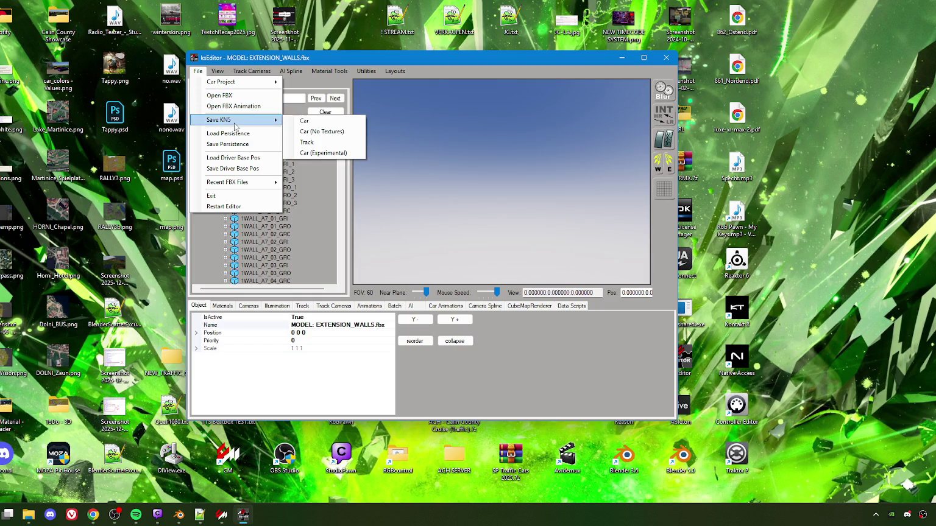
click(308, 142)
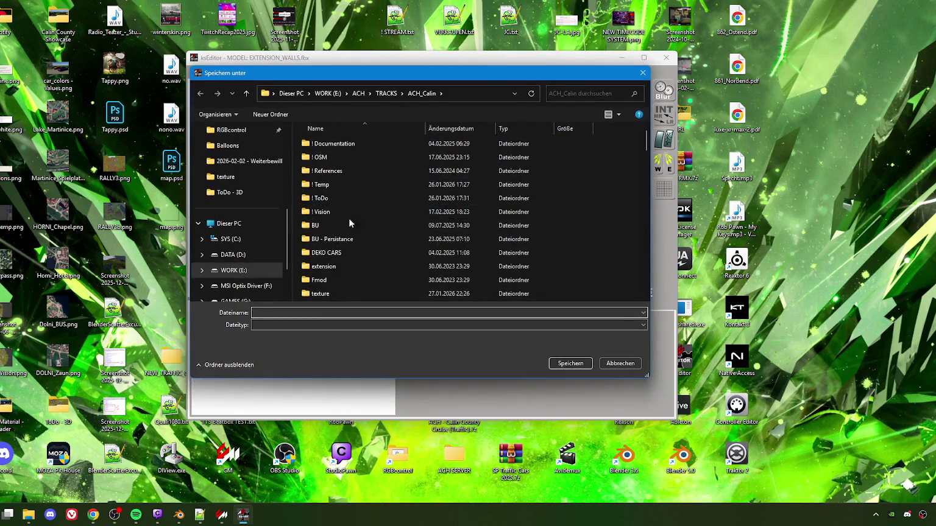
scroll(234, 178, up, 2)
scroll(240, 215, up, 2)
click(241, 225)
scroll(376, 260, down, 4)
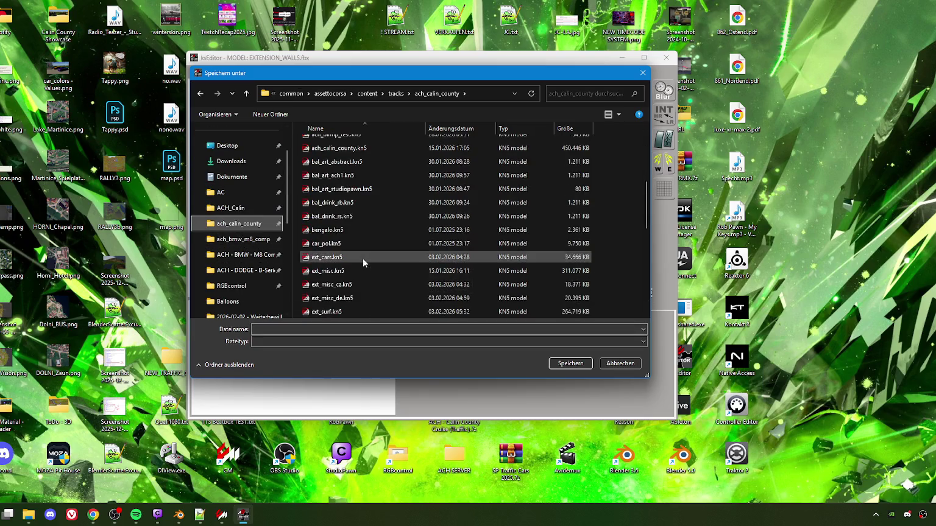
scroll(337, 308, down, 1)
click(335, 298)
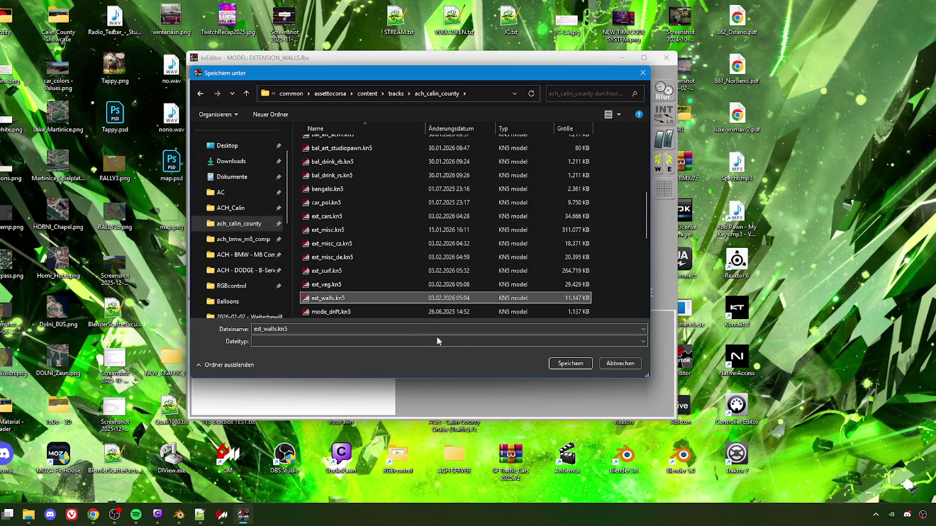
click(570, 363)
click(508, 256)
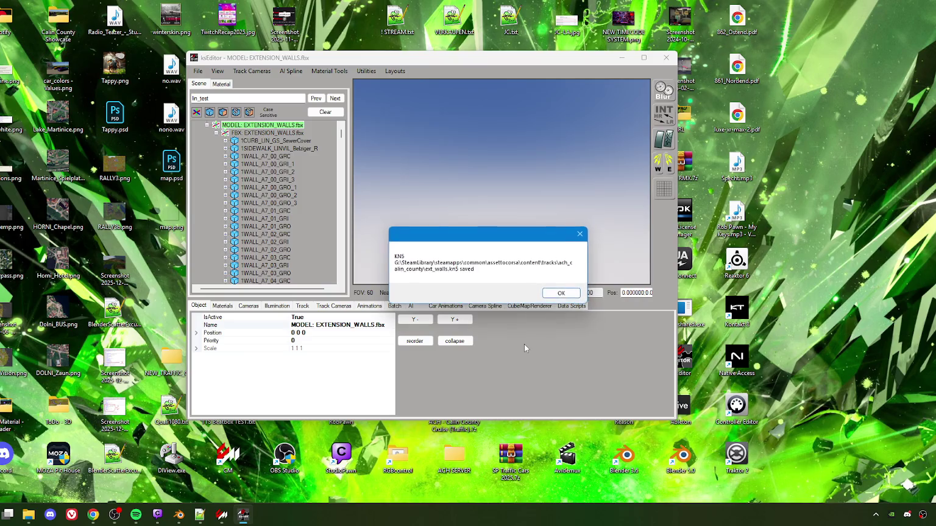
click(569, 294)
click(666, 56)
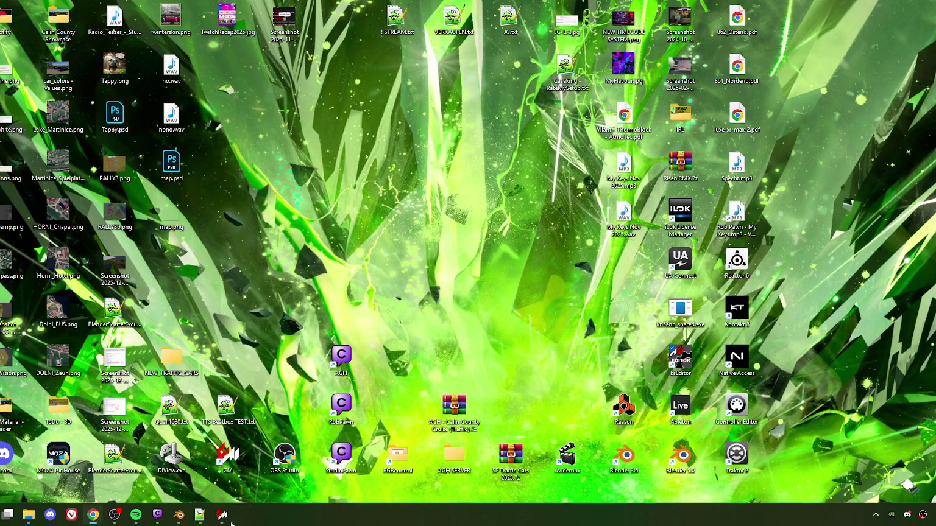
- Back in Blender, inspect nearby grass objects while orbiting toward the drift track
click(177, 514)
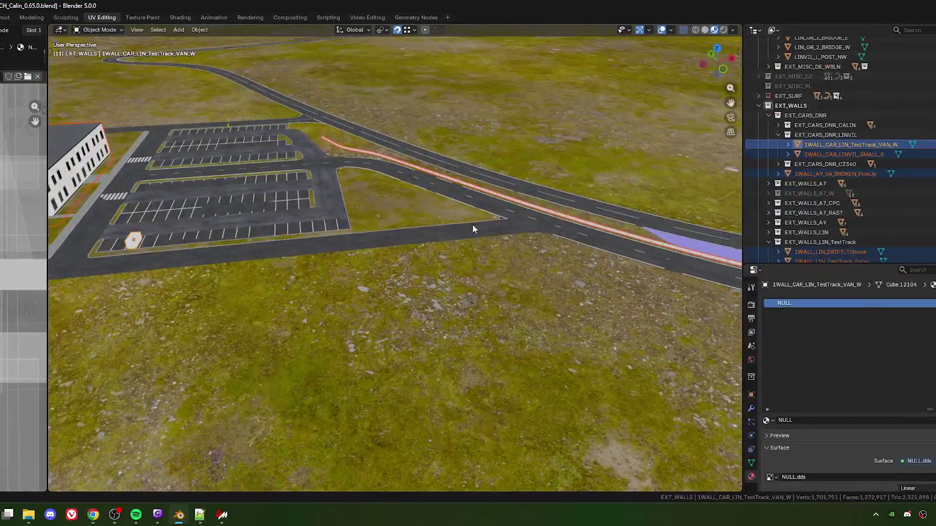
click(462, 282)
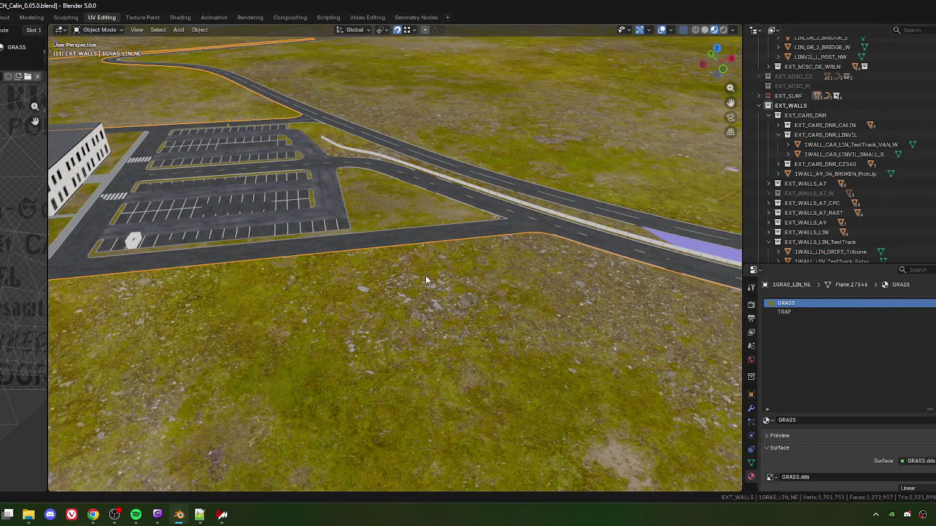
scroll(438, 295, down, 5)
scroll(418, 301, up, 2)
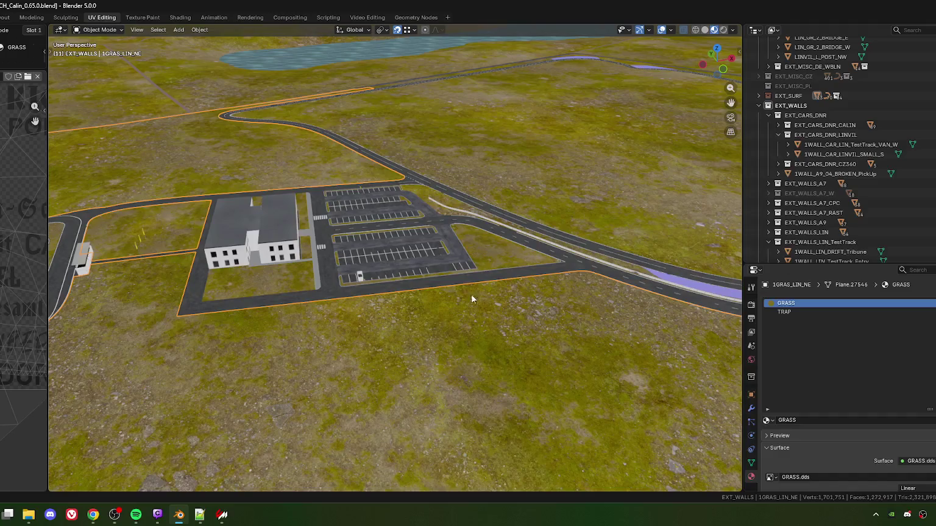
click(344, 287)
mouse_move(344, 290)
middle_down()
mouse_move(446, 294)
mouse_move(422, 286)
middle_up()
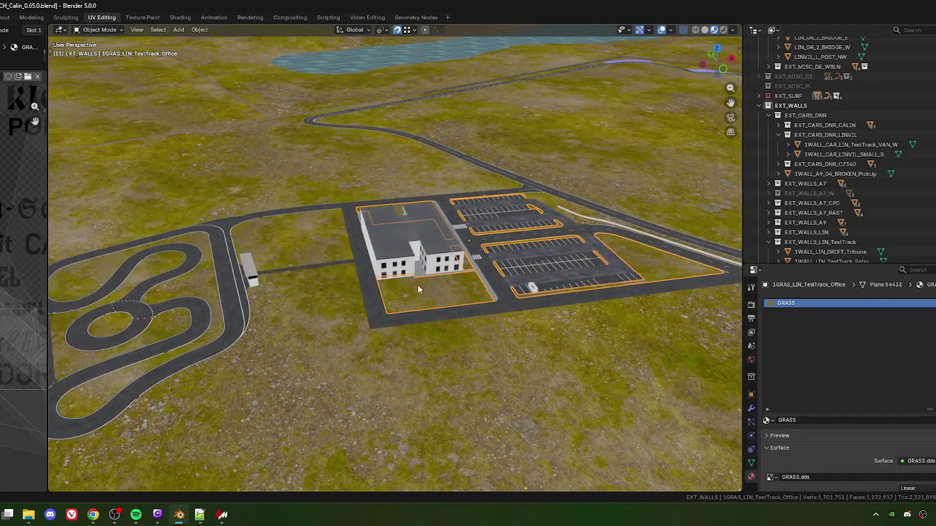
click(296, 249)
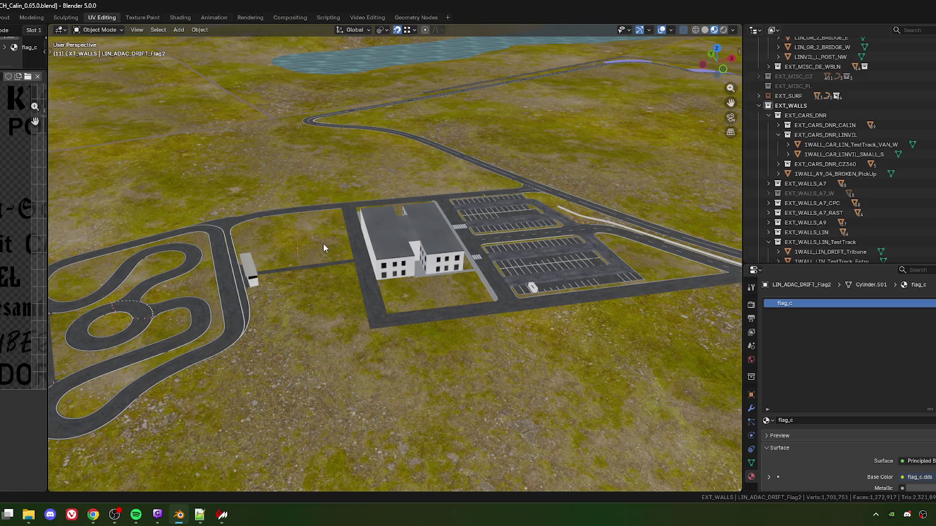
click(283, 279)
mouse_move(282, 279)
middle_down()
mouse_move(399, 267)
mouse_move(402, 276)
middle_up()
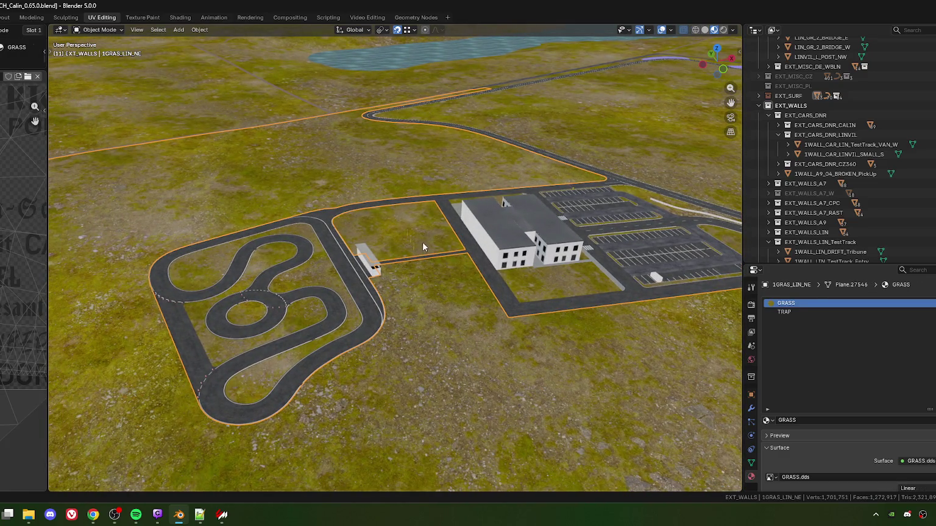
middle_drag(423, 245, 326, 288)
- Rename the drift-track grass from 1GRAS_LIN_ADAC_DRIFT to 1GRAS_LIN_DRIFT
click(321, 295)
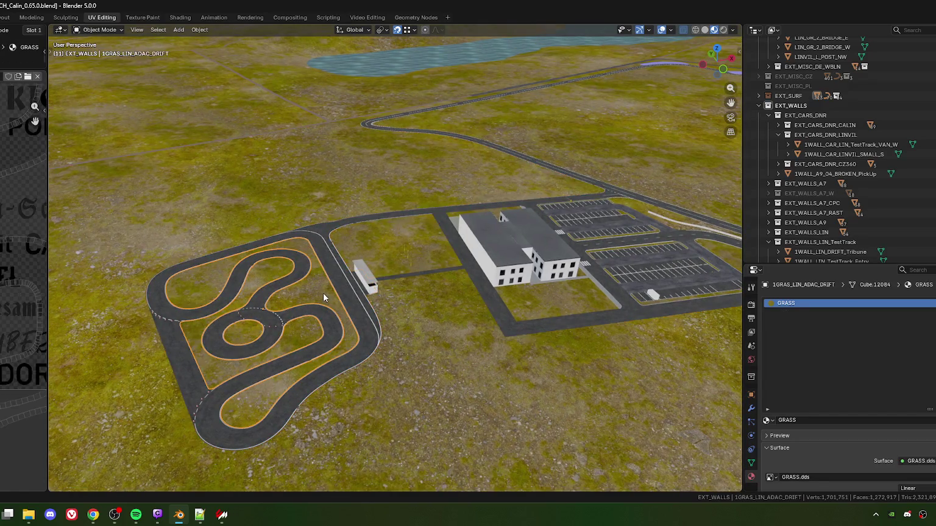
key(F2)
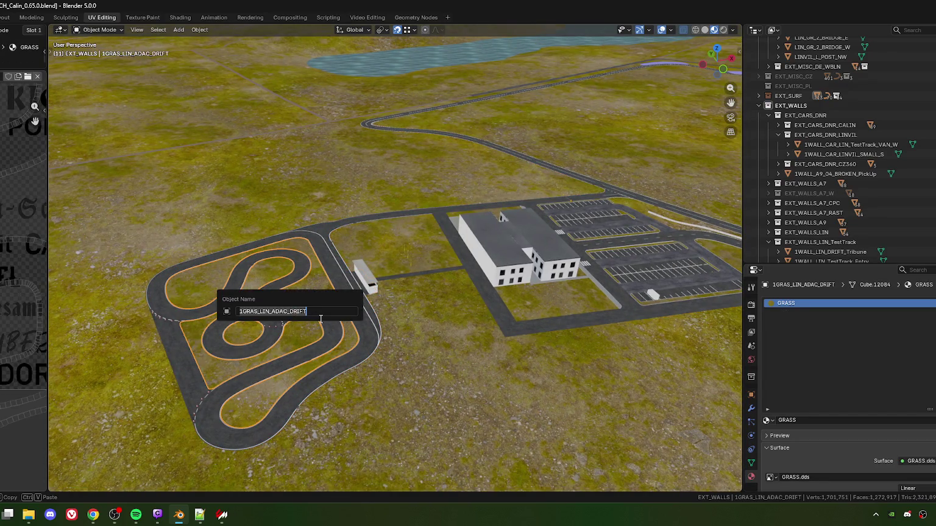
drag(273, 311, 286, 314)
key(BackSpace)
key(BackSpace)
key(BackSpace)
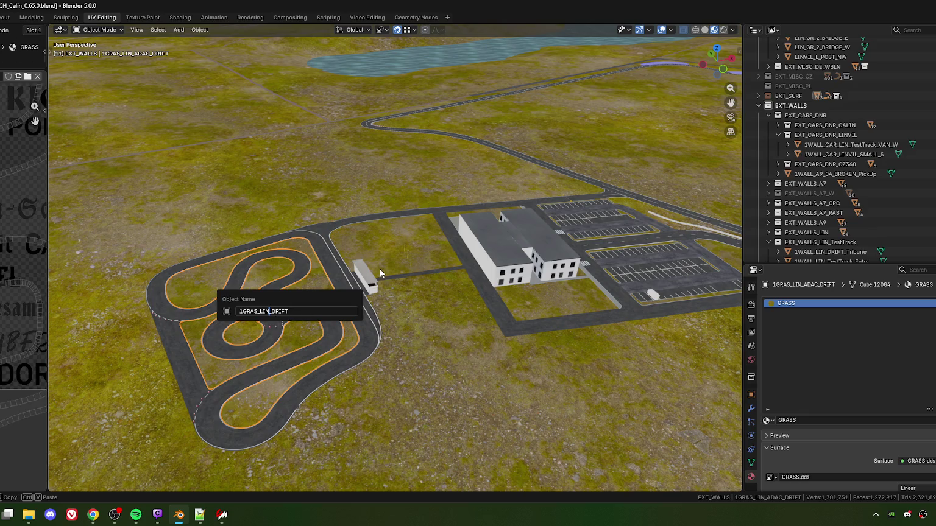
key(Return)
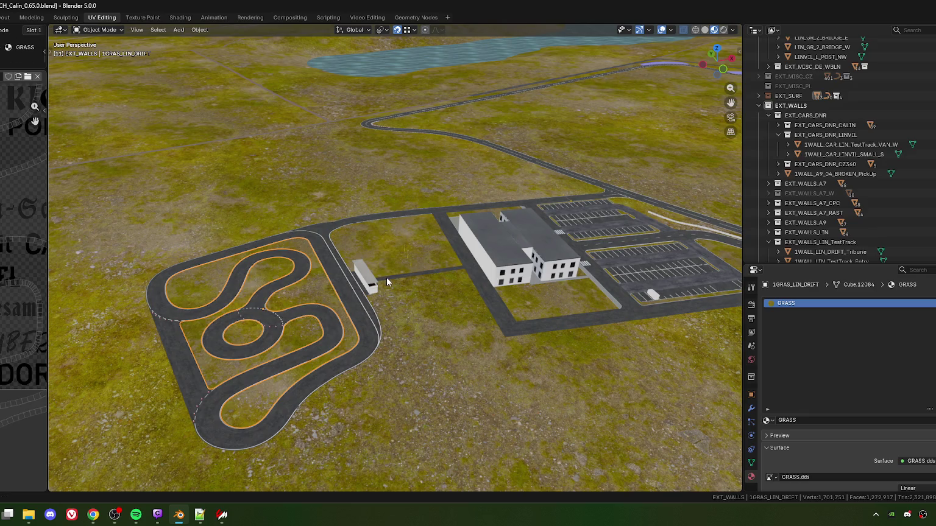
- Inspect the TestTrack_IN and lake-side grass, then zoom onto the parking lot markings
click(386, 277)
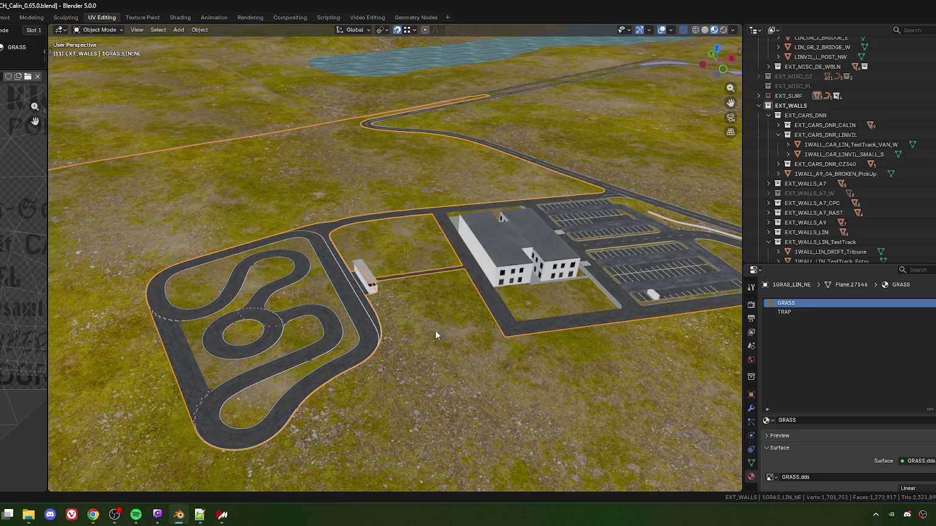
middle_drag(436, 331, 484, 193)
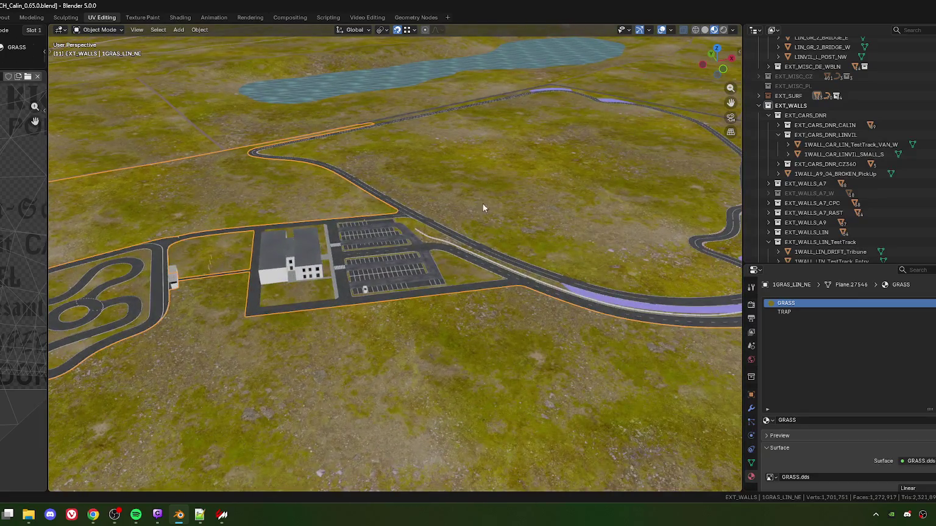
click(453, 309)
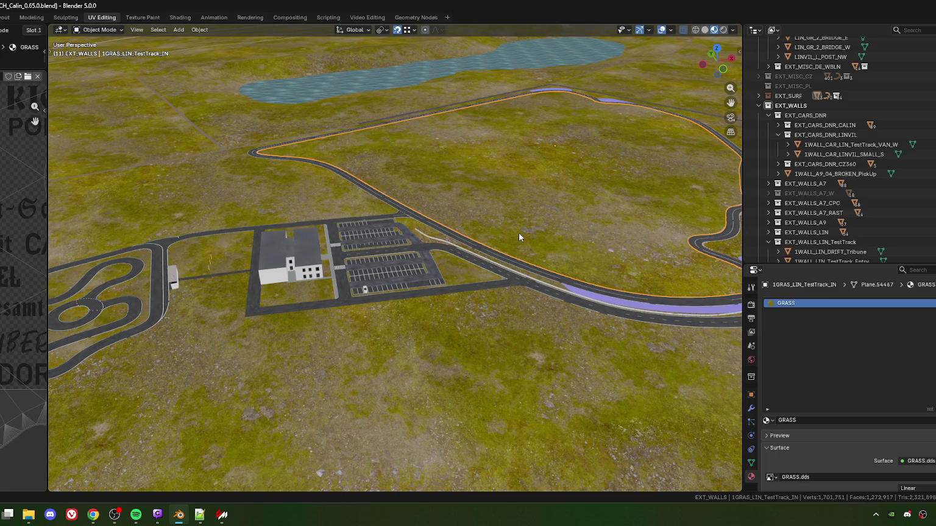
click(396, 102)
mouse_move(397, 101)
middle_down()
mouse_move(366, 308)
mouse_move(443, 291)
middle_up()
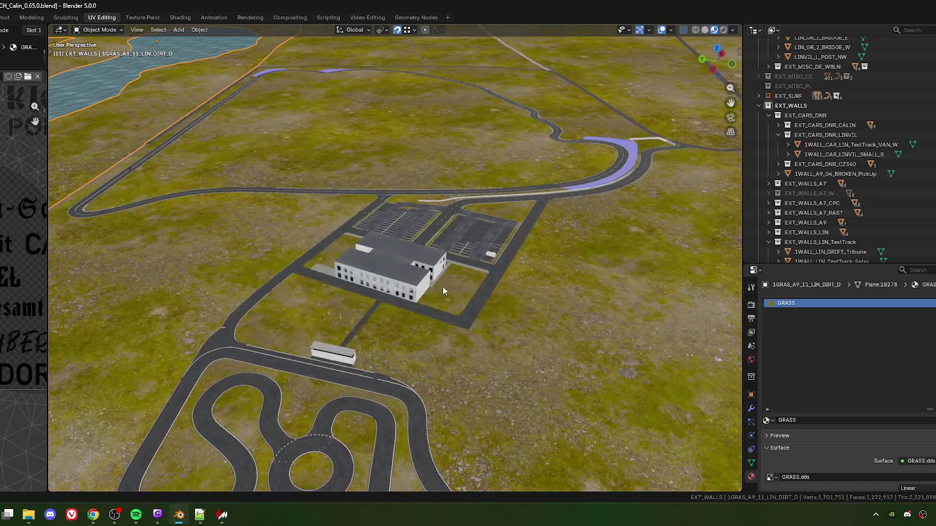
click(495, 245)
middle_drag(518, 252, 451, 303)
scroll(453, 308, up, 3)
scroll(454, 311, up, 3)
scroll(434, 320, up, 2)
scroll(433, 331, up, 2)
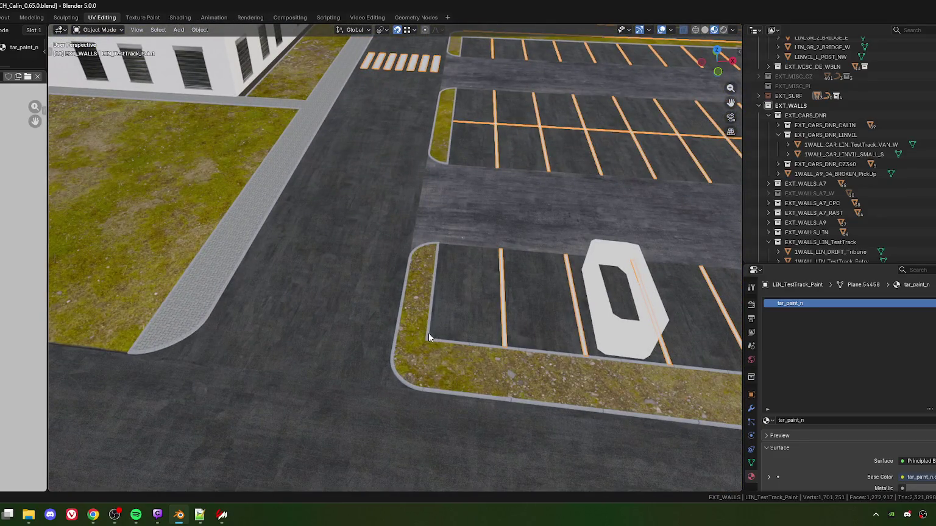
- Rename the parking-lot sidewalk 1SIDEWALK_LIN_ADAC_LOT to 1SIDEWALK_LIN_LIN_TestTrack
click(437, 347)
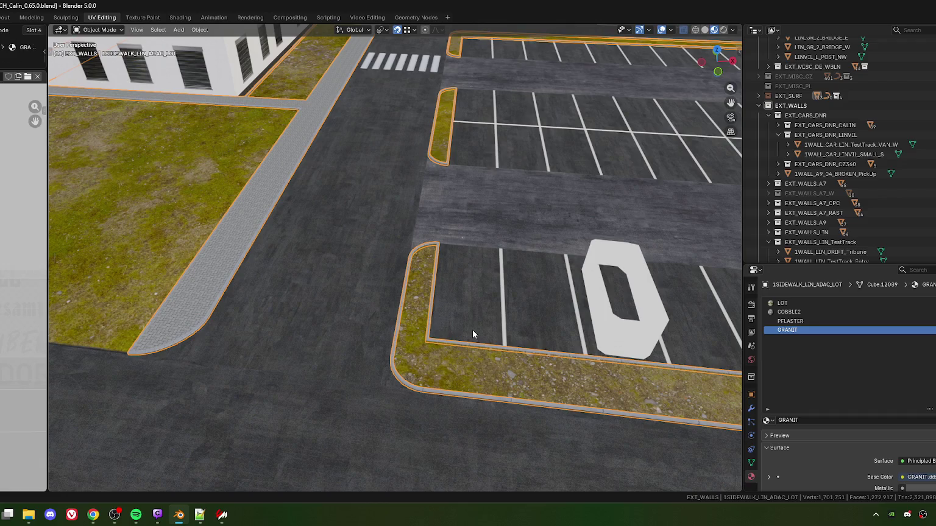
key(F2)
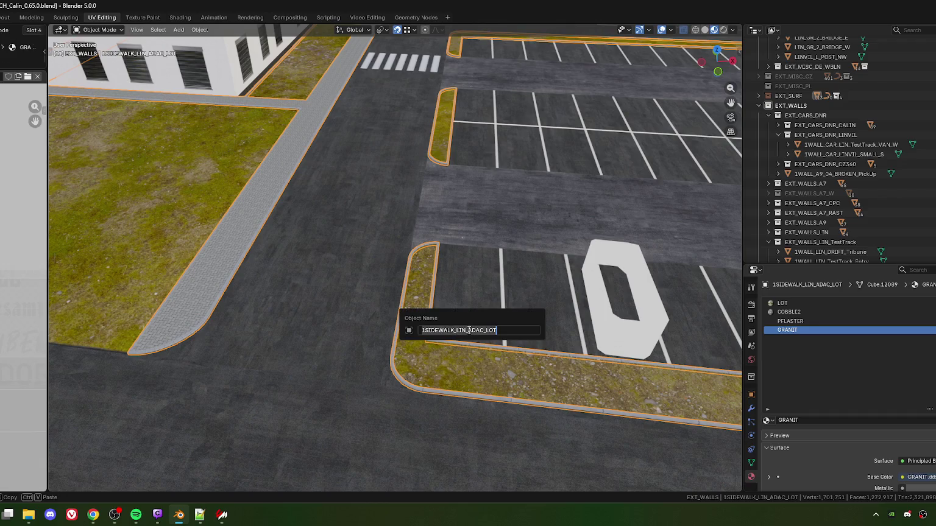
click(479, 331)
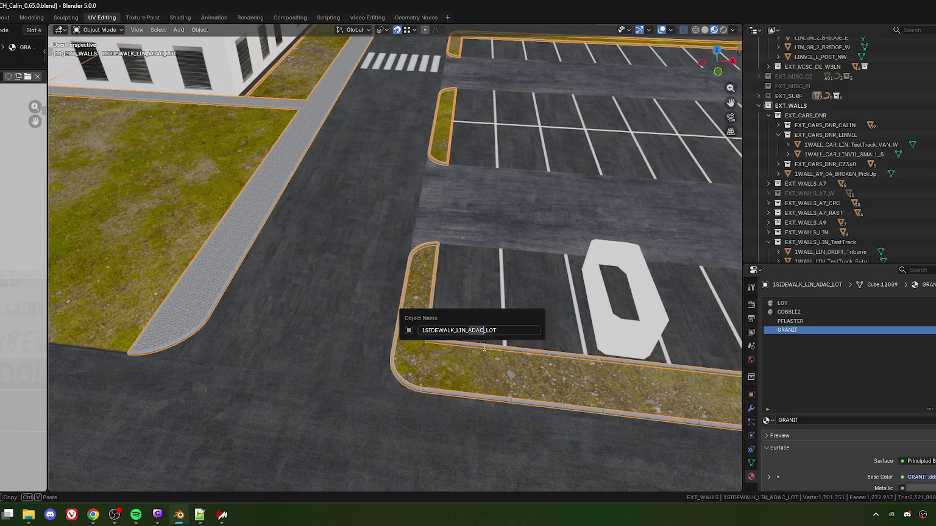
click(468, 330)
key(shift+End)
text(LIN_TestTrack)
key(Return)
- Rename the road-edge strip LIN_ADAC_Track_Edge to LIN_TestTrack_Edge
scroll(466, 295, down, 10)
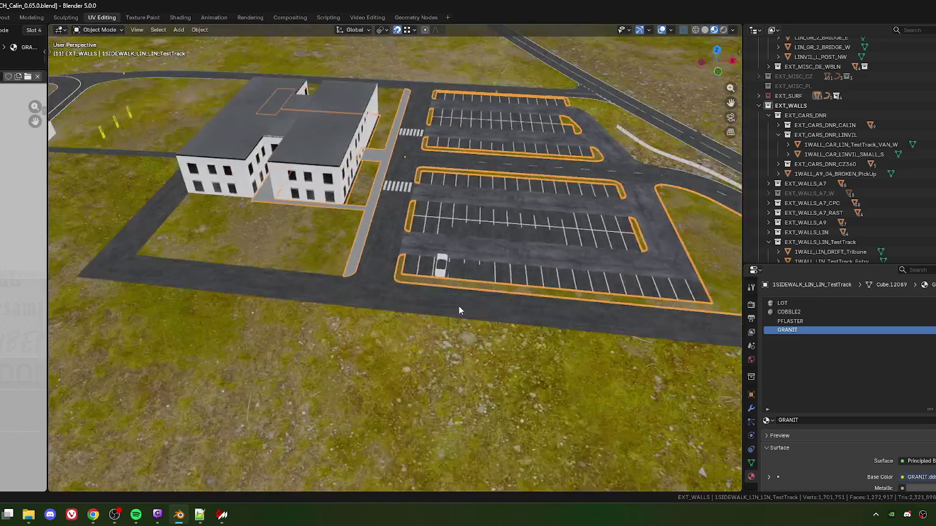
scroll(458, 305, down, 3)
scroll(445, 281, up, 4)
scroll(491, 273, down, 5)
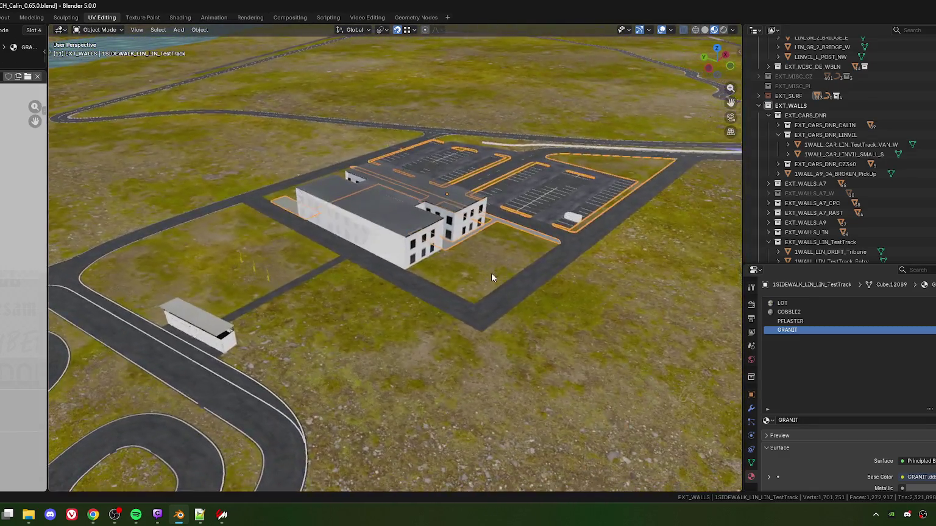
mouse_move(484, 279)
middle_down()
mouse_move(420, 288)
mouse_move(387, 279)
middle_up()
scroll(443, 299, up, 5)
scroll(388, 279, up, 3)
scroll(359, 298, up, 3)
scroll(381, 290, up, 3)
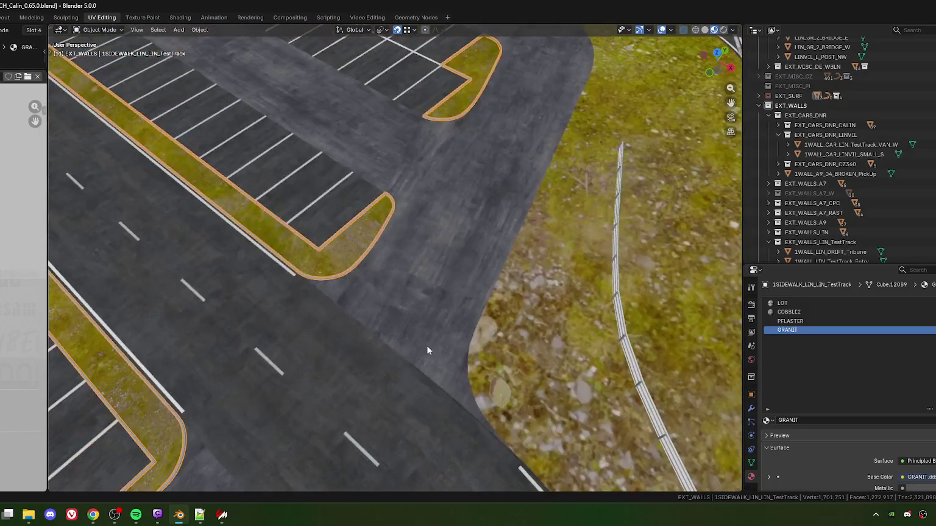
scroll(421, 329, up, 2)
scroll(407, 305, up, 2)
scroll(392, 263, up, 2)
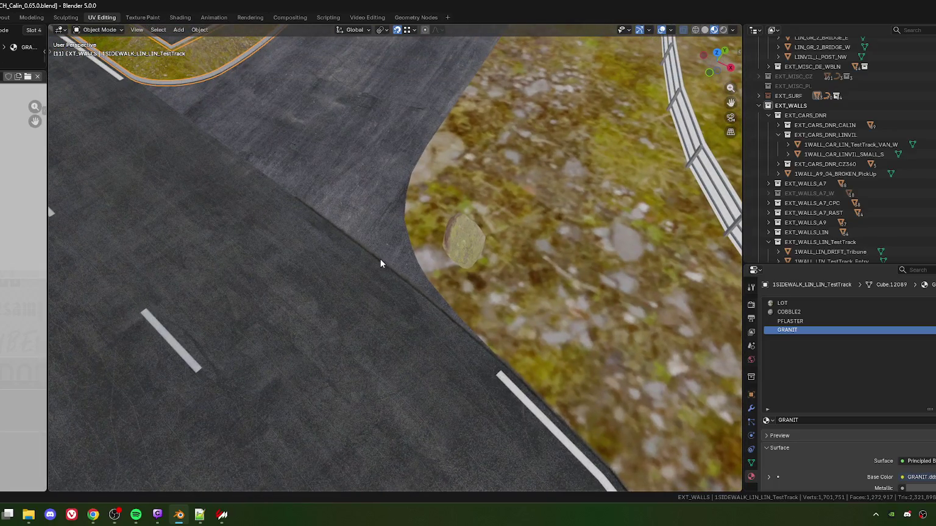
click(412, 298)
key(F2)
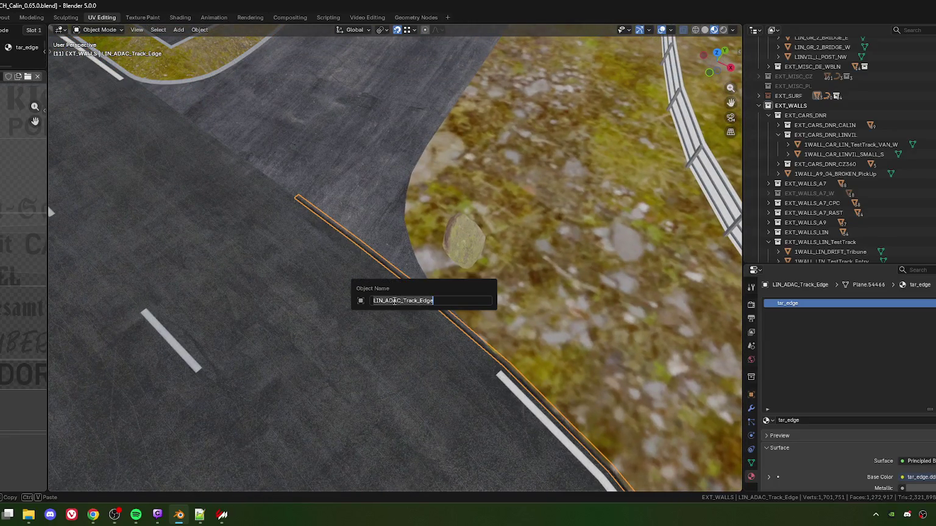
drag(402, 299, 339, 301)
text(Test)
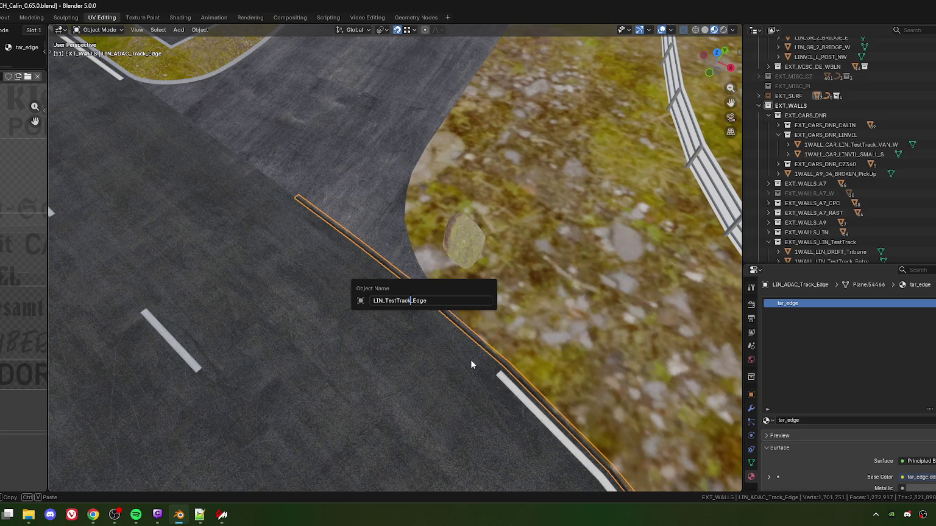
key(Return)
- Enter Edit Mode on the LIN_TestTrack_Edge mesh
key(F2)
key(Escape)
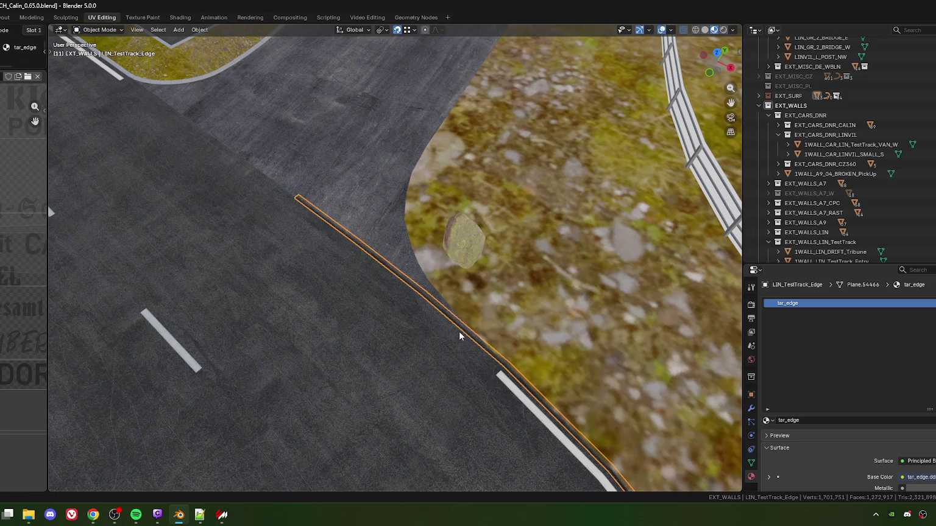
key(Tab)
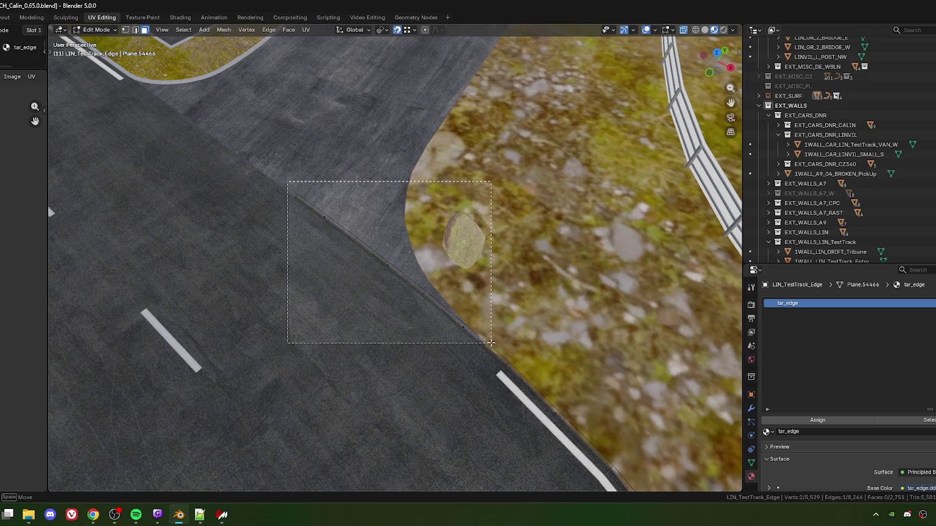
- Select the road-edge strip faces and, from top view, rotate them slightly
drag(285, 180, 509, 367)
key(1)
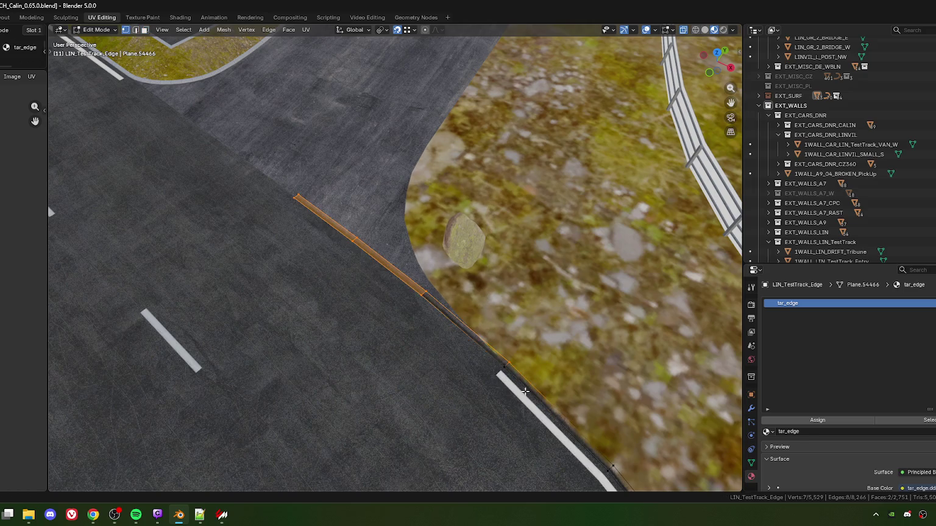
key(KP_7)
scroll(433, 198, up, 2)
scroll(430, 220, up, 4)
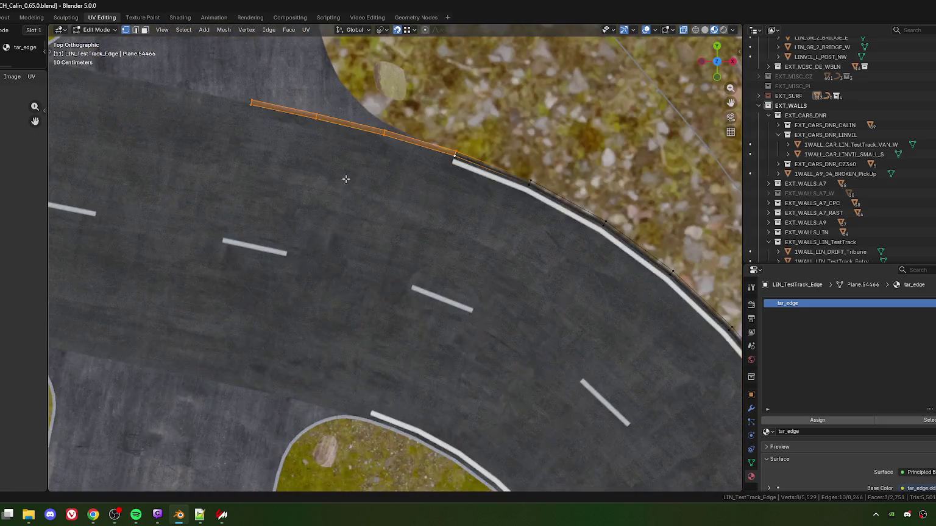
scroll(427, 243, up, 4)
scroll(424, 261, up, 3)
key(r)
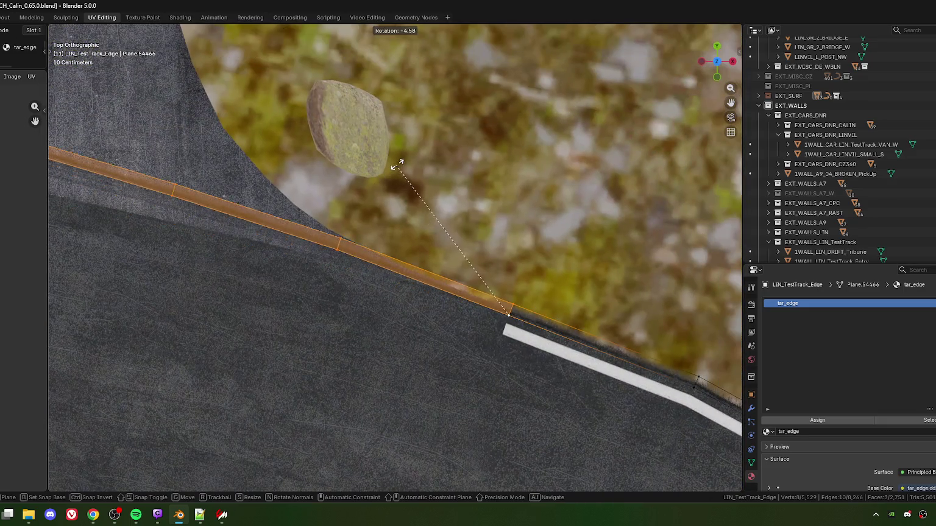
click(402, 160)
- Add a loop cut across the edge strip and slide it further up
key(ctrl+r)
click(423, 273)
right_click(423, 276)
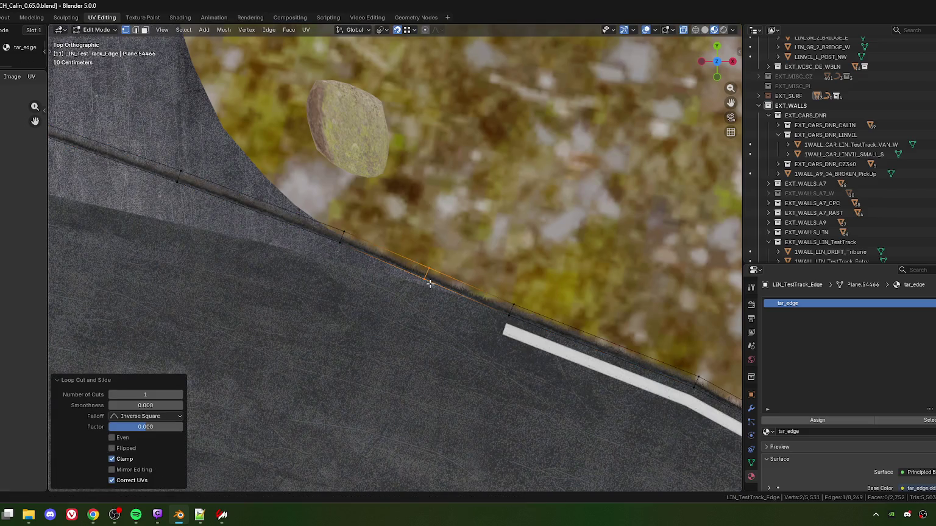
key(g)
key(g)
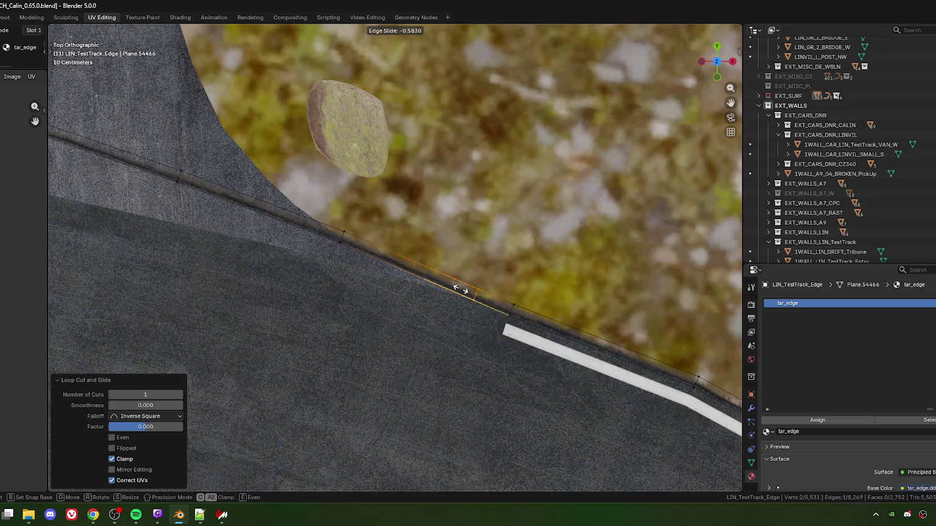
click(413, 268)
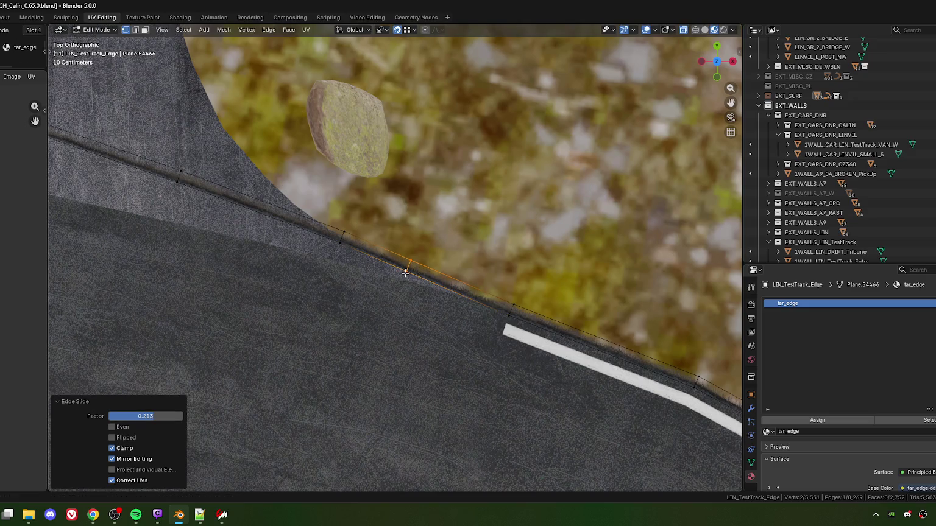
click(405, 273)
scroll(347, 261, down, 2)
- Rotate the strip faces to follow the road, then rotate all but the end face again
drag(189, 162, 375, 266)
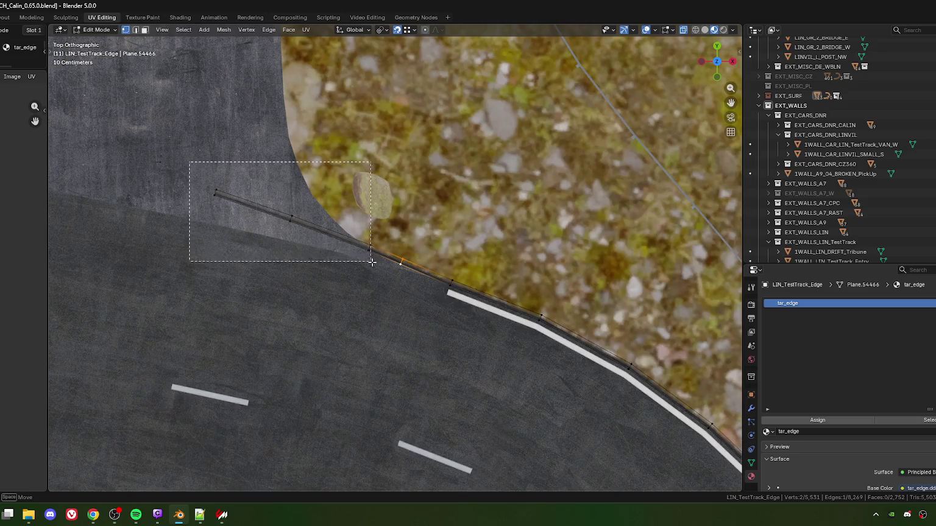
scroll(327, 262, up, 2)
scroll(394, 292, up, 3)
key(r)
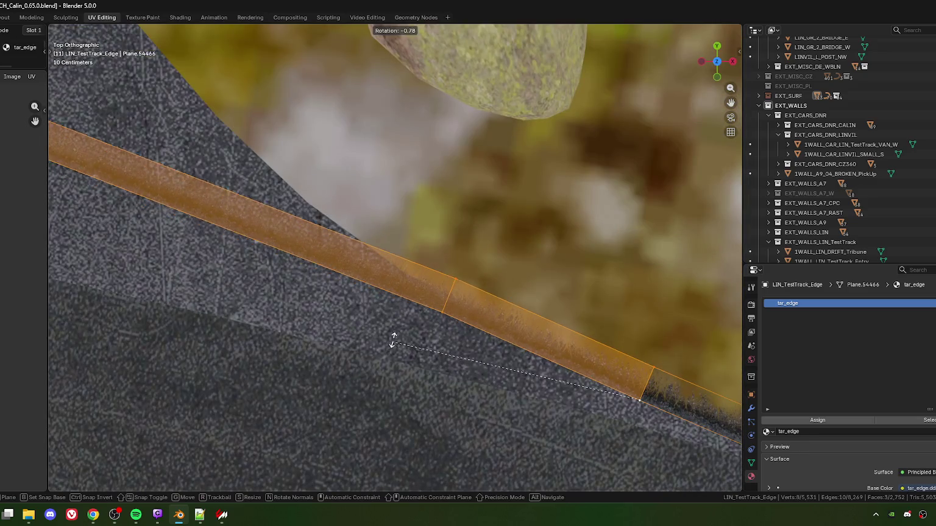
click(392, 337)
scroll(429, 291, down, 2)
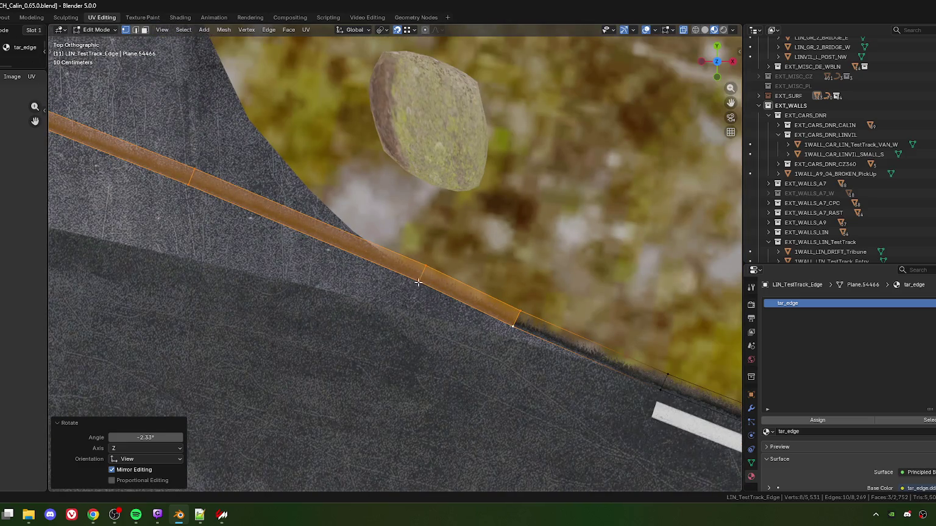
shift+click(440, 307)
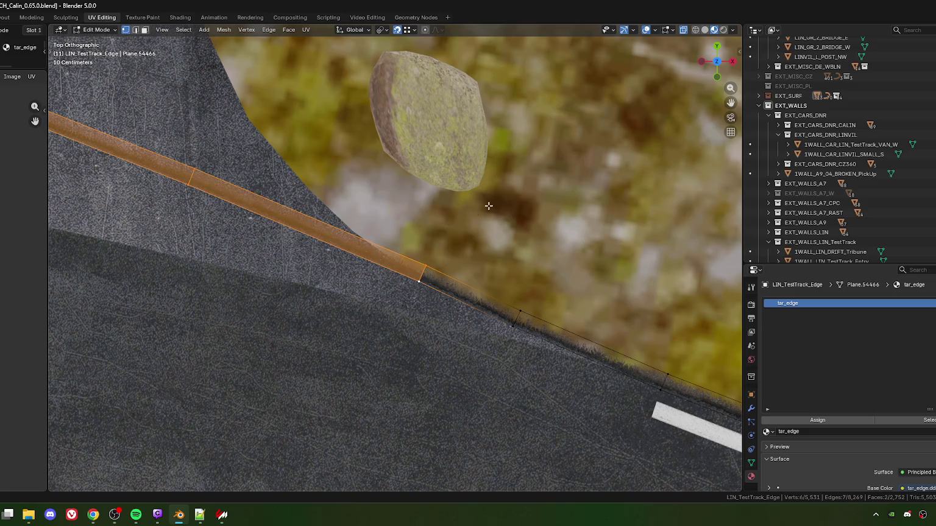
key(r)
click(554, 198)
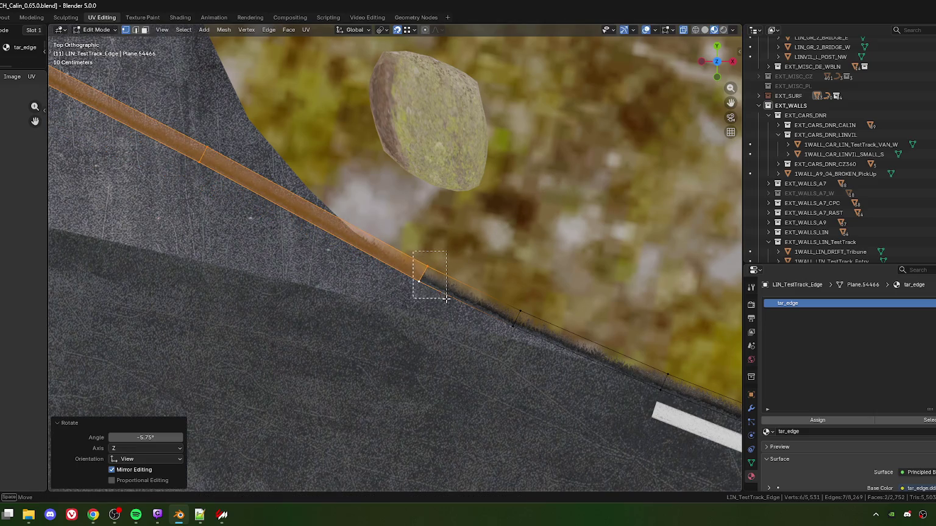
- Slide the short cross edge between strip faces to a new position
click(424, 276)
key(g)
key(g)
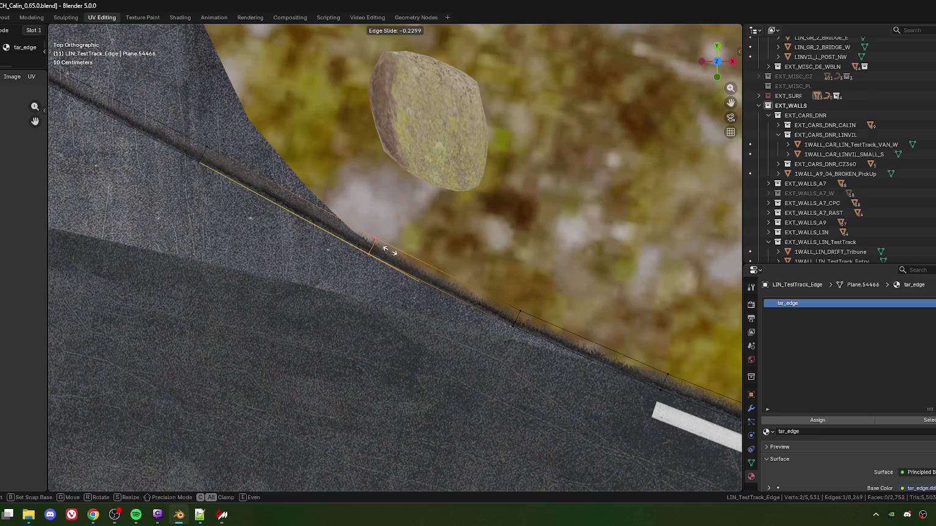
click(404, 281)
scroll(397, 282, up, 3)
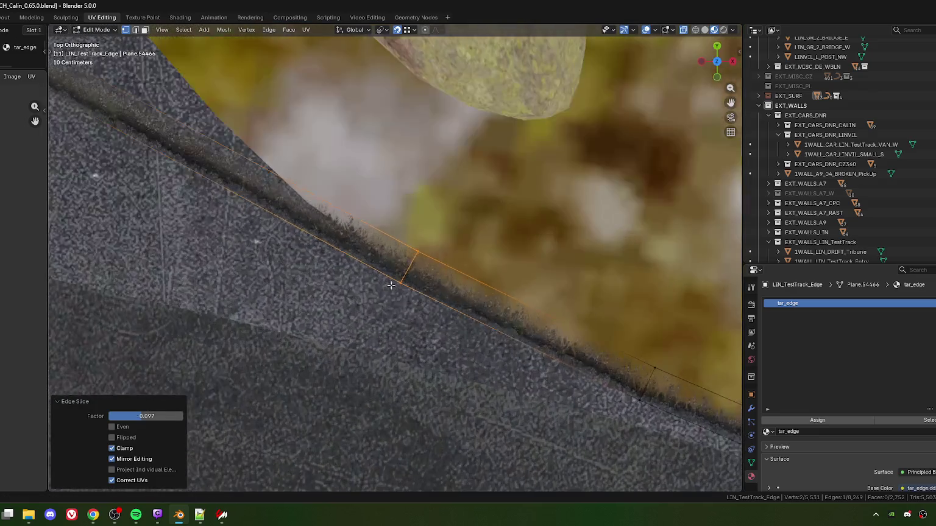
scroll(390, 291, down, 4)
click(391, 275)
scroll(349, 272, down, 1)
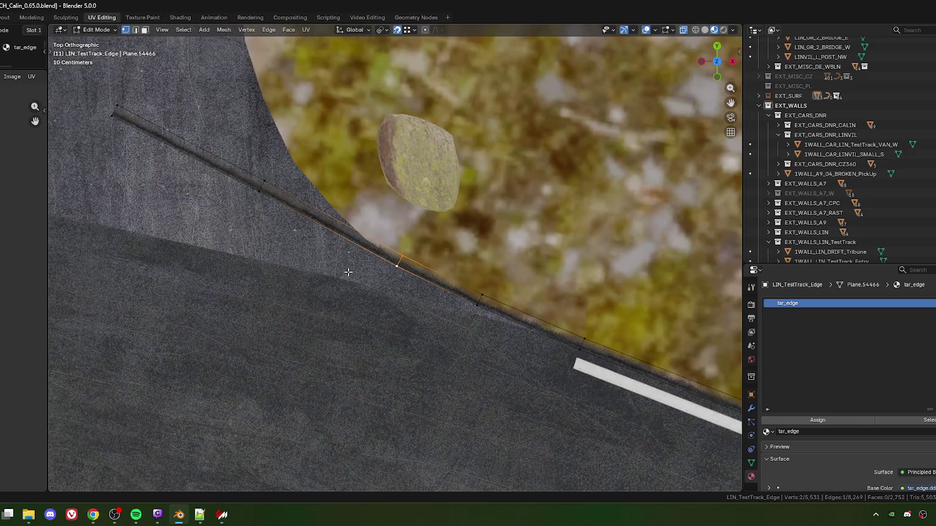
- Rotate the selected edge-strip faces by -7.5° around the lower corner
drag(106, 99, 315, 251)
scroll(317, 256, up, 4)
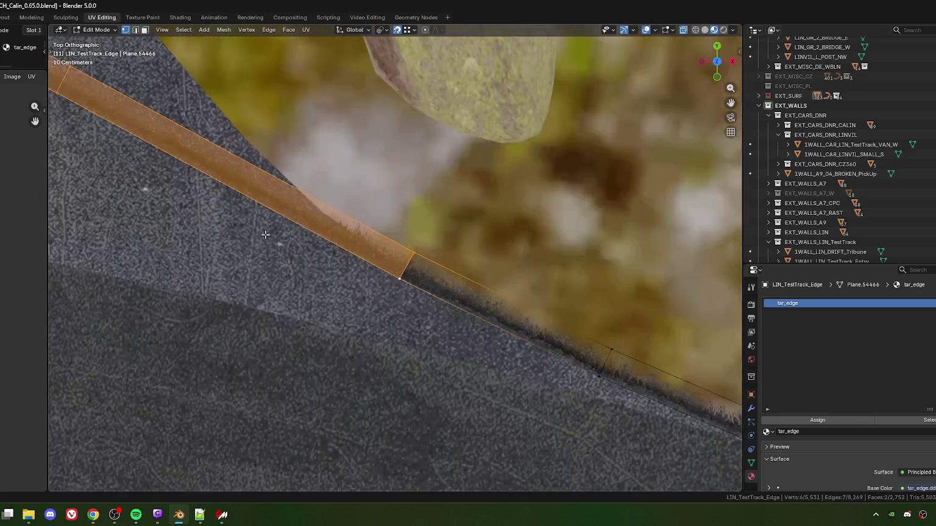
key(r)
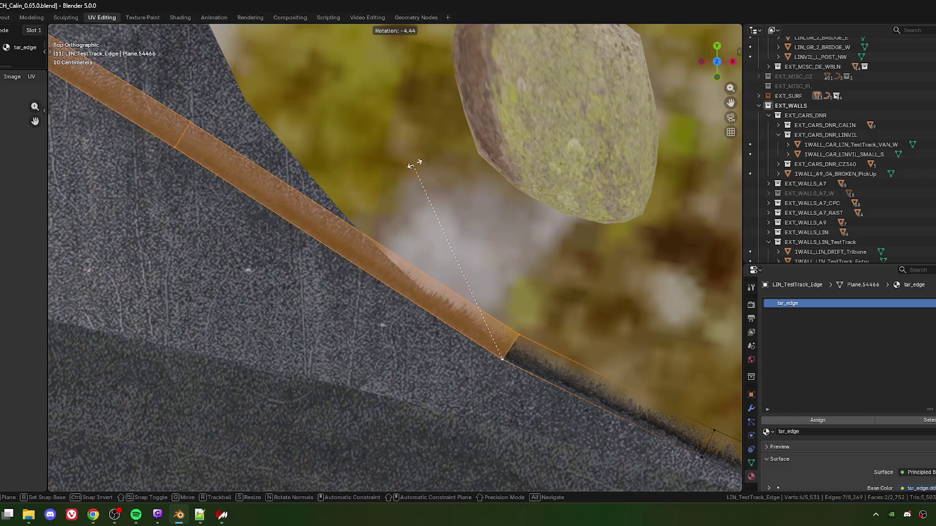
click(425, 163)
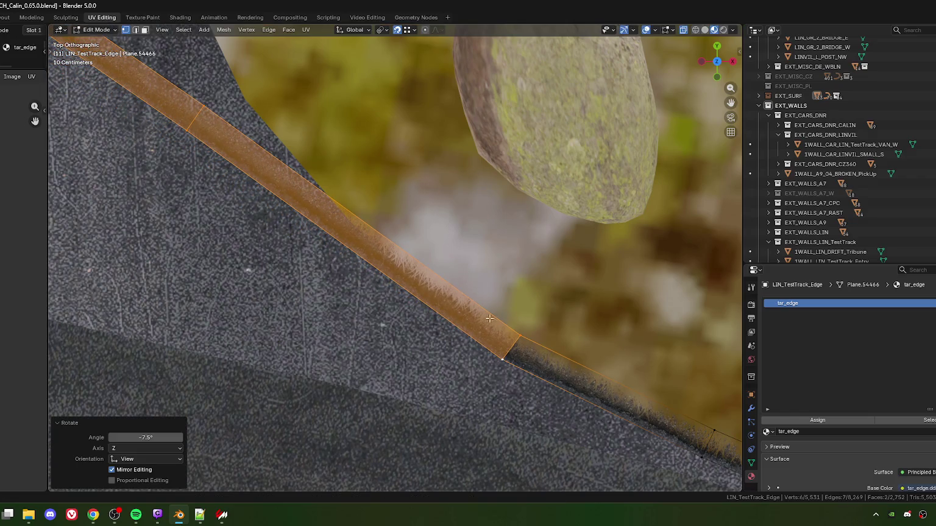
scroll(482, 307, down, 2)
- Rotate a single short strip edge to align with the road and reposition it
click(468, 299)
key(r)
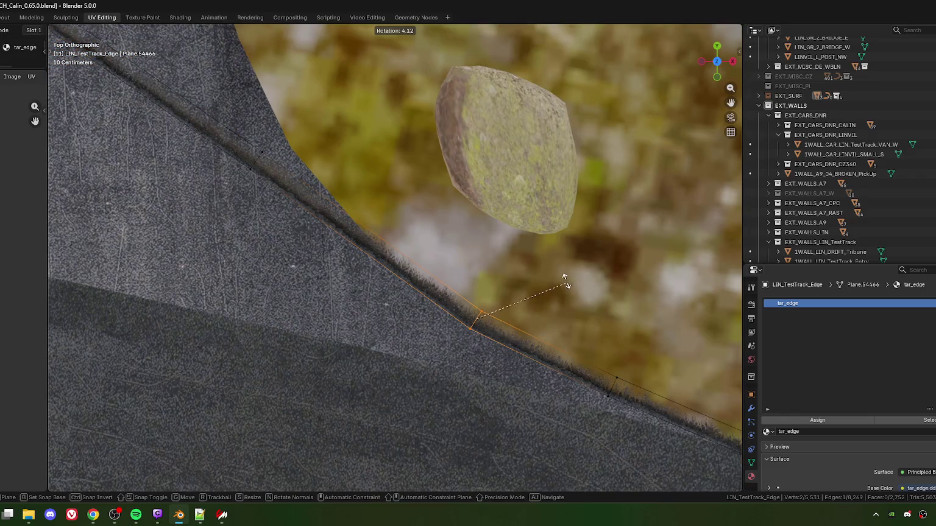
click(481, 296)
key(r)
click(424, 298)
key(g)
key(g)
click(425, 288)
- Slide further strip edges along the strip, the last by about -0.296
key(g)
key(g)
click(413, 280)
key(g)
key(g)
click(416, 283)
key(g)
key(g)
right_click(366, 235)
key(g)
key(g)
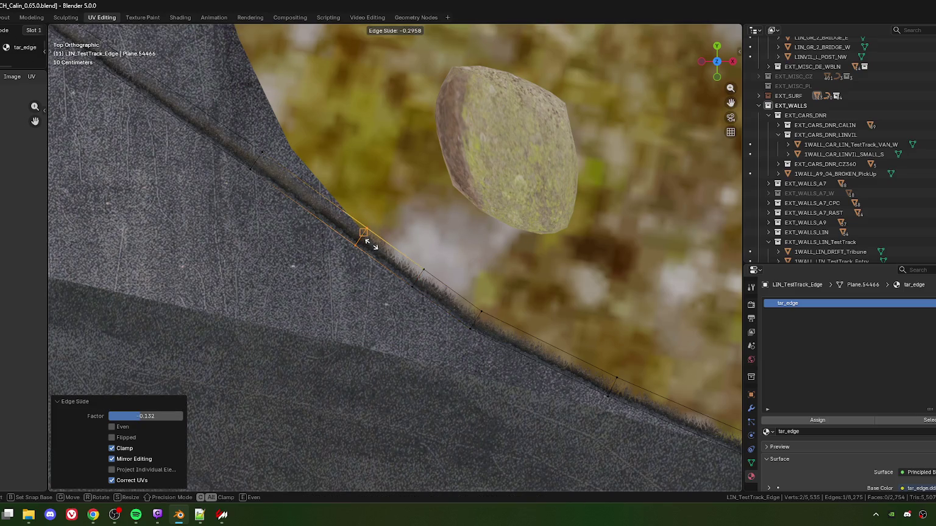
click(366, 242)
scroll(366, 244, down, 3)
- Rotate the next run of strip faces, then the upper ones by -7.5°
drag(162, 86, 424, 284)
scroll(368, 266, up, 4)
key(r)
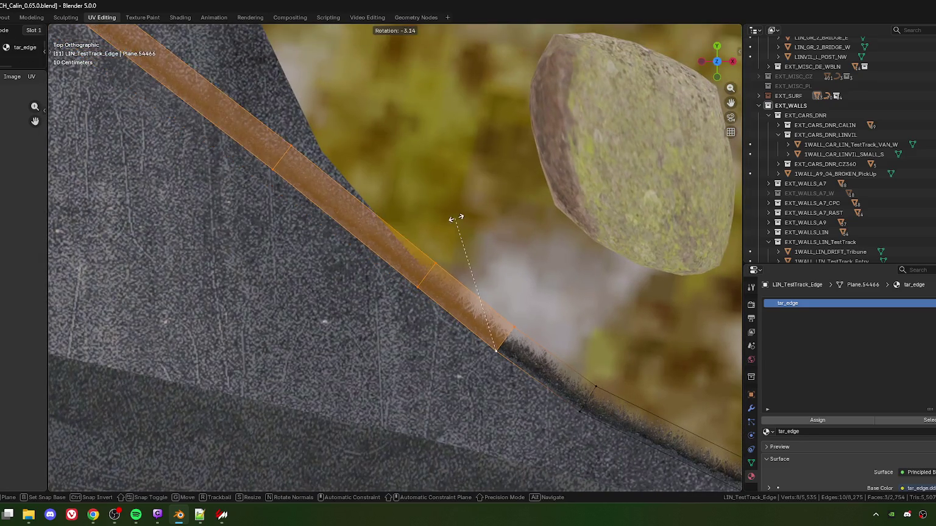
click(461, 218)
shift+click(451, 327)
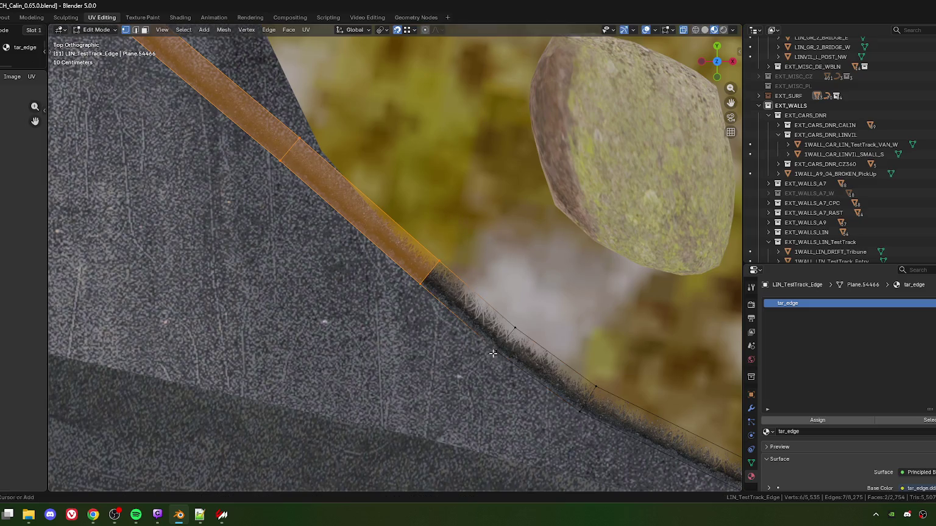
key(r)
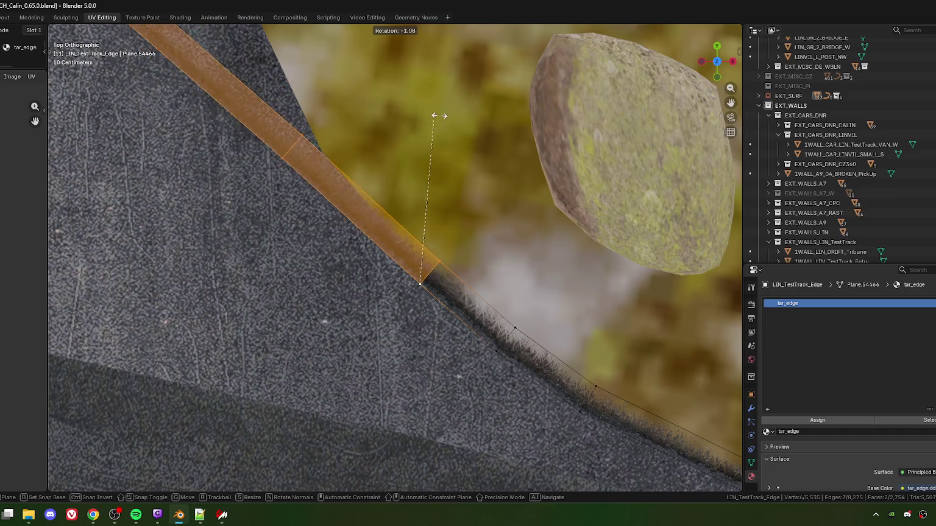
click(452, 132)
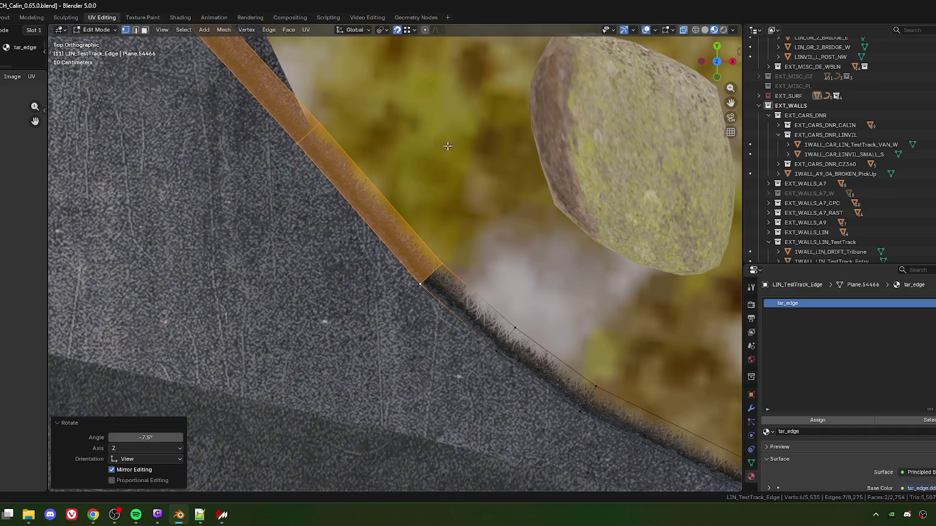
- Add a loop cut on the next strip section and slide the new edge
shift+middle_drag(371, 206, 411, 256)
key(ctrl+r)
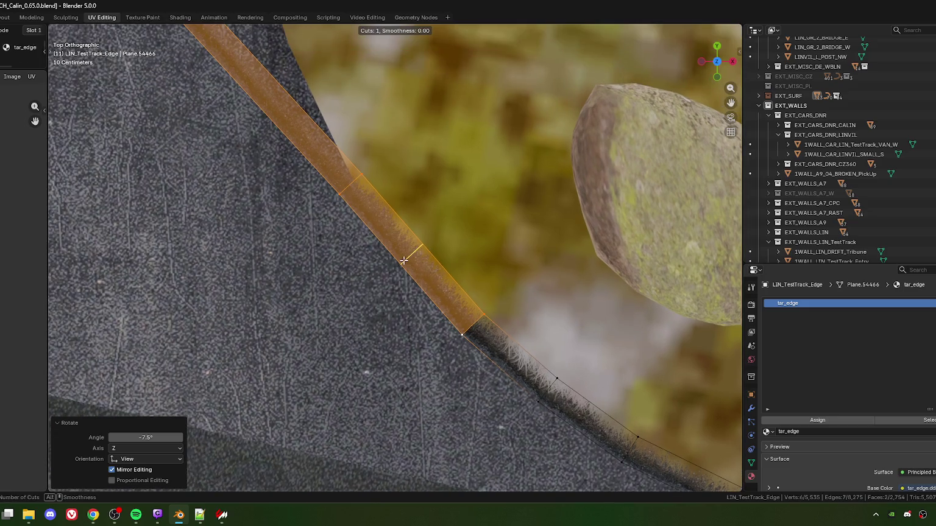
click(408, 268)
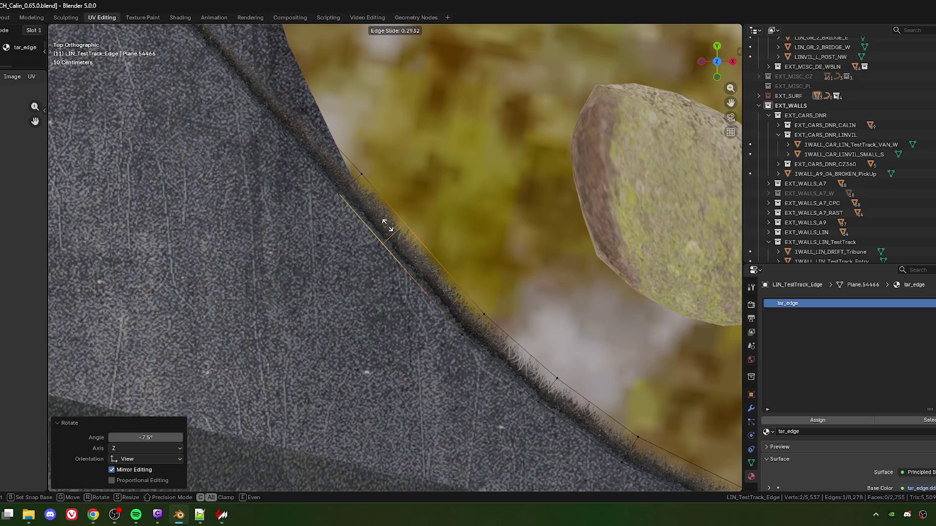
click(364, 202)
shift+middle_drag(364, 201, 445, 273)
drag(417, 234, 463, 287)
key(g)
key(g)
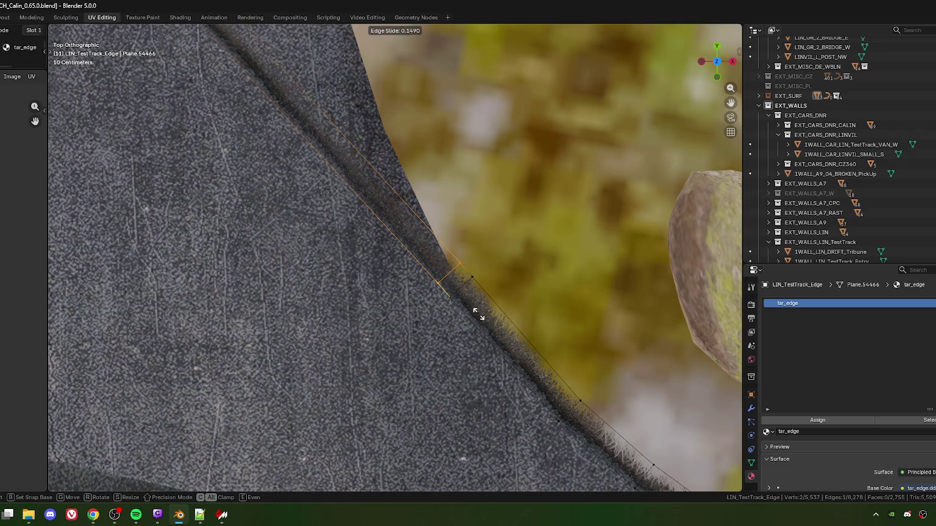
click(593, 474)
- Merge the overlapping vertices at the cut by distance
shift+click(469, 225)
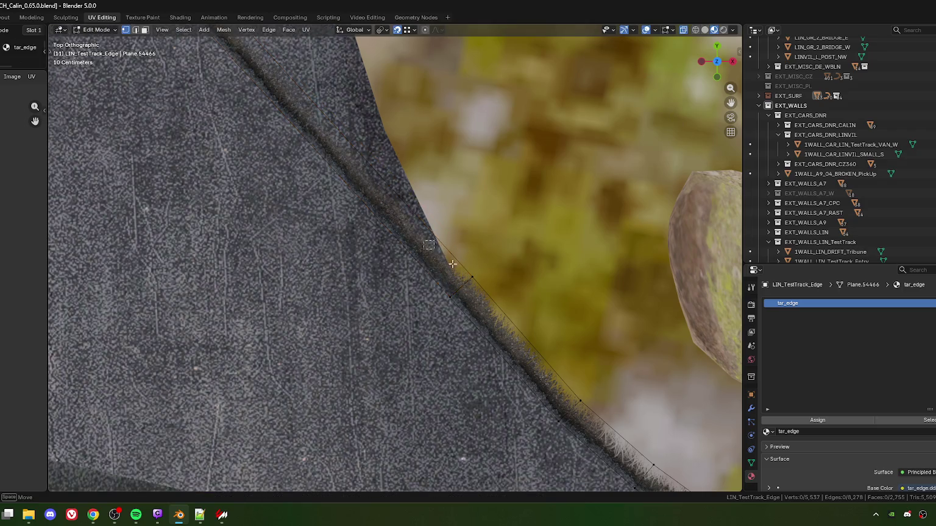
key(m)
click(469, 280)
scroll(481, 286, down, 2)
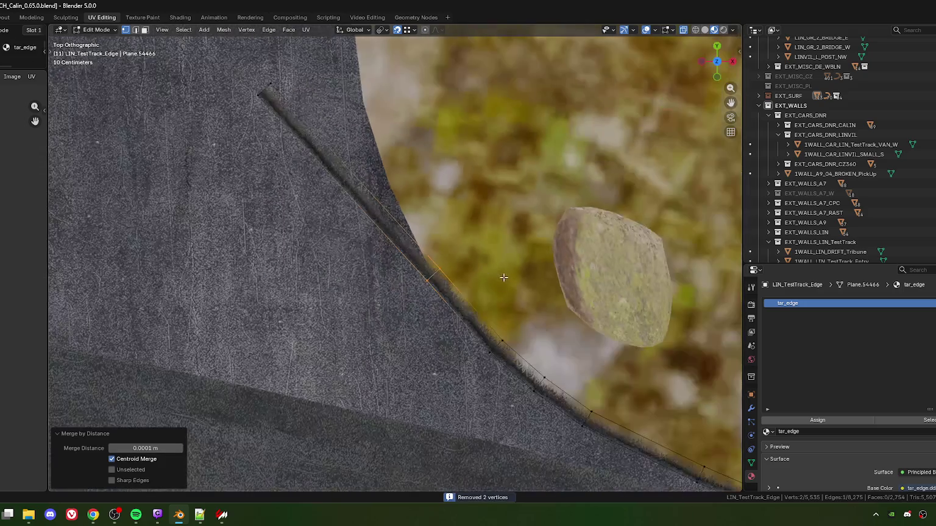
- Rotate the strip's two faces to match the road, then the upper face by -17.6°
drag(228, 66, 512, 372)
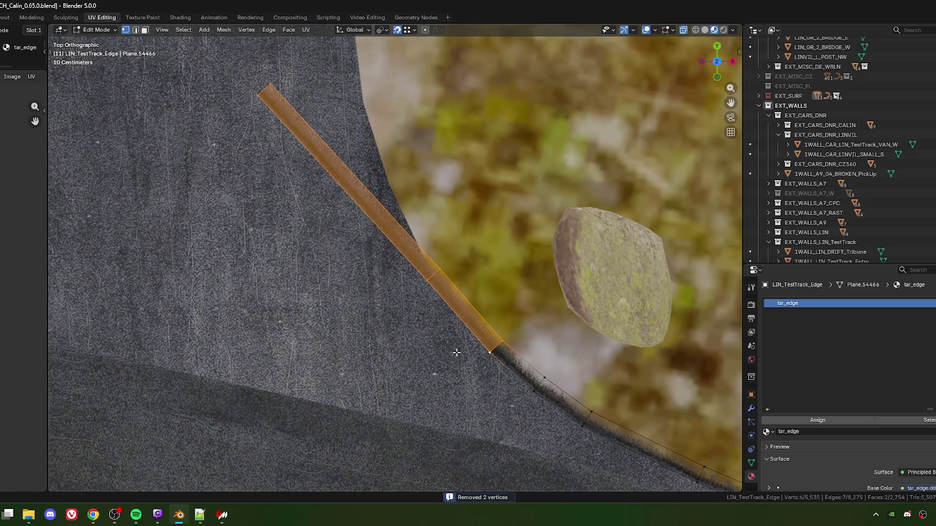
scroll(459, 354, up, 4)
scroll(442, 318, down, 2)
key(r)
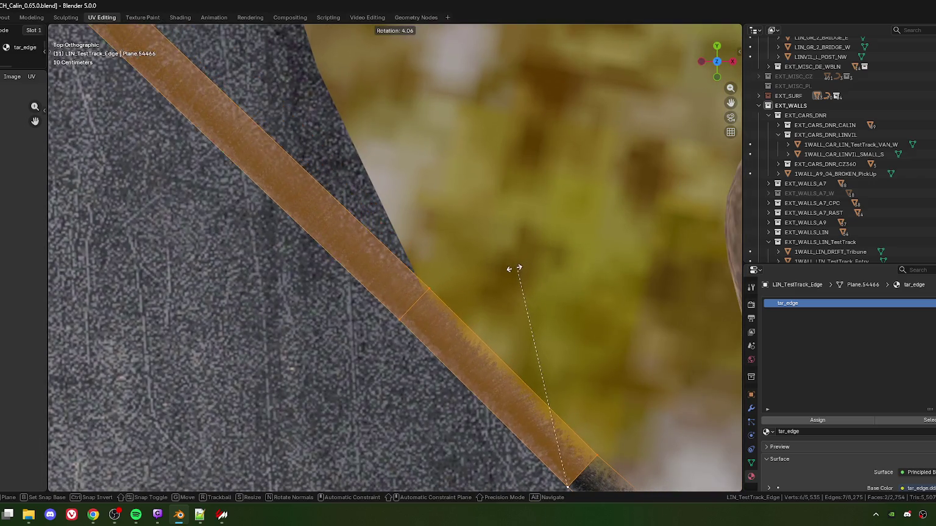
click(535, 267)
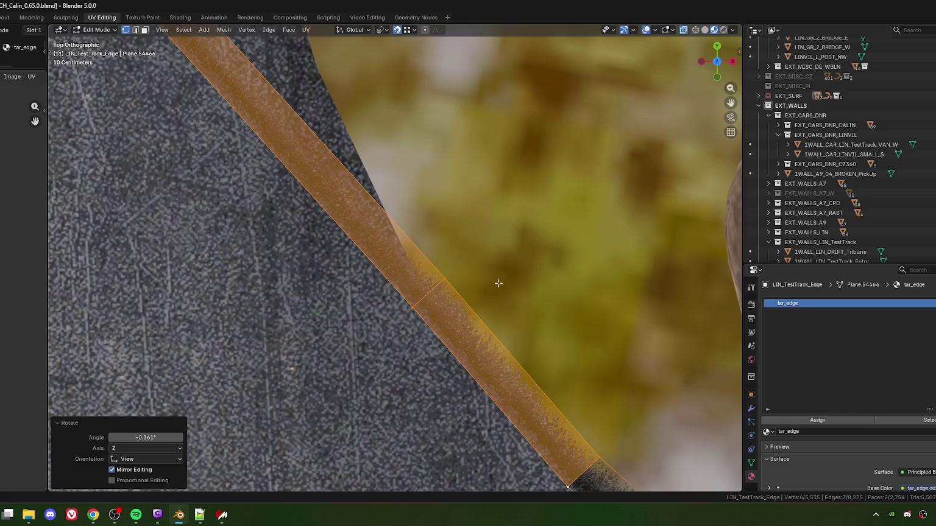
scroll(504, 277, down, 3)
ctrl+drag(511, 381, 446, 313)
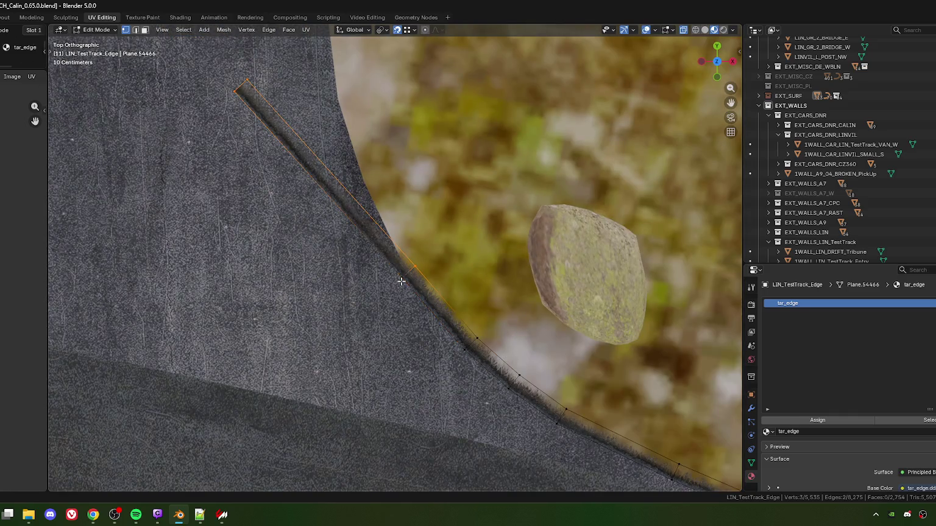
scroll(378, 243, up, 3)
scroll(378, 243, up, 1)
key(r)
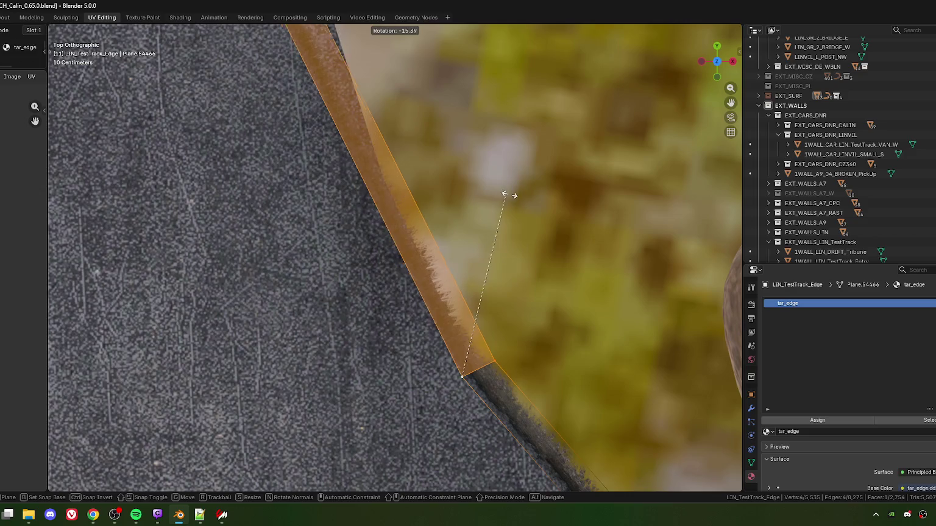
click(512, 197)
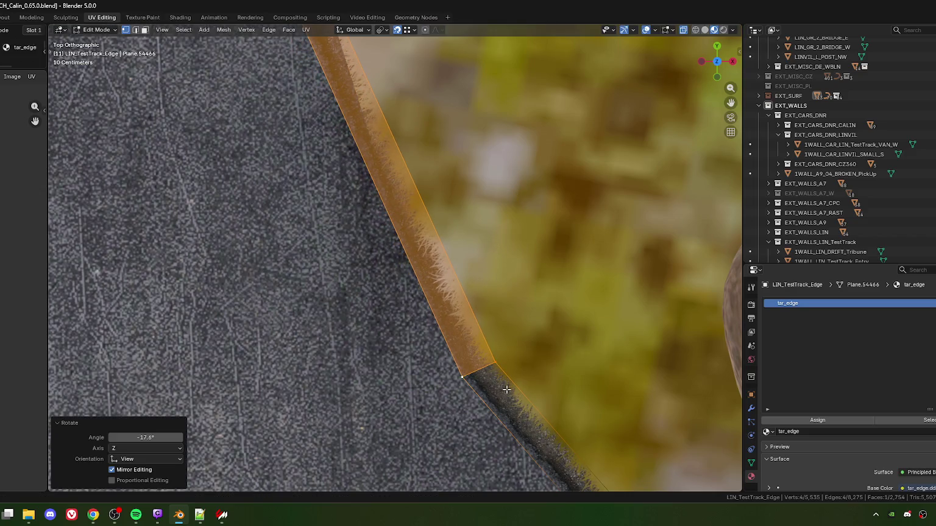
- Rotate the edge at the bend by 8.61° to follow the curve
scroll(471, 370, down, 3)
click(437, 313)
scroll(438, 314, up, 3)
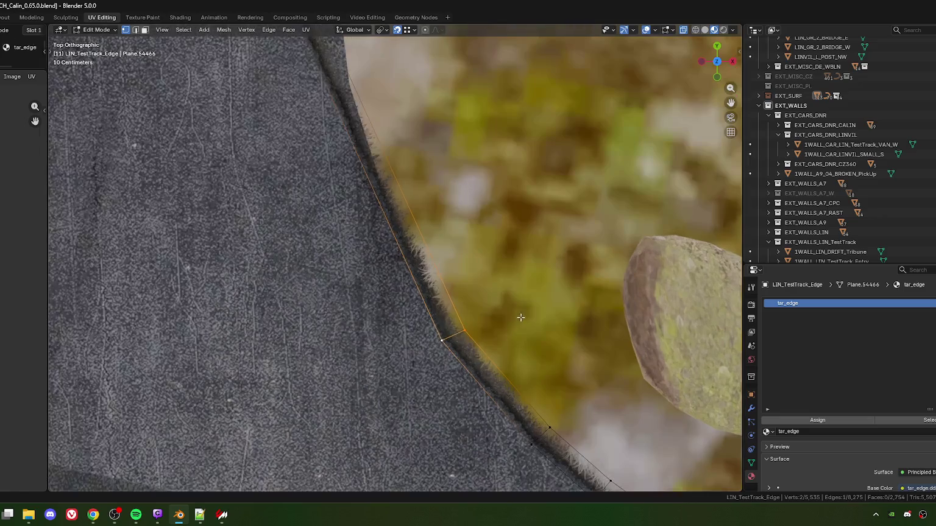
key(r)
click(525, 307)
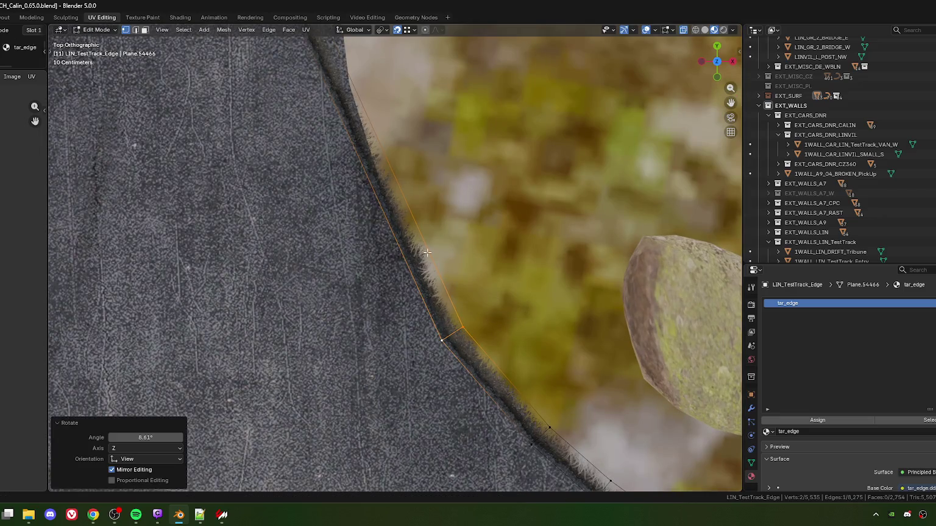
shift+middle_drag(424, 250, 436, 275)
- Add another edge loop on the strip and rotate its upper face by -7.24°
key(ctrl+r)
click(420, 302)
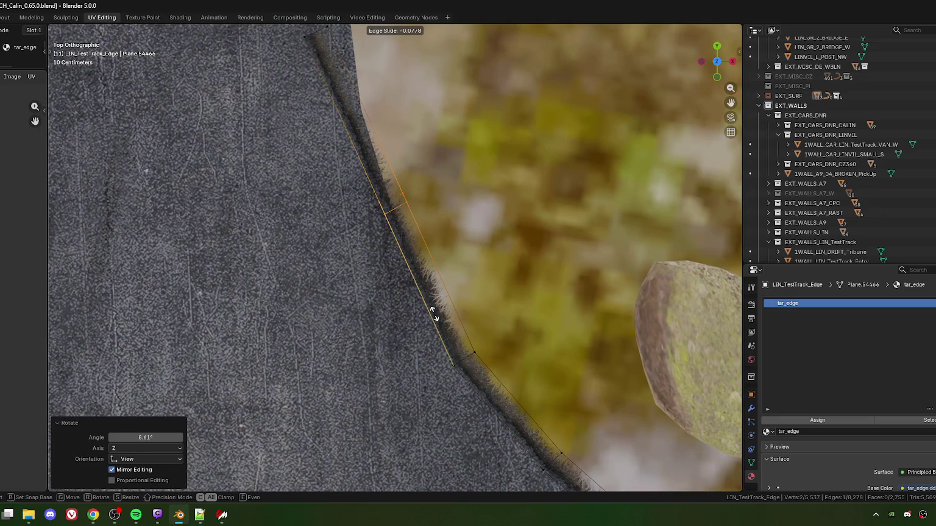
click(401, 229)
shift+middle_drag(423, 230, 416, 281)
click(423, 326)
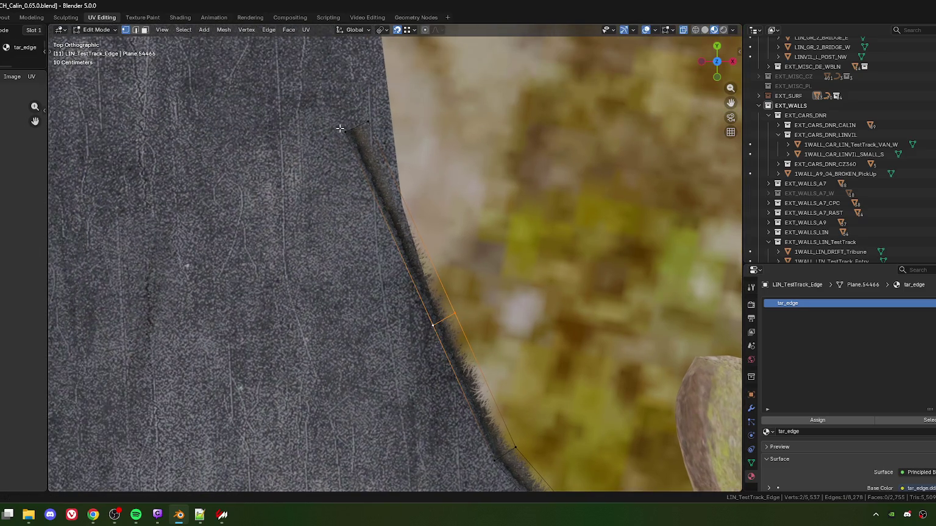
drag(323, 101, 453, 324)
key(r)
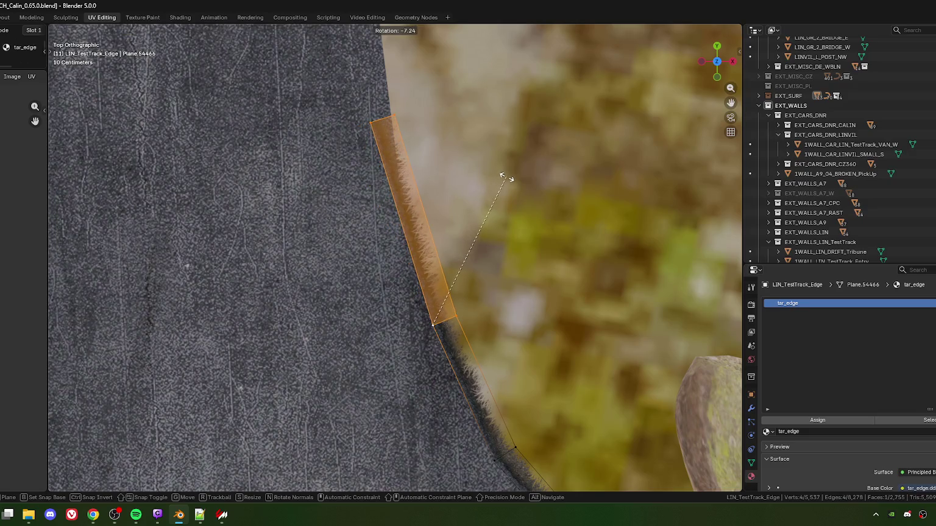
click(503, 177)
- Cut a second edge loop further up and rotate the new upper face
key(ctrl+r)
click(411, 229)
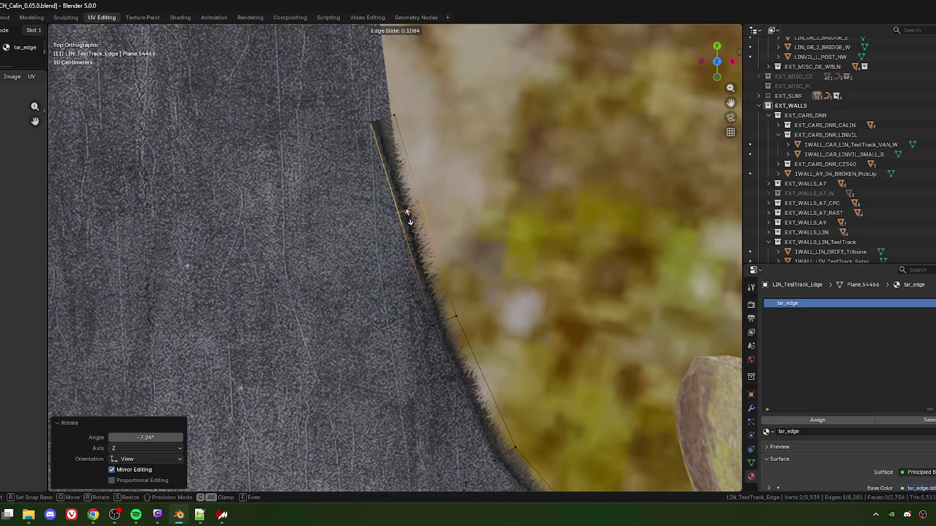
click(404, 215)
click(392, 209)
drag(329, 87, 417, 206)
shift+middle_drag(436, 68, 480, 187)
key(r)
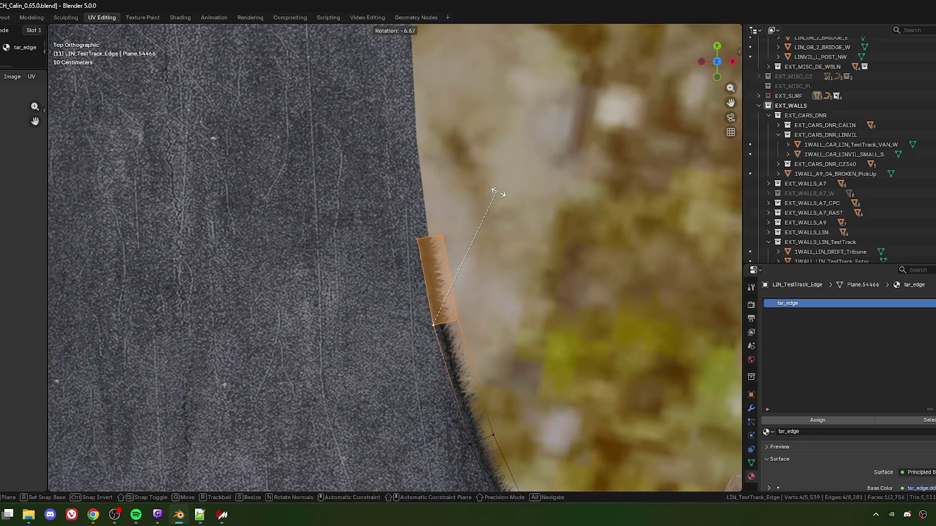
click(502, 198)
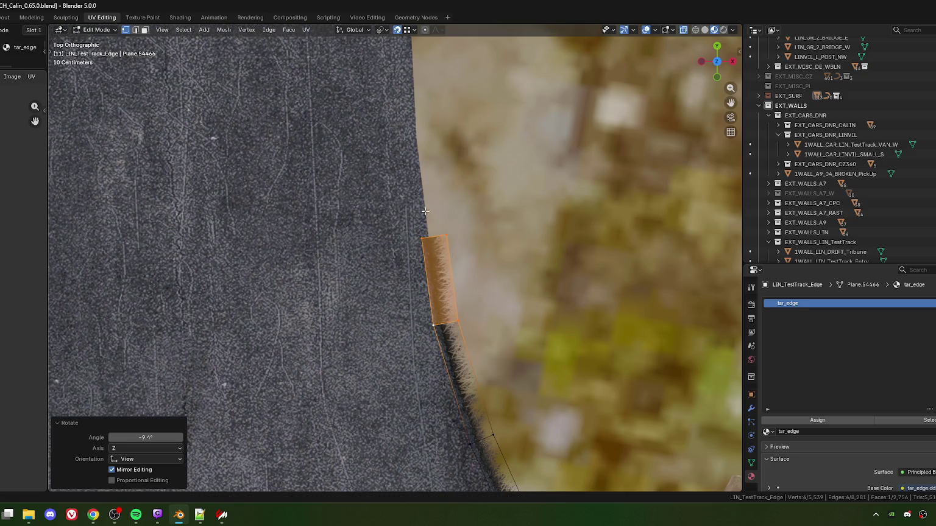
- Rotate the strip's lower end edge by 3.86°, then undo the last change
click(434, 322)
key(r)
click(525, 286)
scroll(525, 287, down, 3)
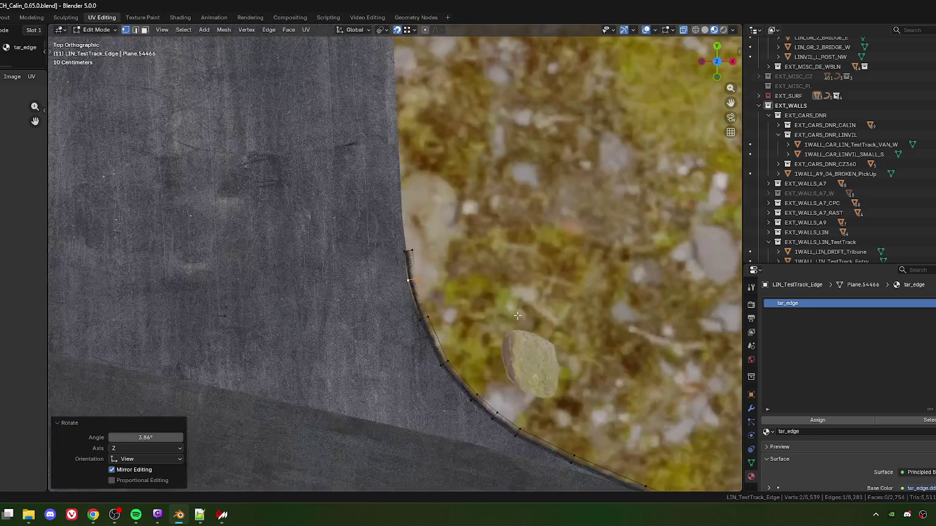
scroll(459, 355, down, 2)
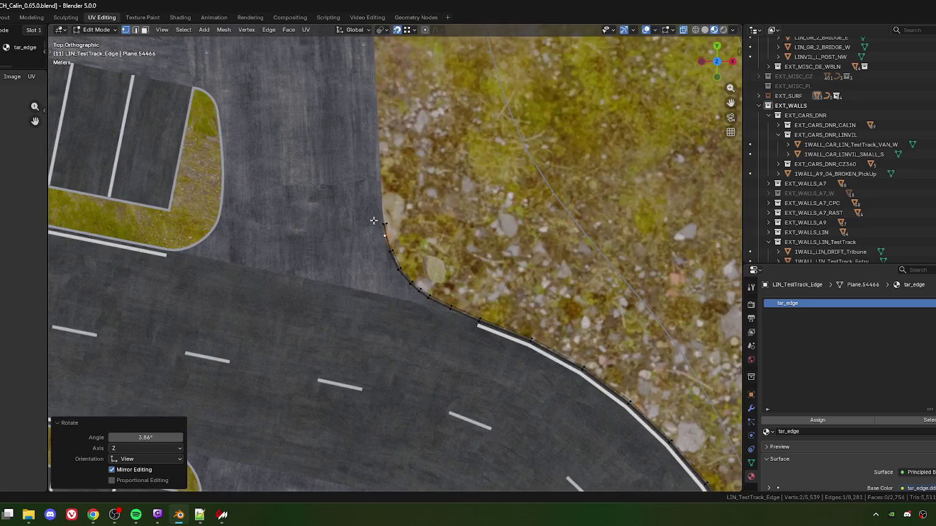
key(ctrl+z)
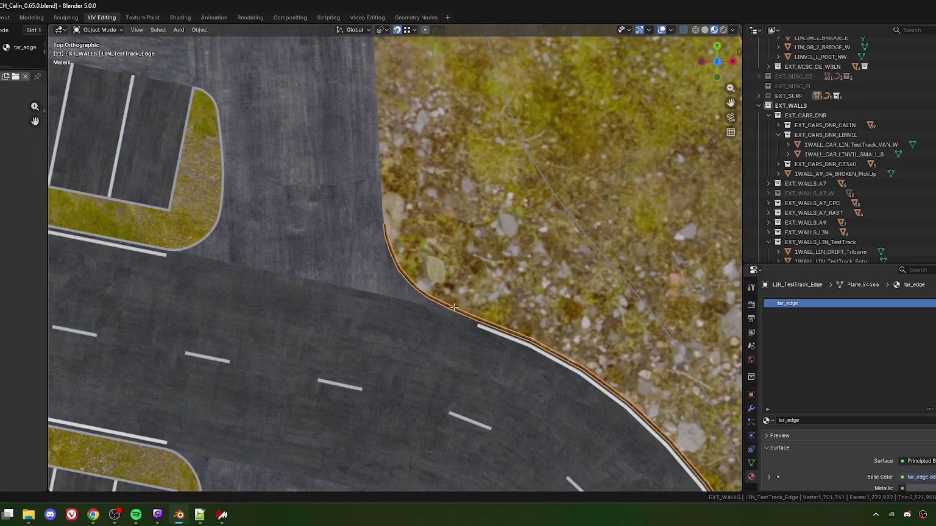
- Leave Edit Mode and select the road mesh 1ROAD_LIN_ADAC at the junction
key(Tab)
scroll(333, 265, down, 3)
shift+middle_drag(533, 390, 428, 296)
shift+middle_drag(247, 294, 366, 350)
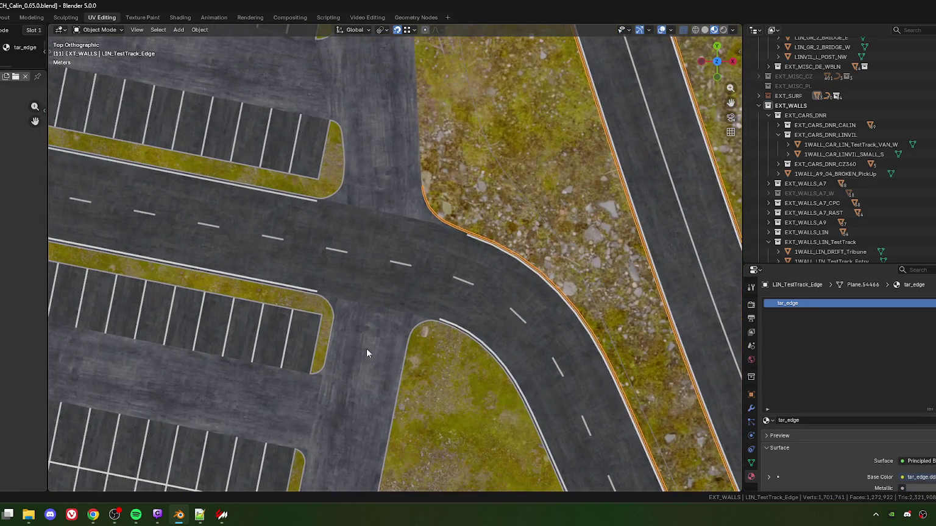
click(382, 376)
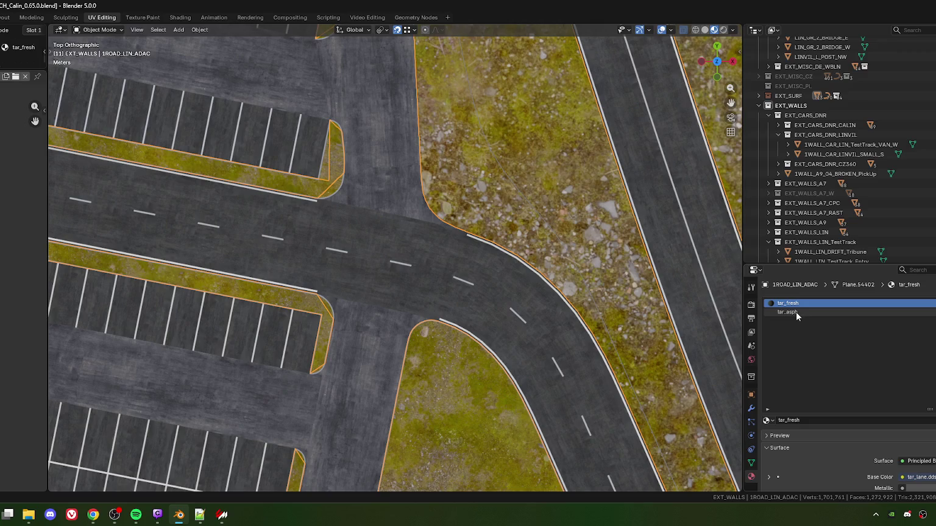
- Survey the parking lots around the junction and enter Edit Mode on the road
scroll(344, 262, down, 1)
shift+middle_drag(409, 344, 473, 291)
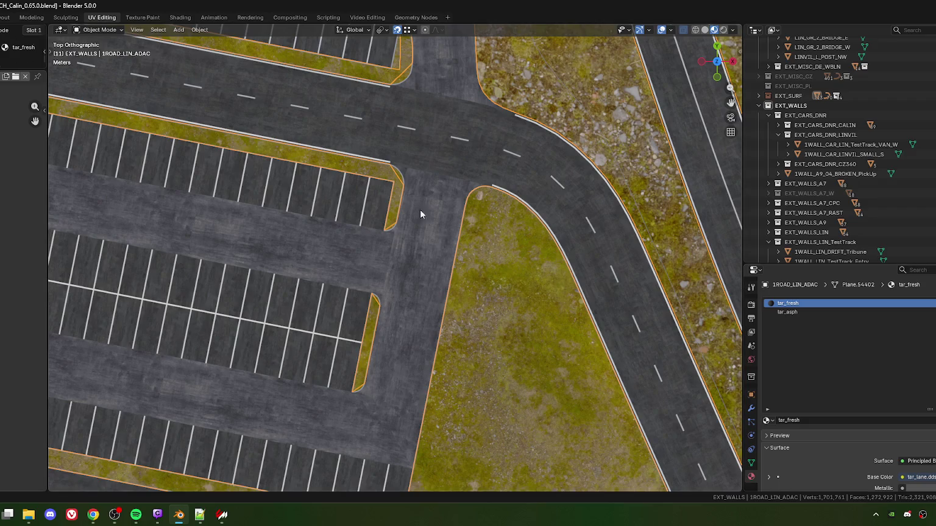
scroll(414, 137, down, 1)
shift+middle_drag(415, 137, 389, 235)
shift+middle_drag(389, 283, 419, 274)
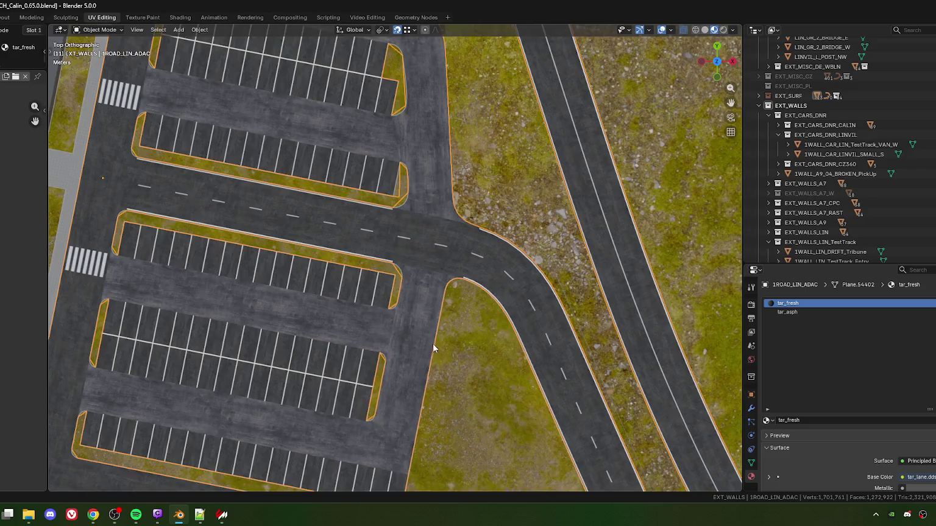
shift+middle_drag(433, 345, 399, 298)
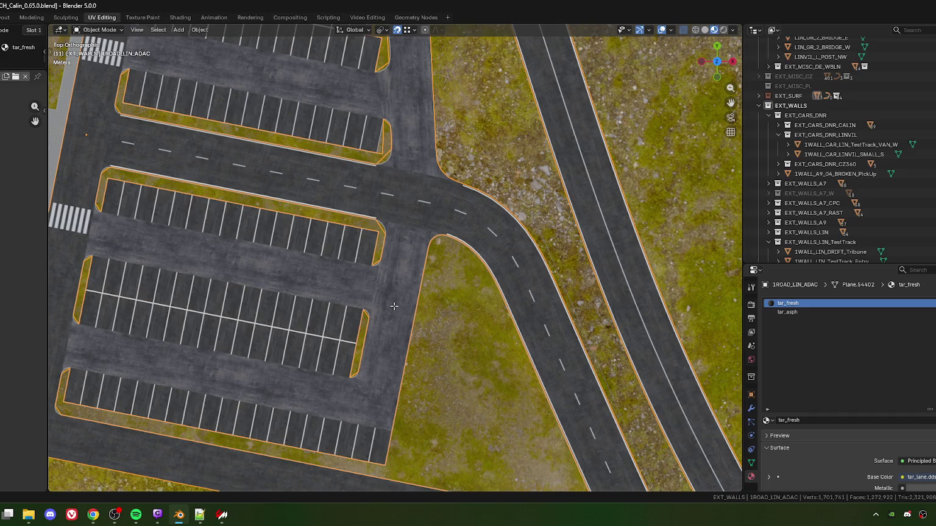
key(Tab)
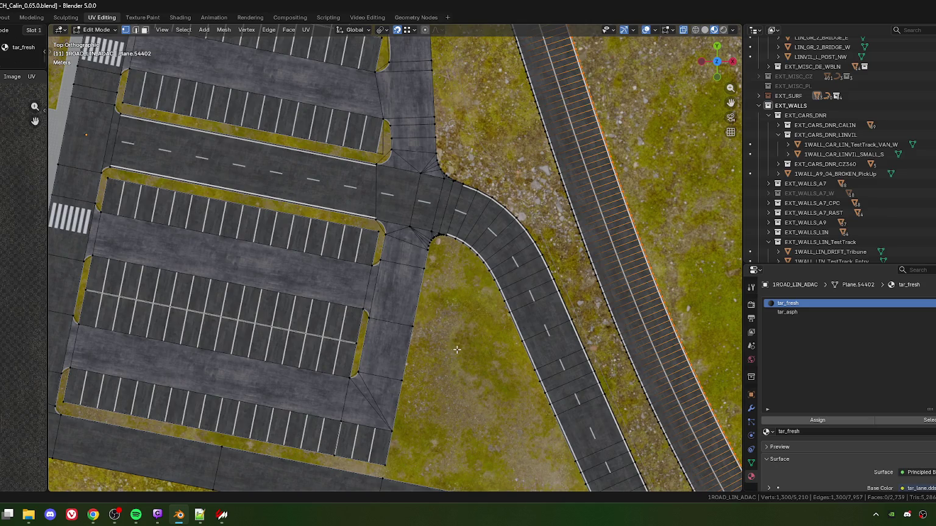
- In face mode, select all faces assigned to the tar_asph material slot
key(3)
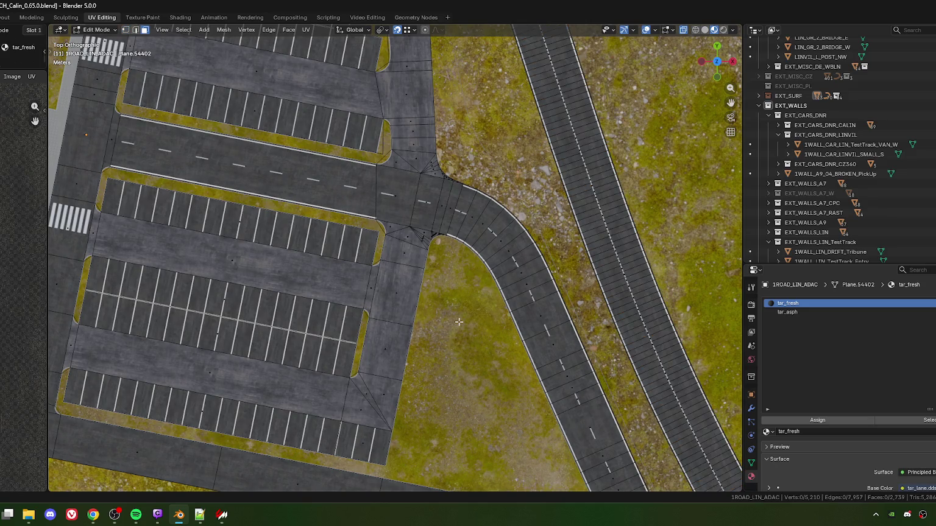
click(776, 313)
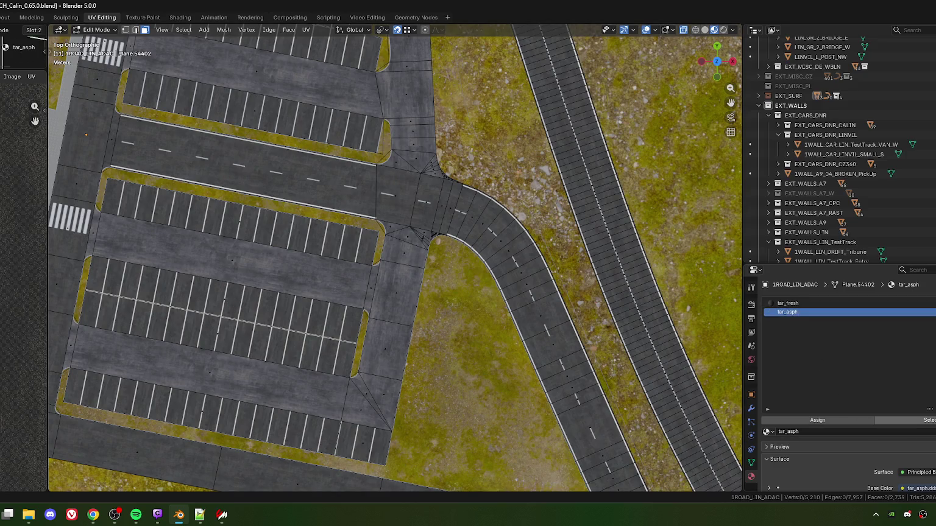
click(926, 420)
scroll(461, 317, down, 6)
scroll(461, 318, down, 4)
scroll(461, 318, down, 1)
scroll(461, 317, up, 5)
scroll(460, 317, up, 5)
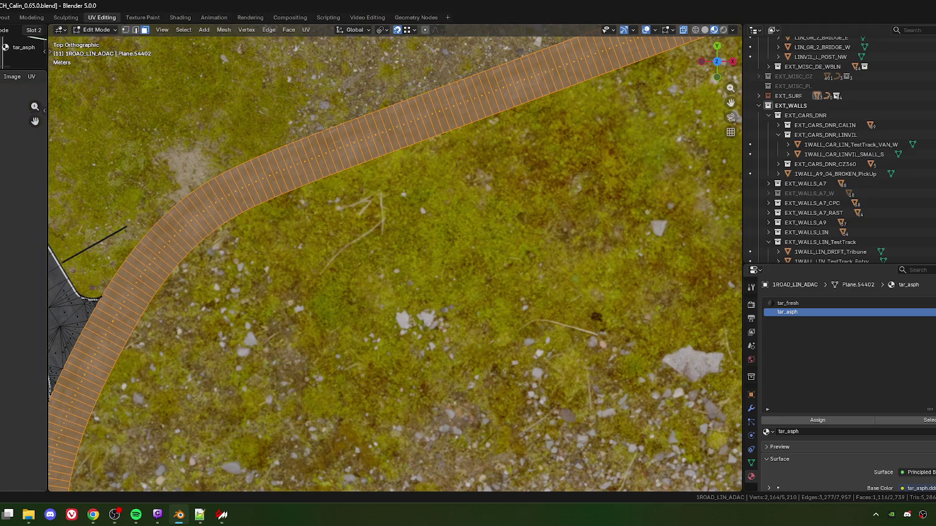
scroll(309, 308, down, 5)
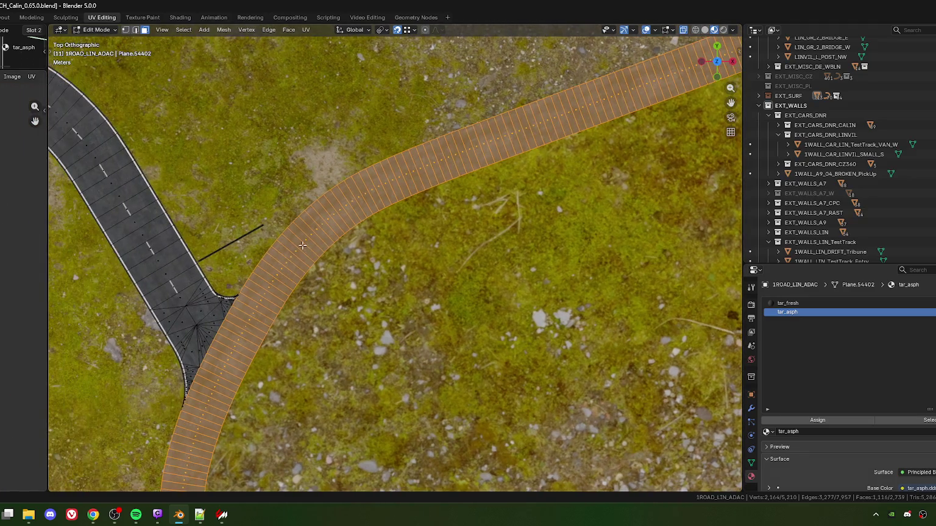
- Select a face on the curved road and extend to the whole connected road
click(362, 253)
scroll(310, 308, down, 3)
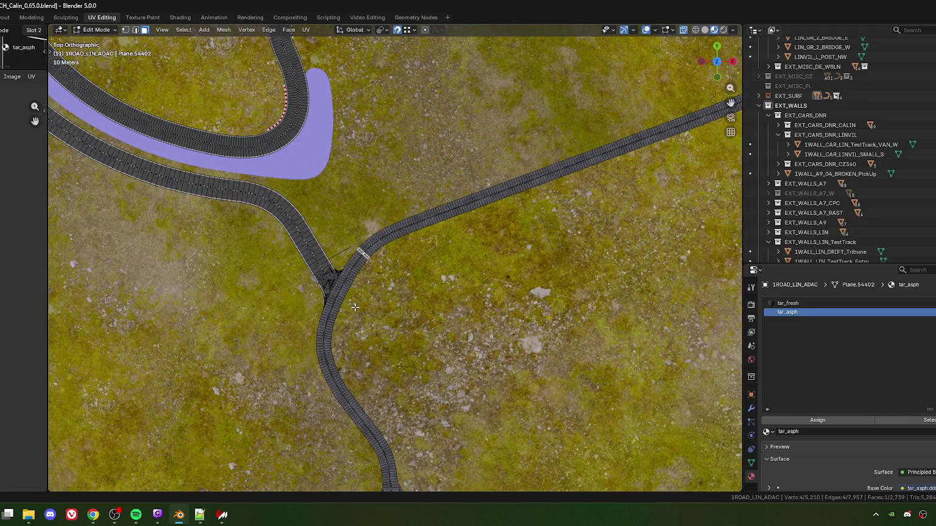
click(914, 421)
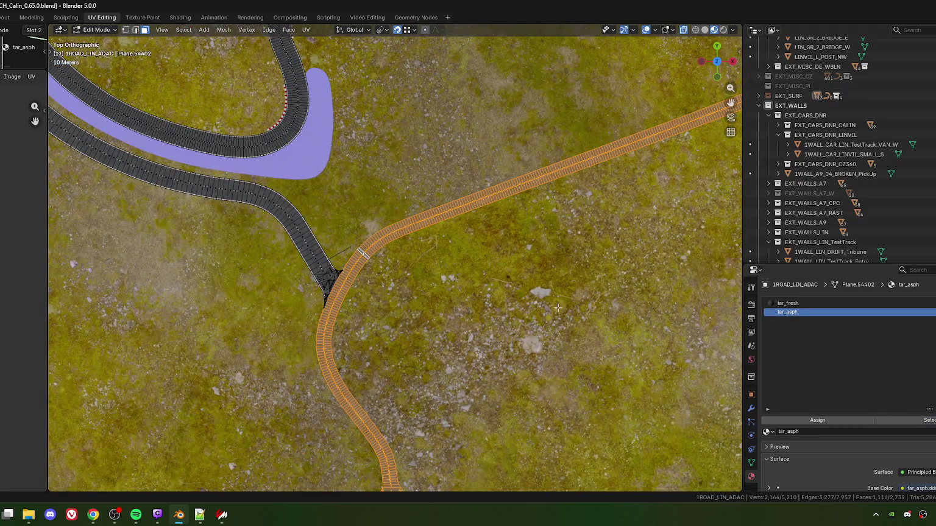
shift+middle_drag(128, 205, 313, 234)
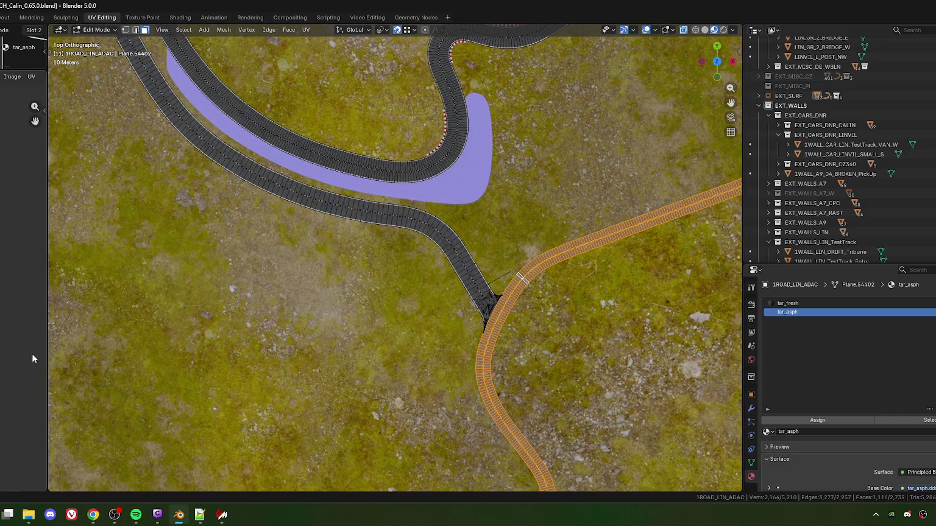
mouse_move(230, 116)
shift+middle_down()
mouse_move(287, 153)
mouse_move(382, 241)
shift+middle_up()
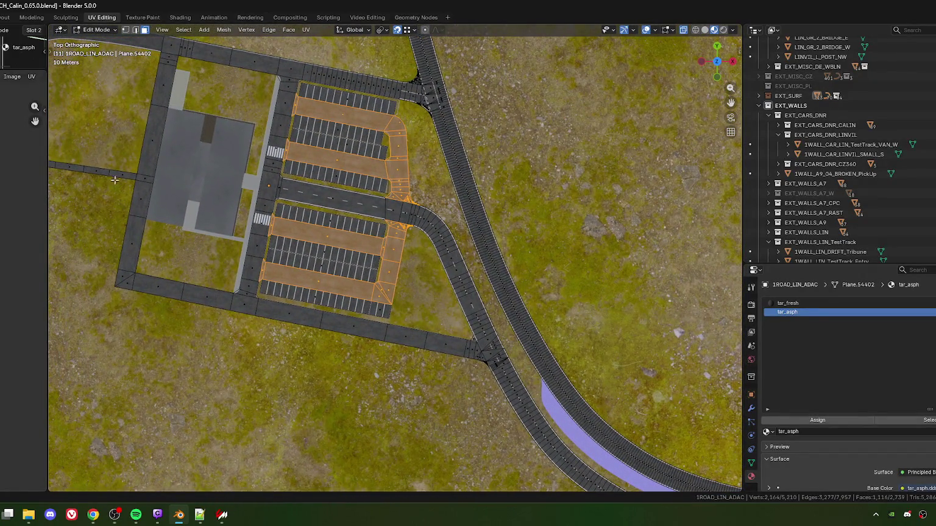
- Enlarge the left area to display the tar_asph shader node tree
drag(18, 72, 19, 275)
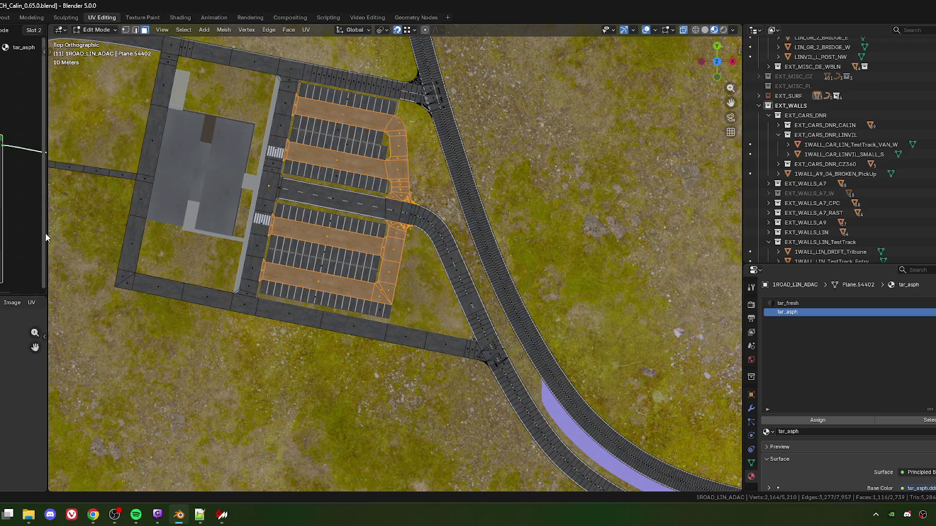
drag(46, 233, 359, 225)
middle_drag(113, 228, 161, 187)
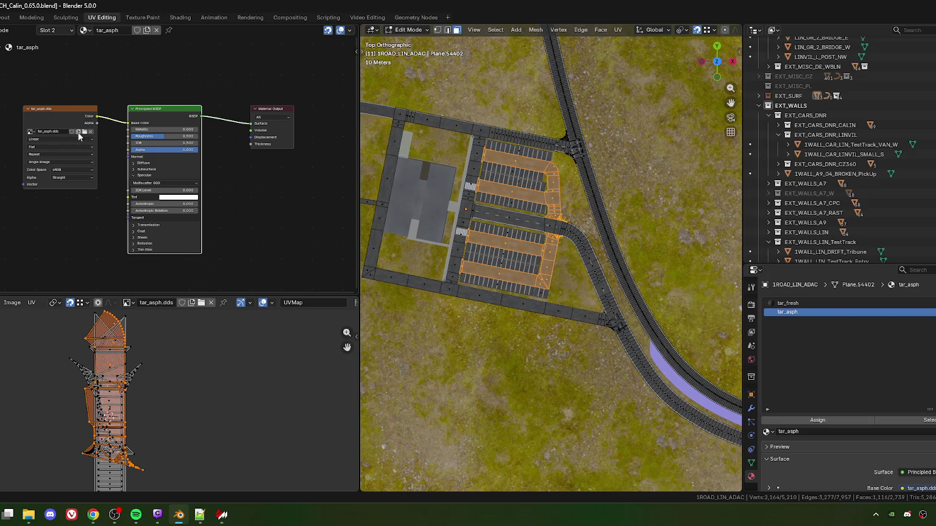
- Add a second Image Texture node below the tar_asph.dds node
click(76, 114)
middle_drag(76, 114, 120, 107)
drag(359, 221, 518, 221)
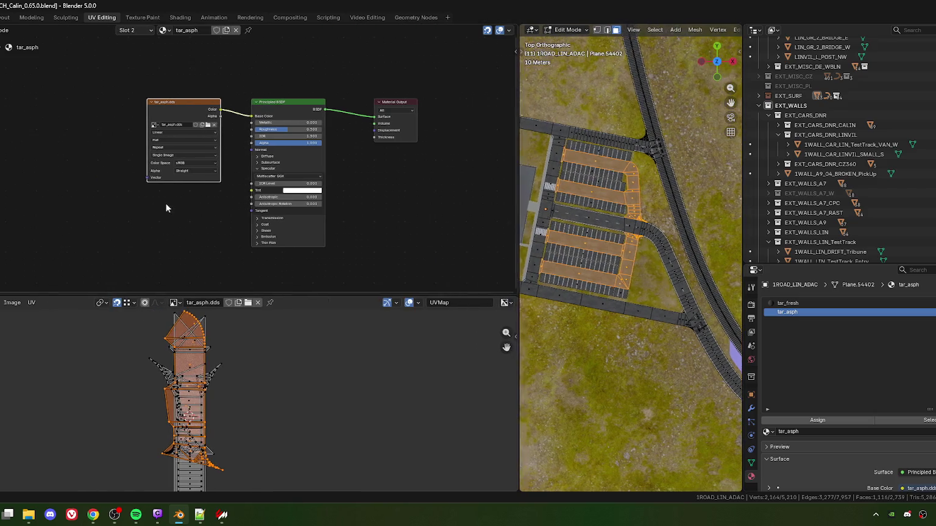
middle_drag(163, 209, 225, 189)
right_click(172, 197)
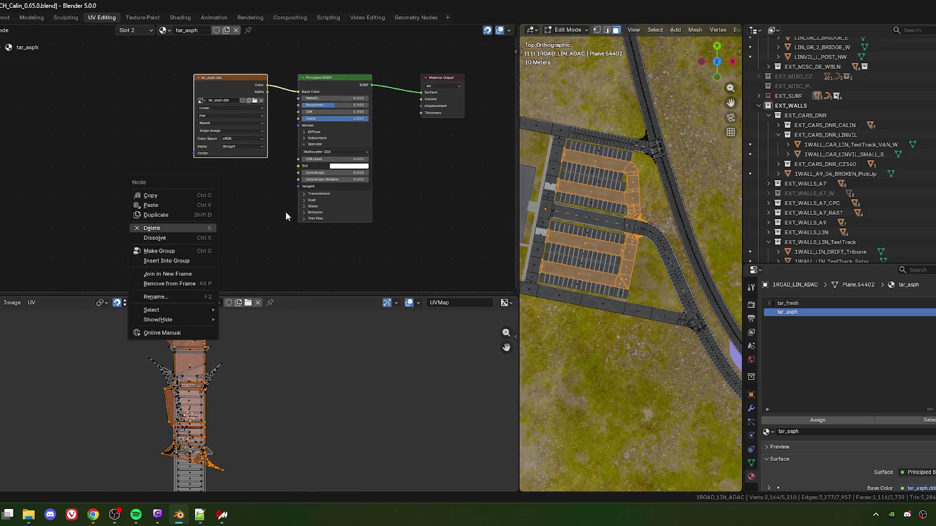
click(244, 213)
click(244, 213)
right_click(213, 212)
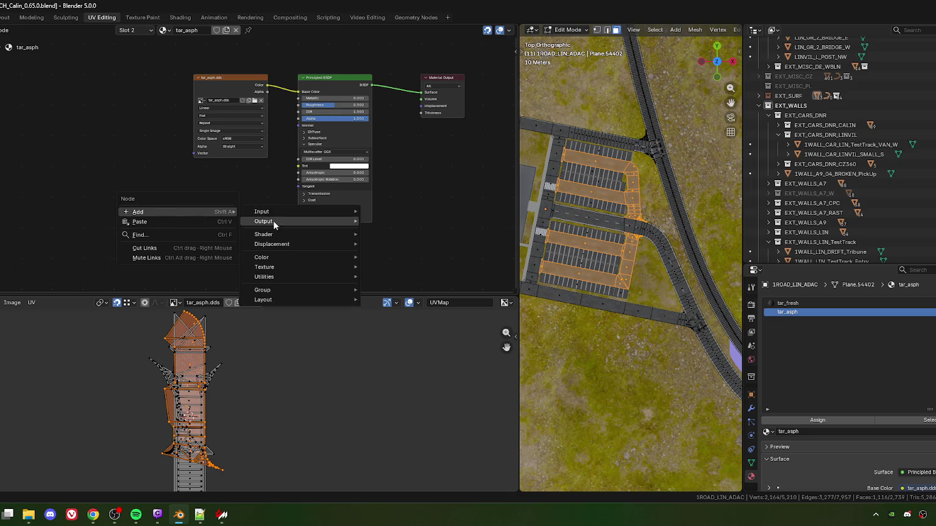
mouse_move(263, 267)
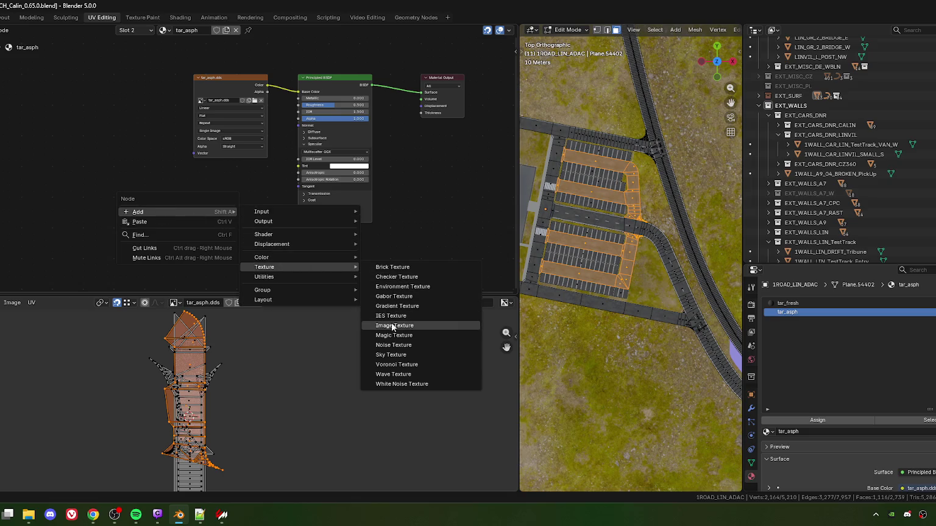
click(393, 326)
click(242, 206)
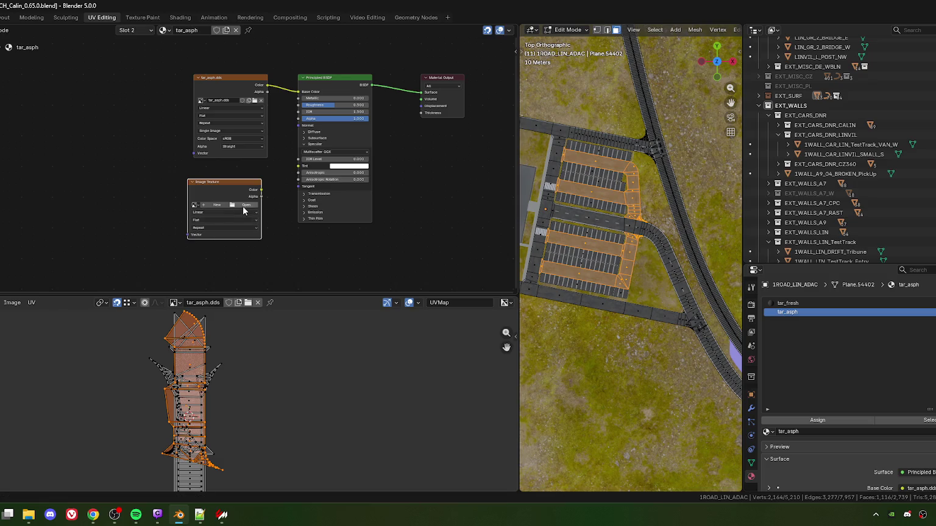
- Load TarmacTxDetailA.dds from the ACH_Calin\texture folder into the new image node
click(243, 206)
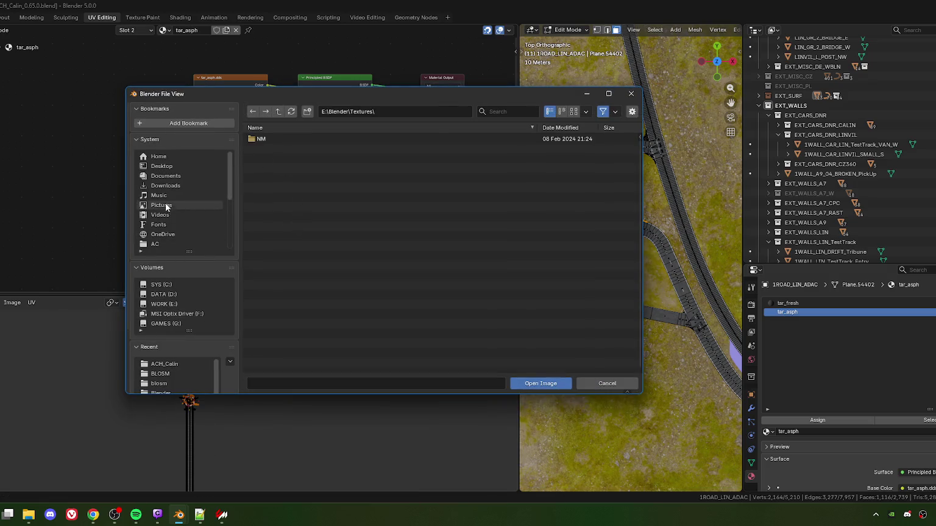
scroll(172, 369, down, 1)
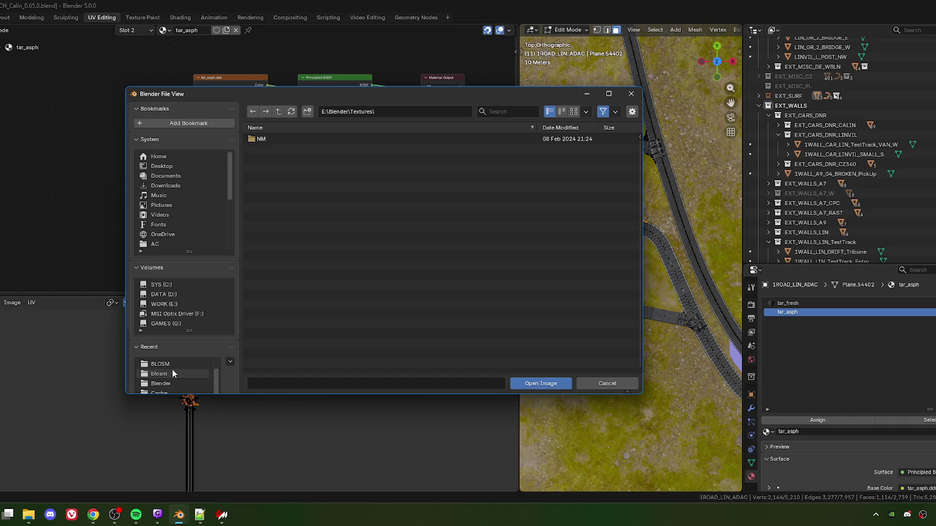
scroll(176, 373, up, 1)
scroll(178, 219, down, 2)
scroll(181, 217, down, 2)
scroll(181, 218, down, 3)
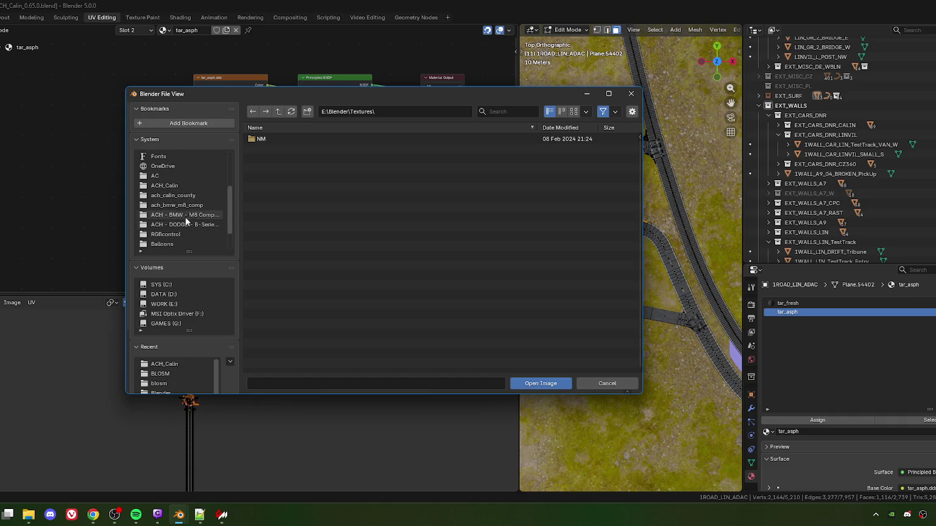
click(177, 186)
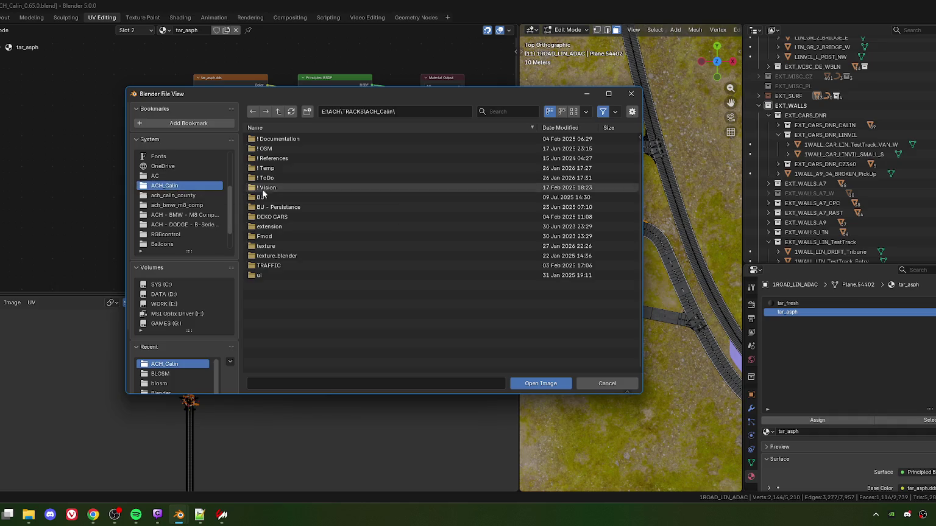
double_click(271, 247)
scroll(290, 271, down, 3)
scroll(291, 288, down, 3)
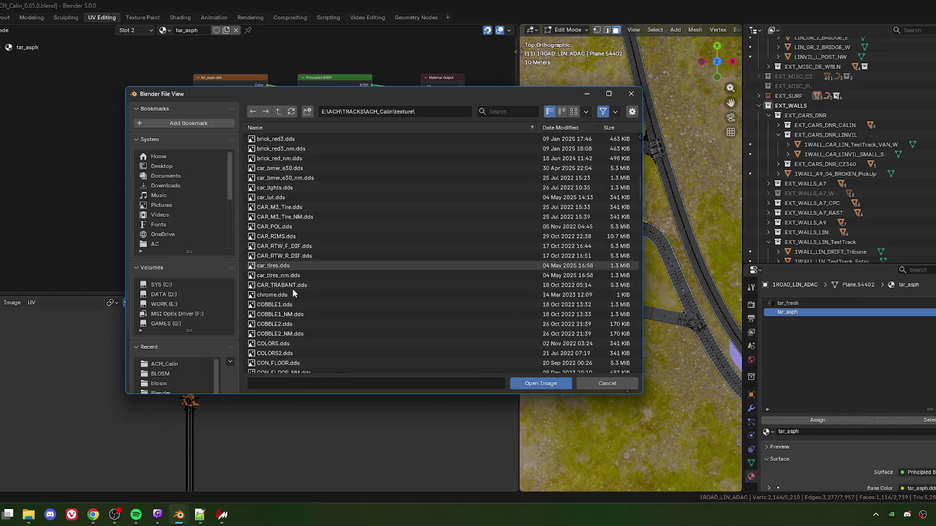
scroll(292, 292, down, 3)
scroll(291, 296, down, 3)
scroll(290, 297, down, 3)
scroll(289, 293, down, 3)
scroll(287, 291, down, 3)
scroll(287, 289, down, 3)
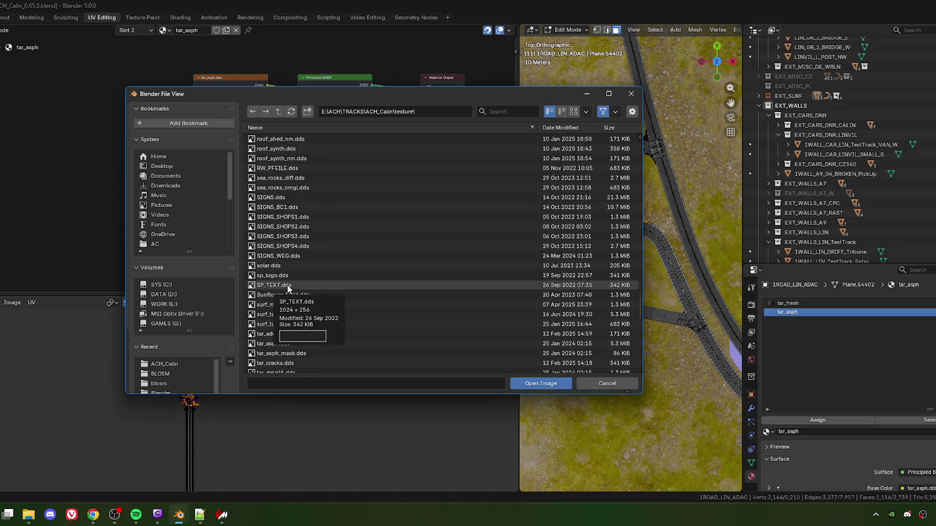
scroll(406, 315, down, 2)
scroll(406, 315, down, 2)
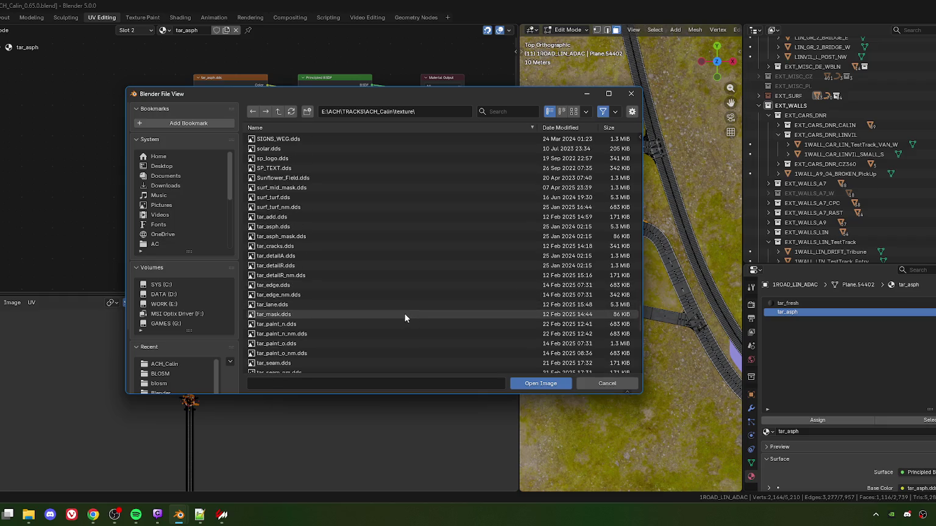
mouse_move(279, 295)
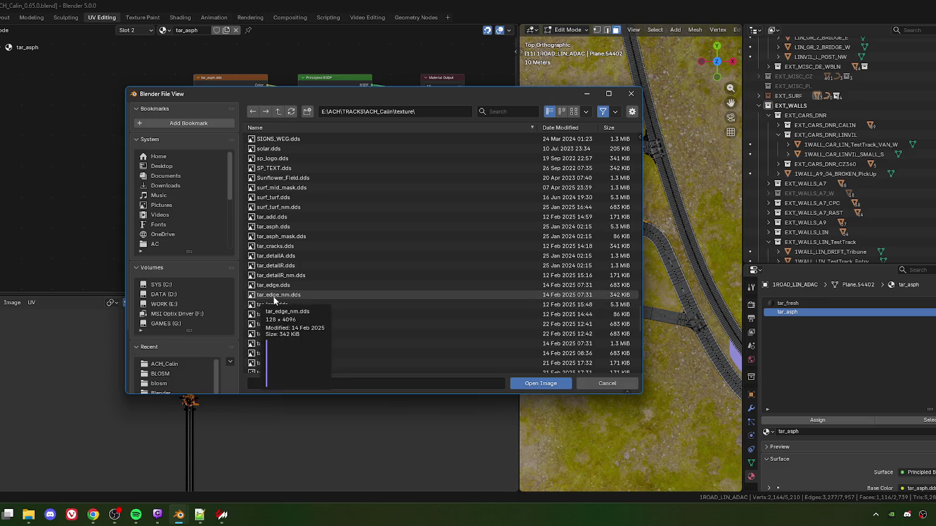
scroll(430, 296, down, 2)
scroll(425, 298, down, 1)
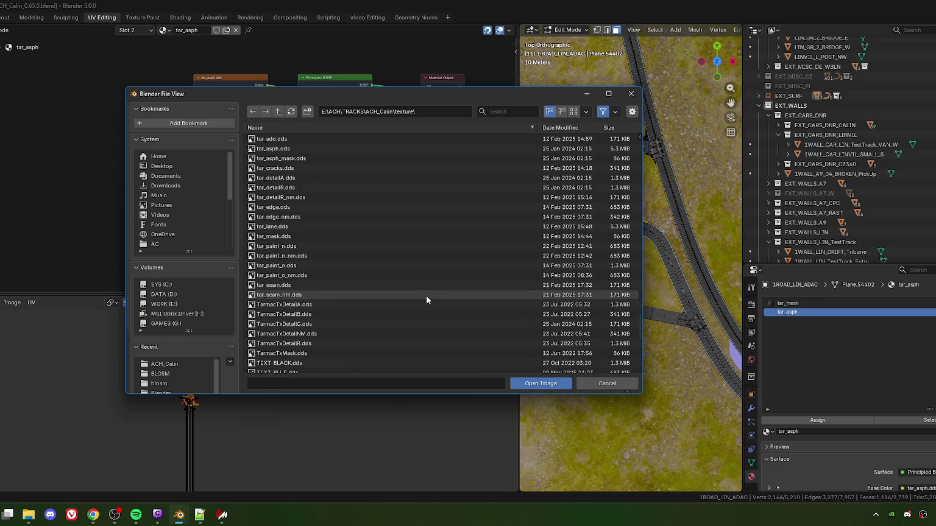
click(300, 309)
click(525, 383)
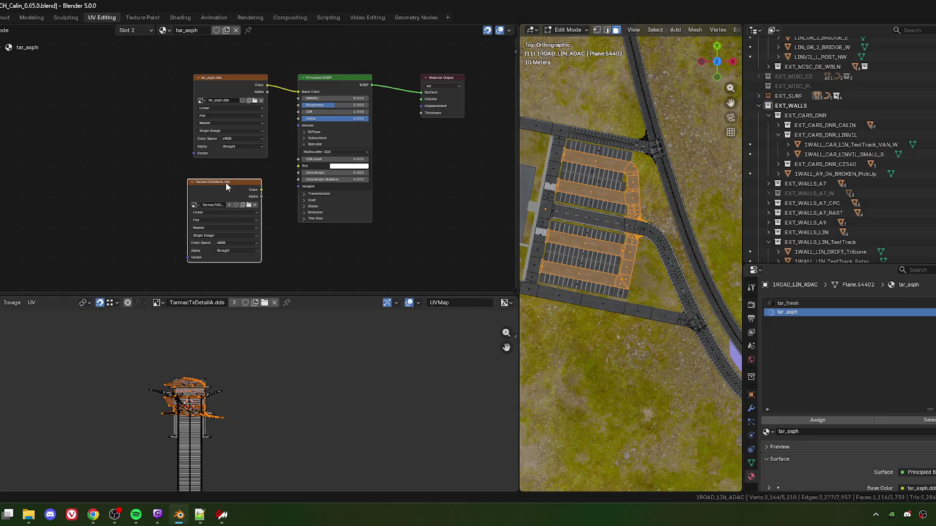
- Spread the nodes out, shifting the detail node left and tar_asph.dds far left
drag(232, 181, 141, 196)
click(232, 78)
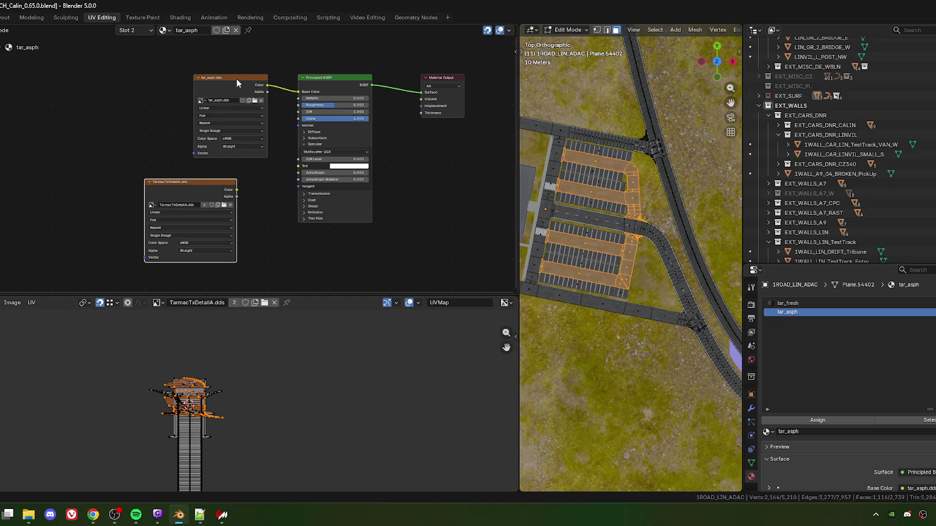
mouse_move(235, 79)
mouse_down()
mouse_move(64, 85)
mouse_move(52, 97)
mouse_up()
right_click(177, 130)
mouse_move(98, 123)
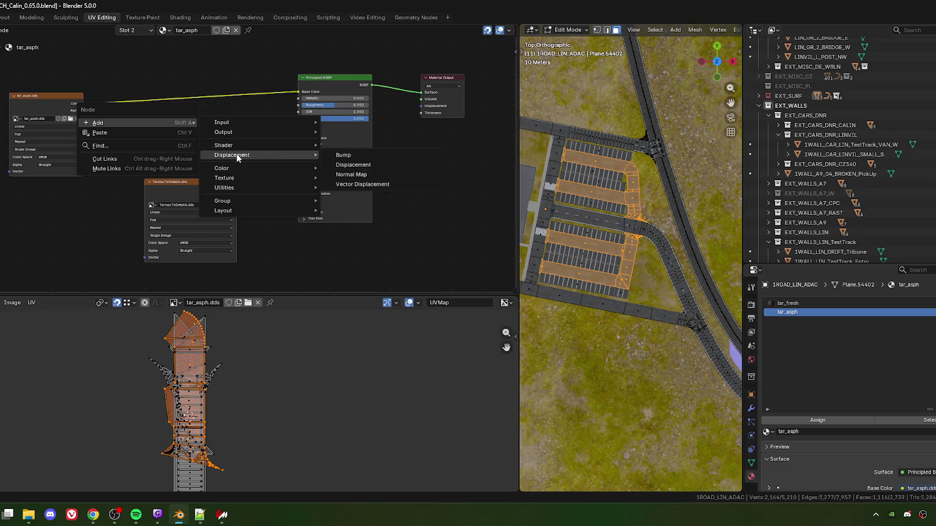
mouse_move(221, 169)
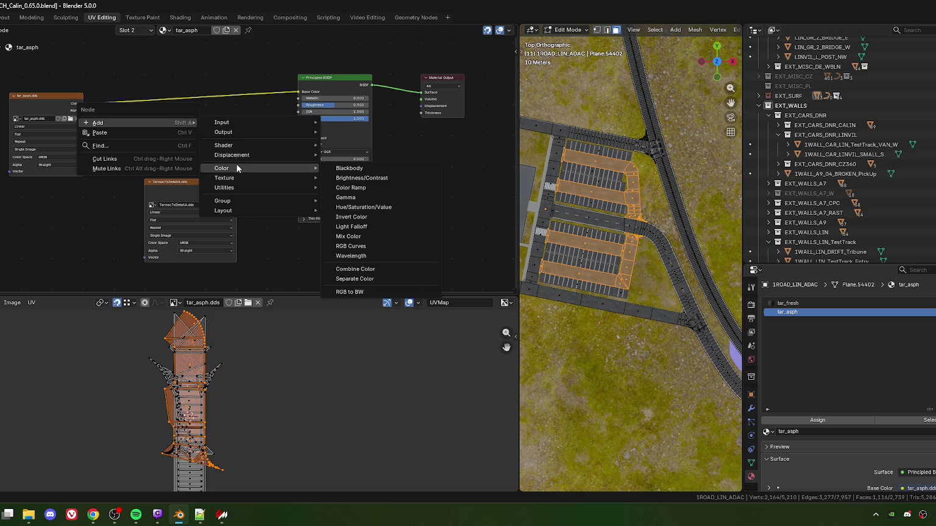
- Insert a Color Ramp before Base Color, fed by both texture colors, with Linear interpolation
click(355, 187)
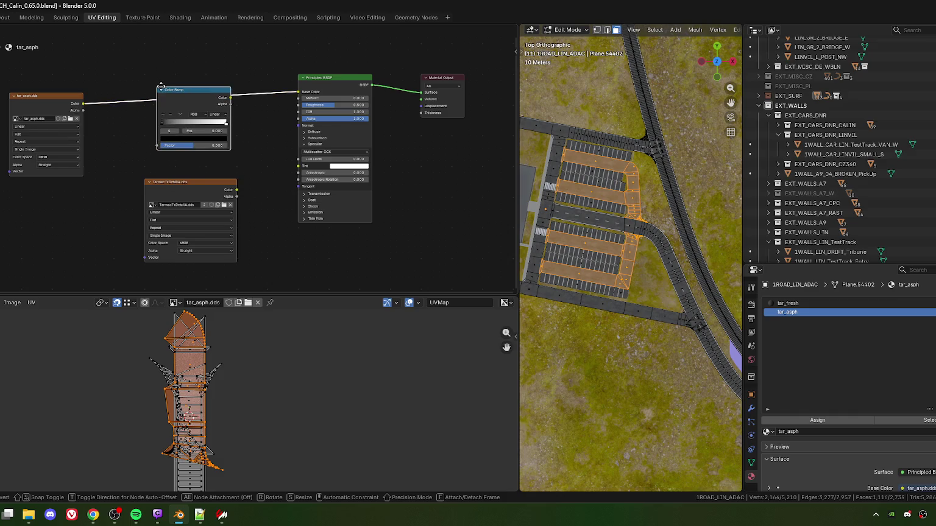
click(157, 82)
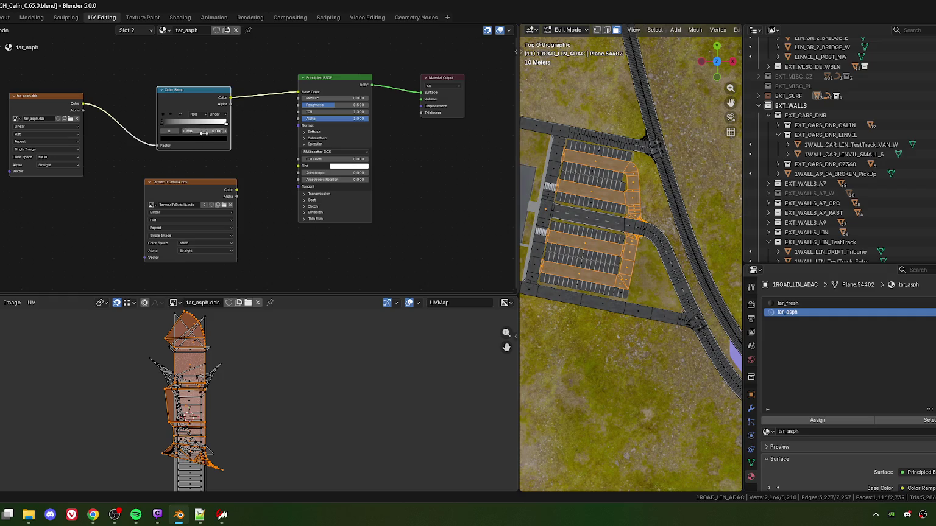
drag(237, 189, 158, 147)
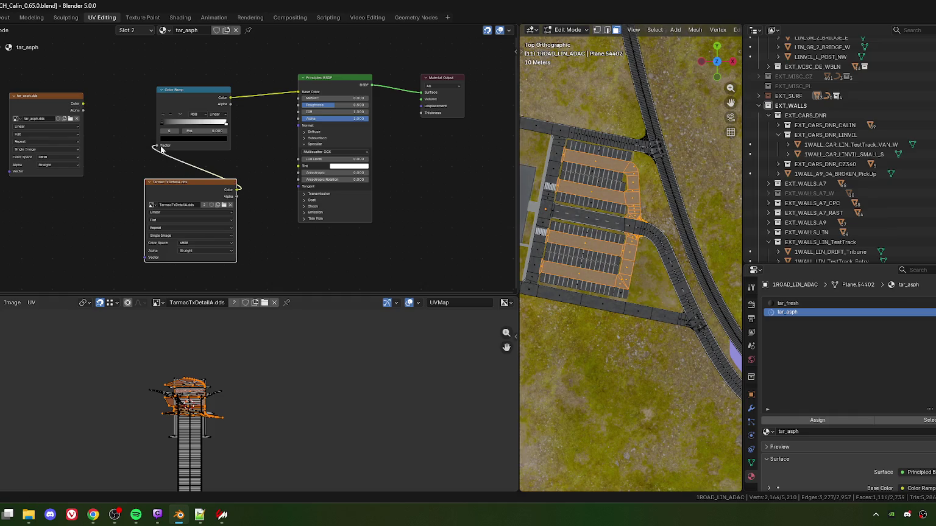
drag(84, 103, 158, 146)
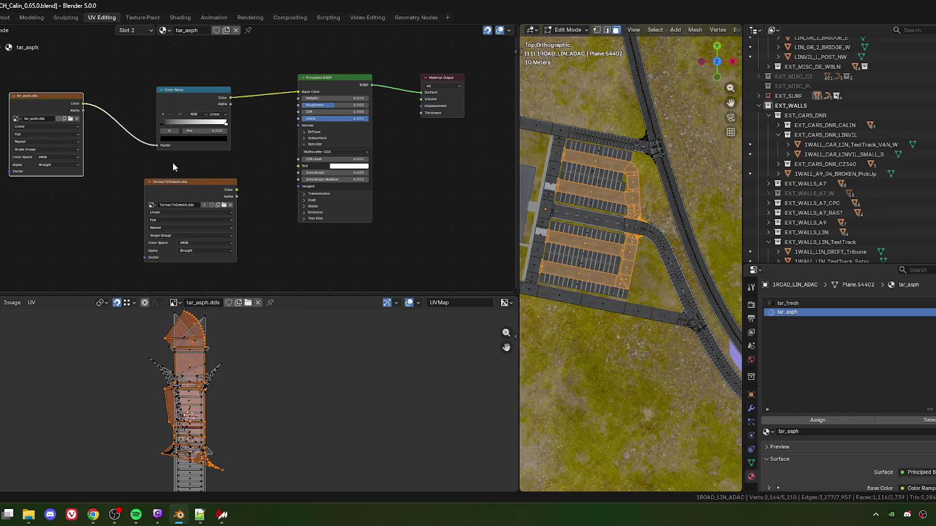
click(205, 116)
click(222, 115)
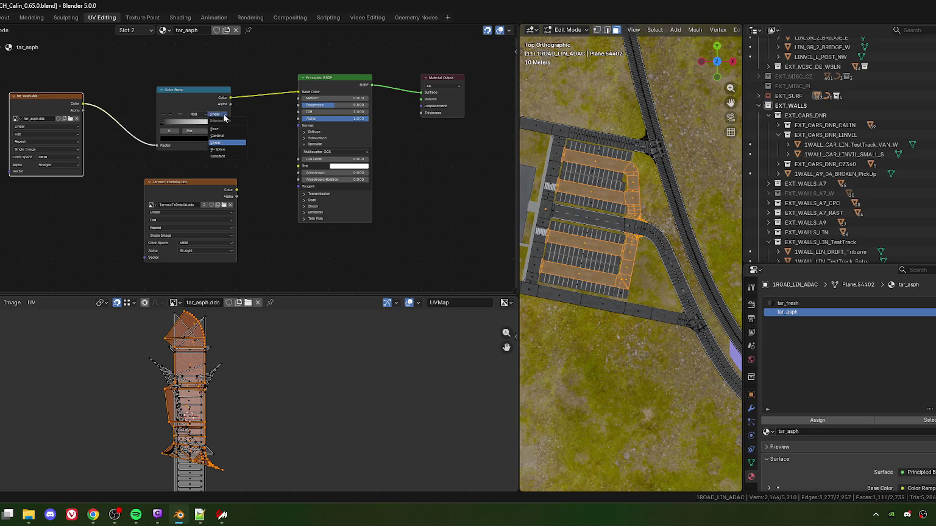
click(224, 117)
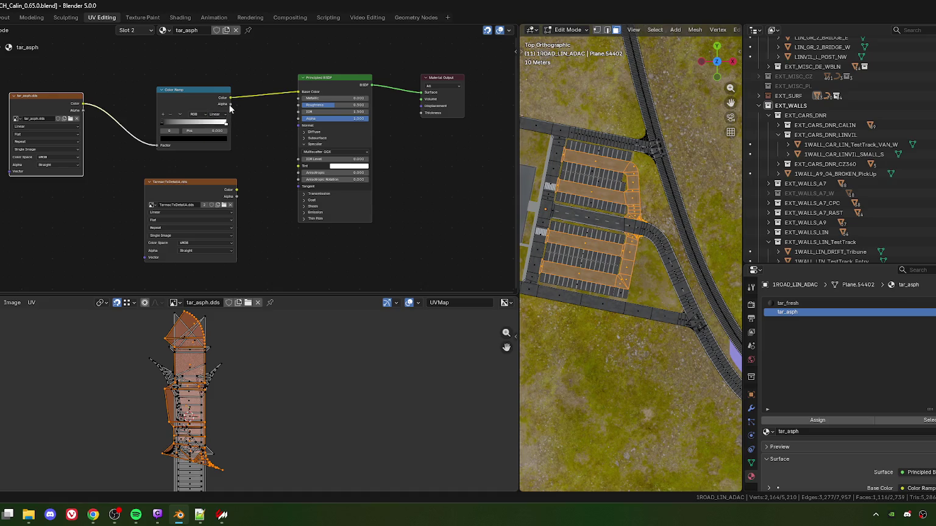
- Delete the Color Ramp node, leaving Base Color unconnected
click(185, 89)
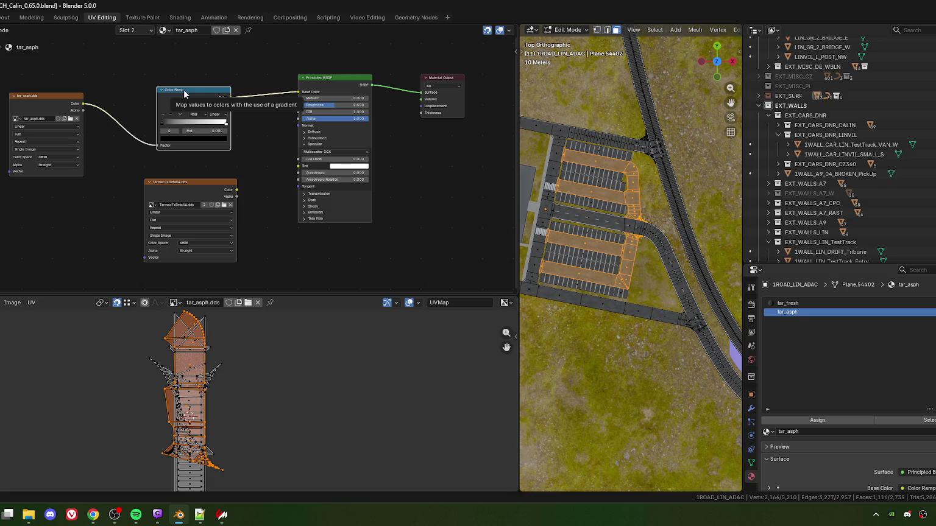
key(x)
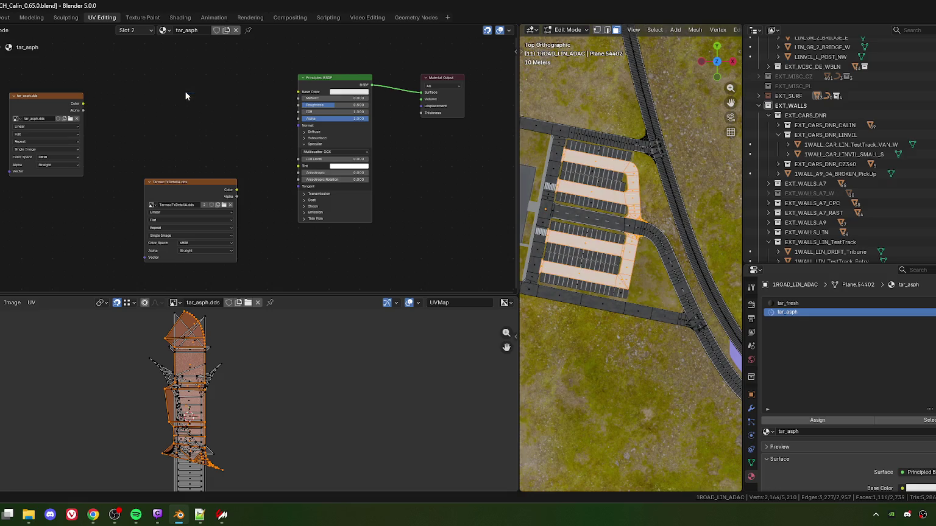
right_click(176, 110)
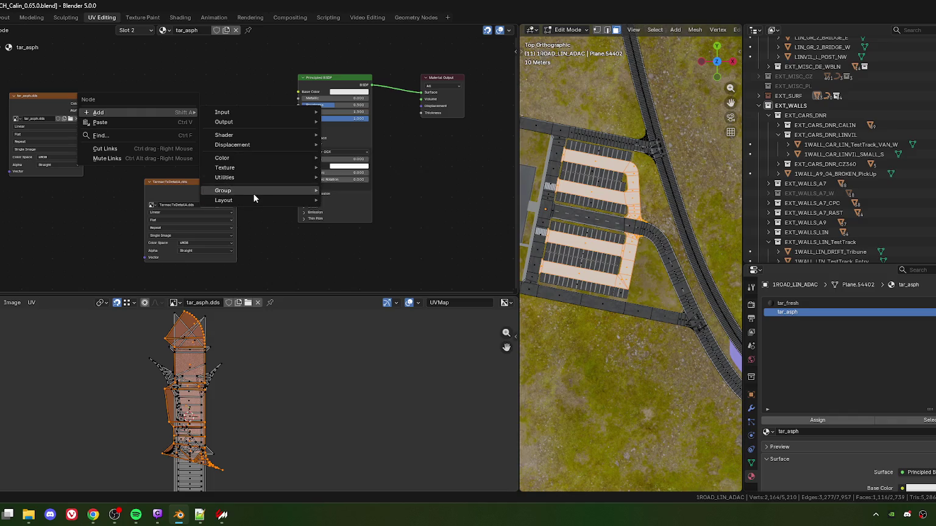
mouse_move(249, 178)
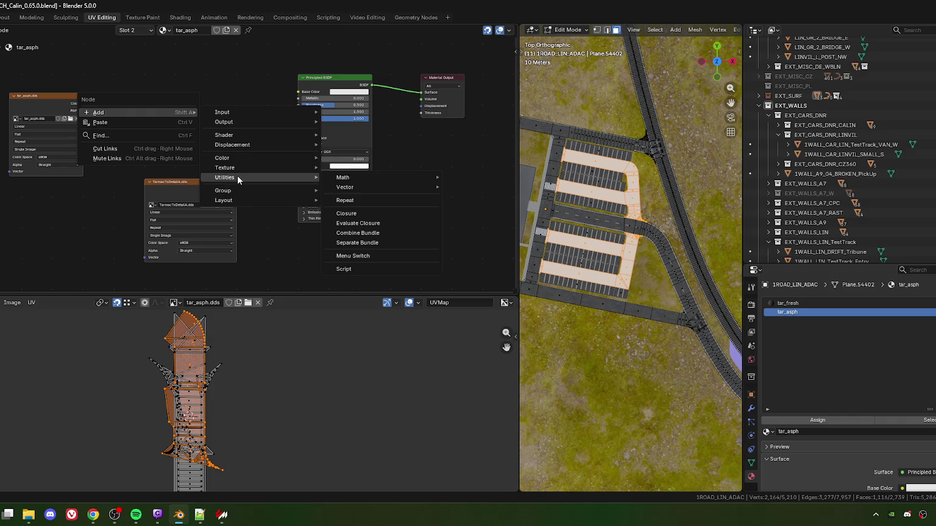
mouse_move(342, 176)
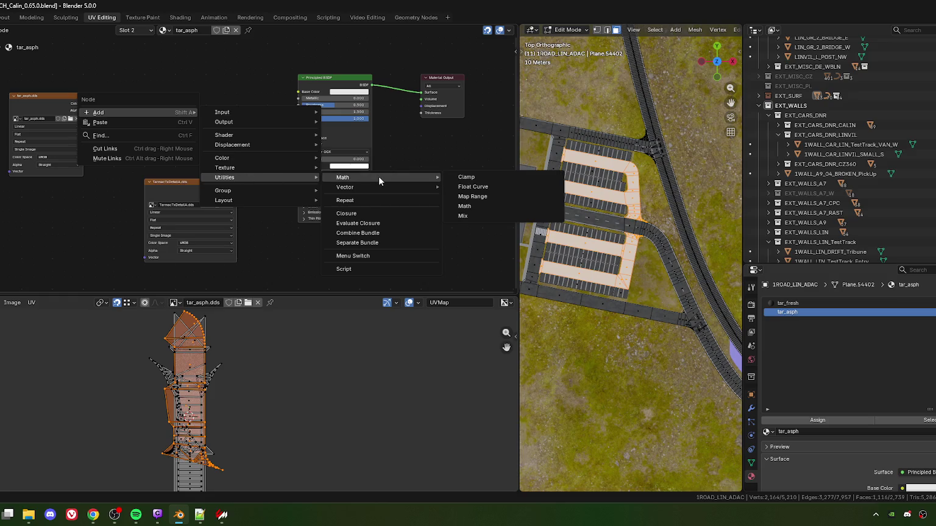
- Add a Math node taking both texture colors and feeding its Value into Base Color
click(477, 206)
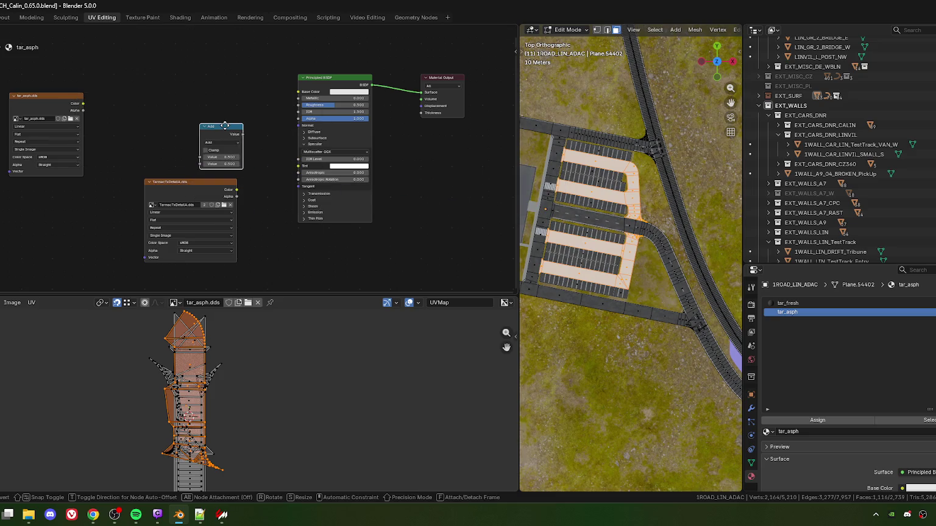
click(194, 108)
drag(84, 104, 170, 139)
drag(237, 191, 166, 152)
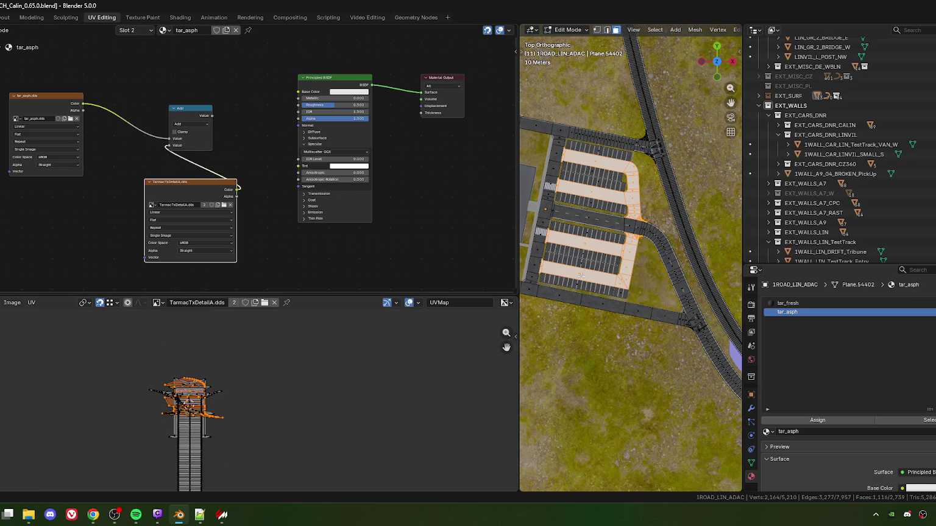
scroll(614, 291, up, 4)
scroll(614, 291, up, 4)
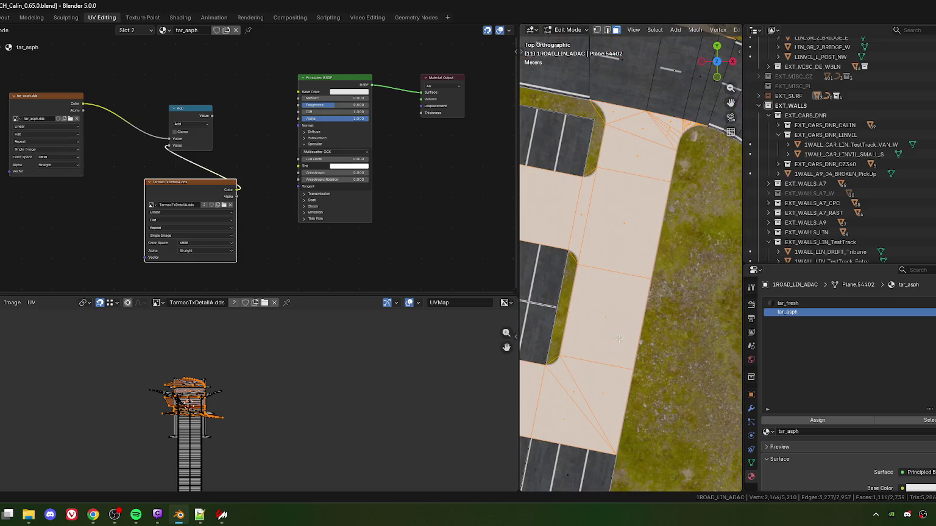
drag(212, 116, 298, 95)
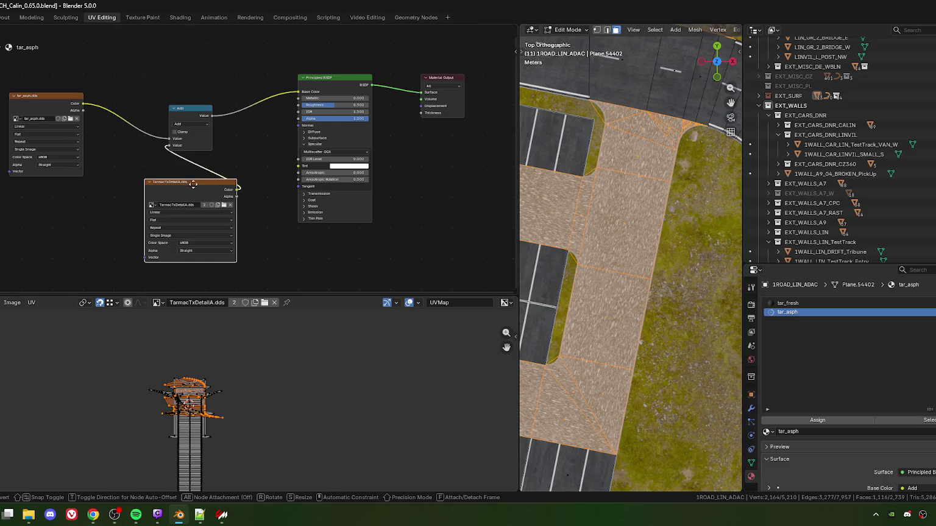
- Tidy the node layout, turn off Clamp and set the Math operation to Multiply
drag(195, 187, 158, 198)
drag(191, 113, 201, 107)
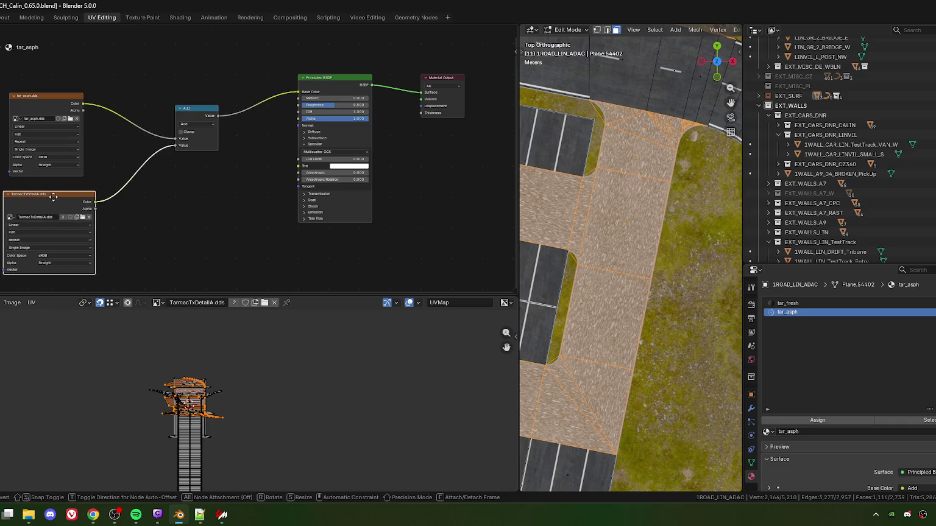
drag(103, 201, 79, 193)
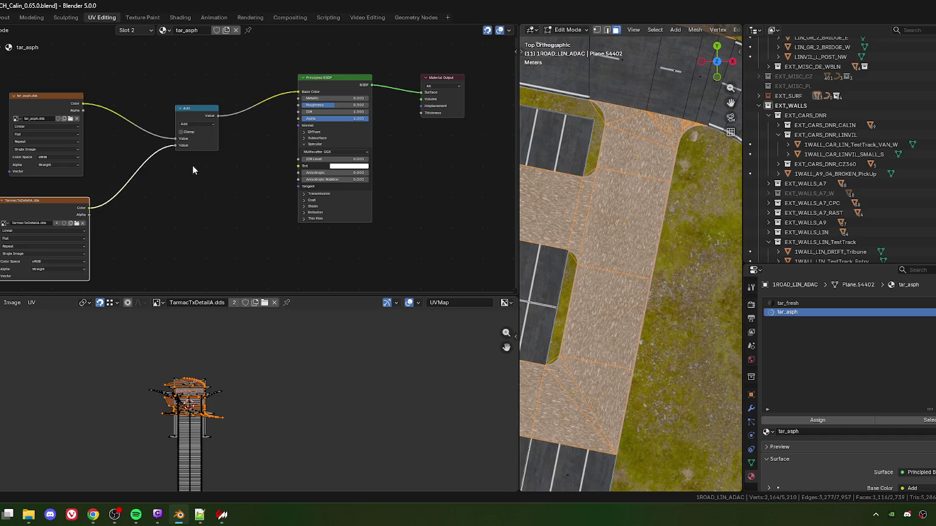
click(181, 132)
click(205, 124)
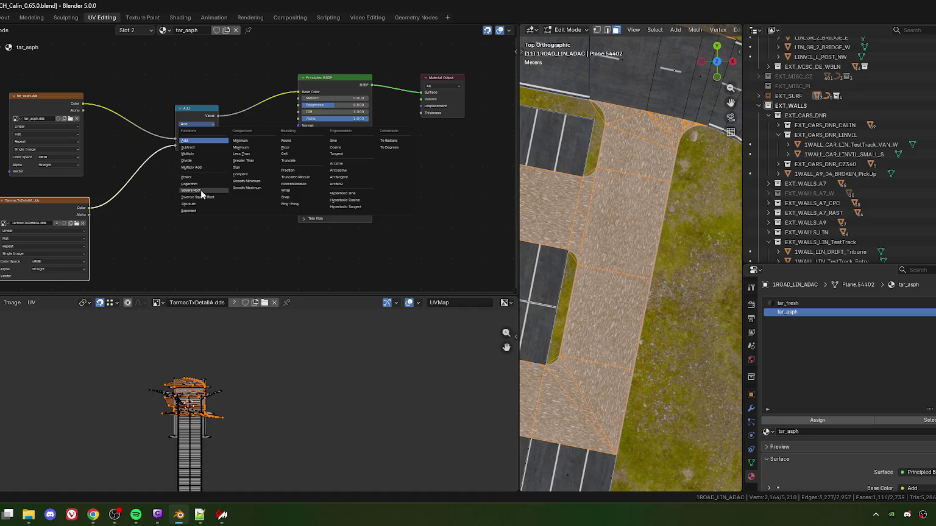
click(201, 153)
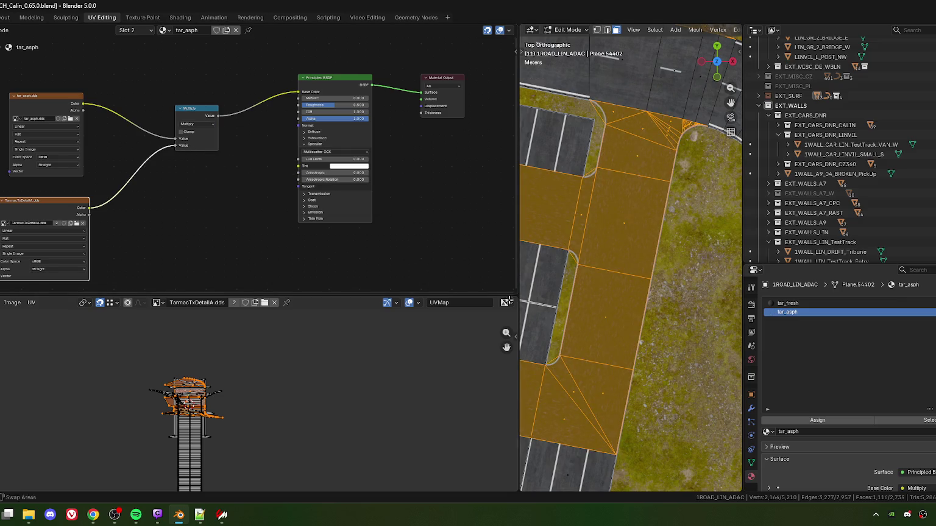
- Widen the 3D viewport, deselect all faces and orbit to preview the road material
drag(519, 284, 286, 287)
key(alt+a)
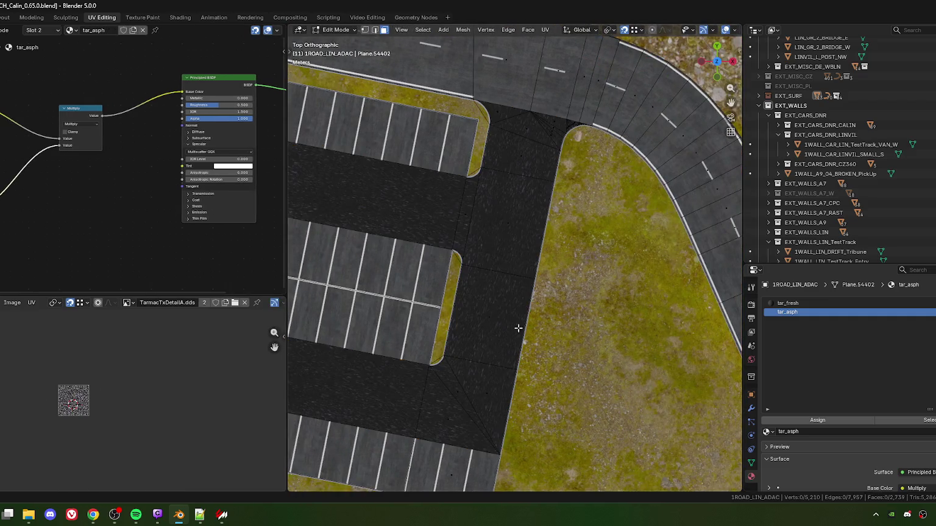
scroll(524, 329, up, 3)
scroll(537, 296, down, 4)
middle_drag(497, 360, 501, 294)
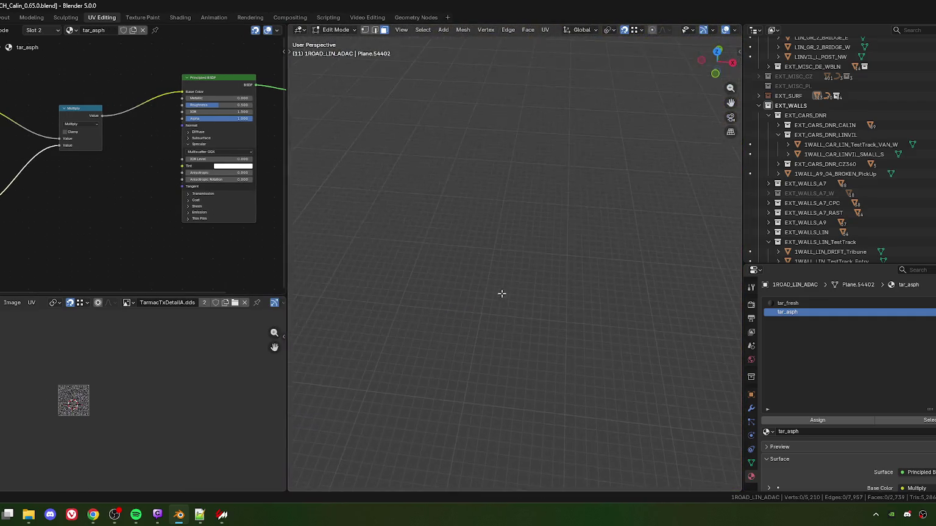
scroll(502, 293, up, 5)
scroll(501, 294, down, 3)
scroll(512, 317, up, 3)
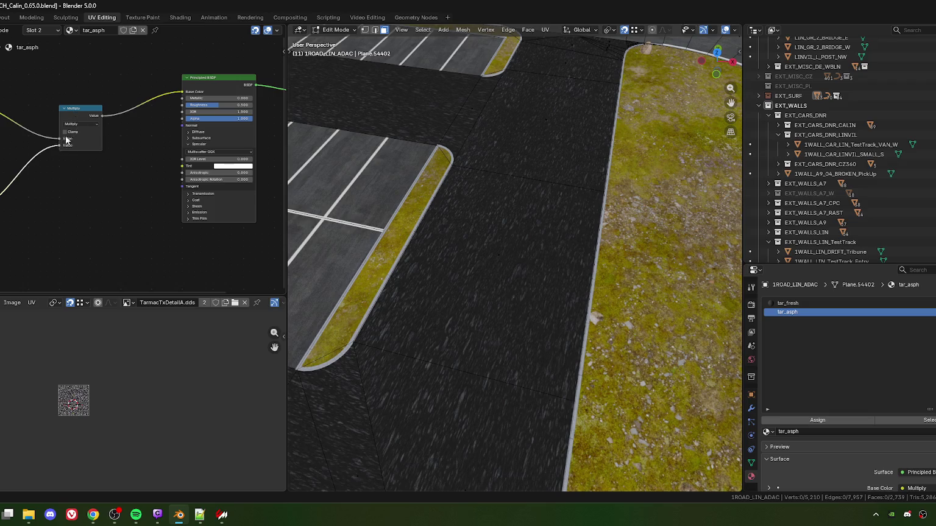
- Insert a Color Ramp between the Math node and Base Color, and switch Math to Add
right_click(106, 180)
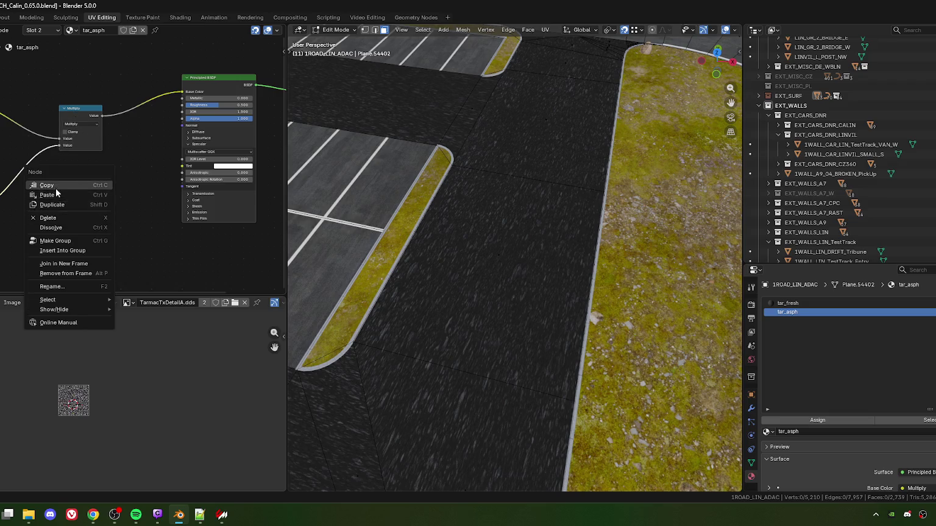
right_click(75, 191)
mouse_move(44, 192)
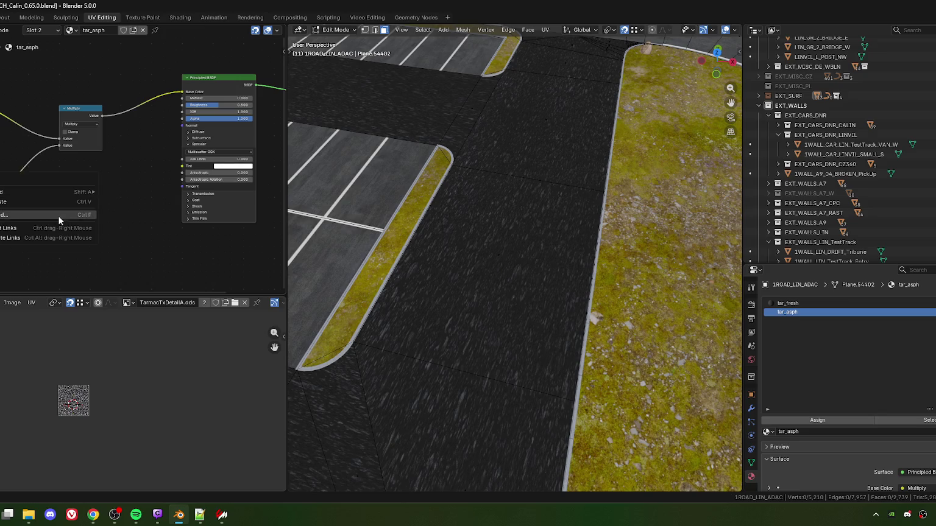
mouse_move(121, 236)
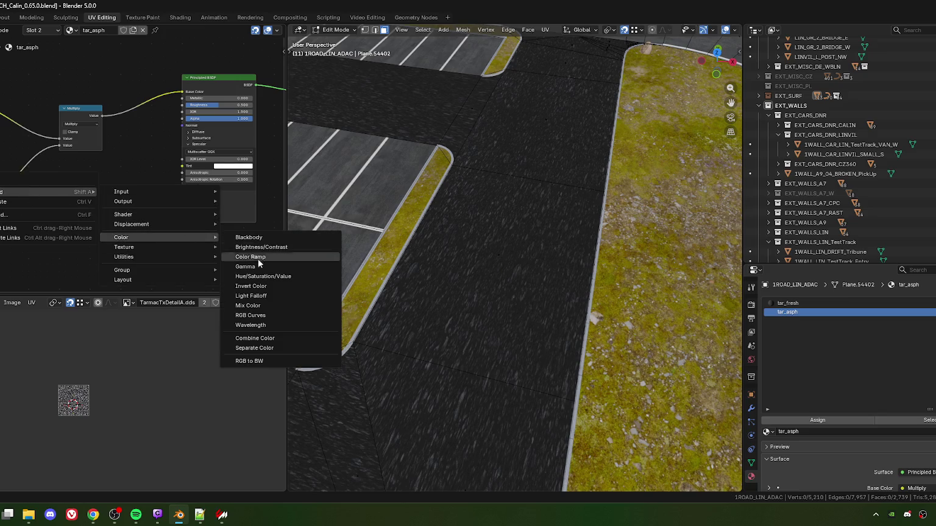
click(262, 261)
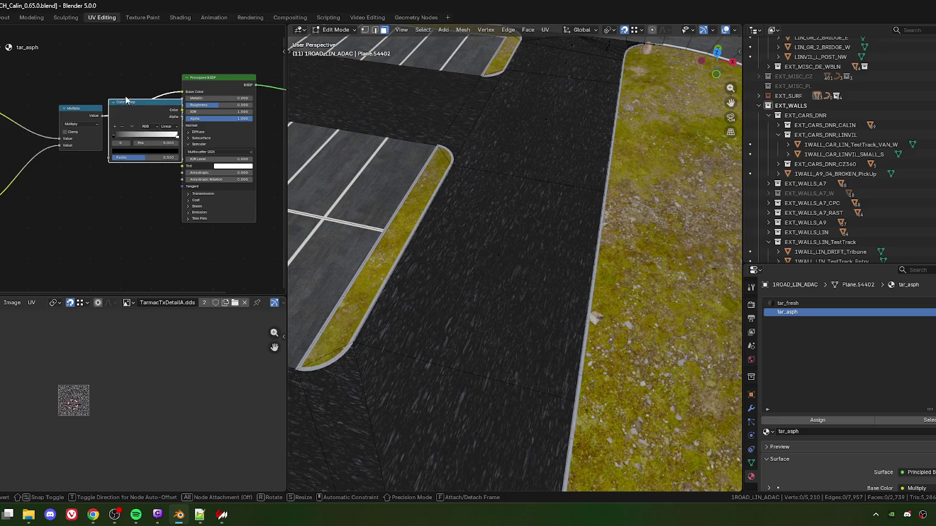
click(126, 99)
drag(83, 112, 64, 130)
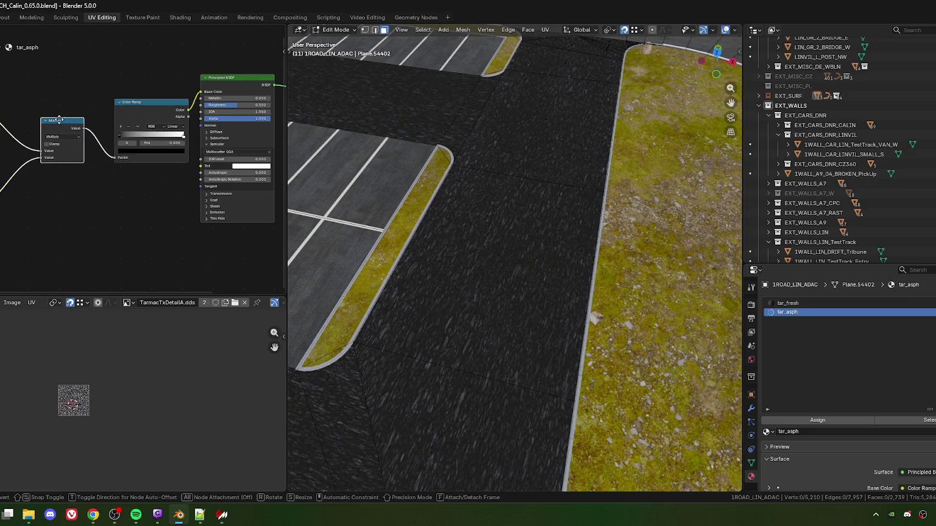
click(62, 142)
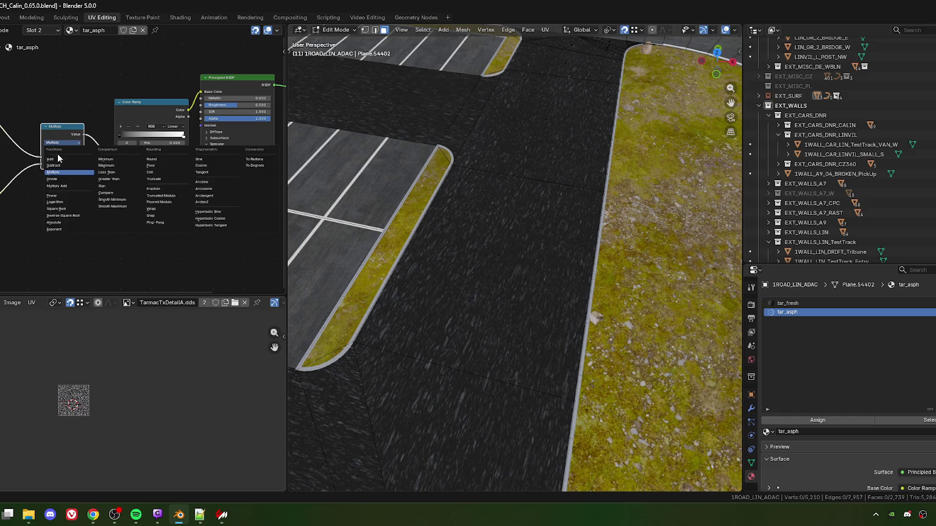
click(59, 163)
- Adjust the Color Ramp stops, trying positions 0.455 and 0.659 to darken the tarmac
mouse_move(118, 133)
mouse_down()
mouse_move(131, 137)
mouse_move(115, 137)
mouse_up()
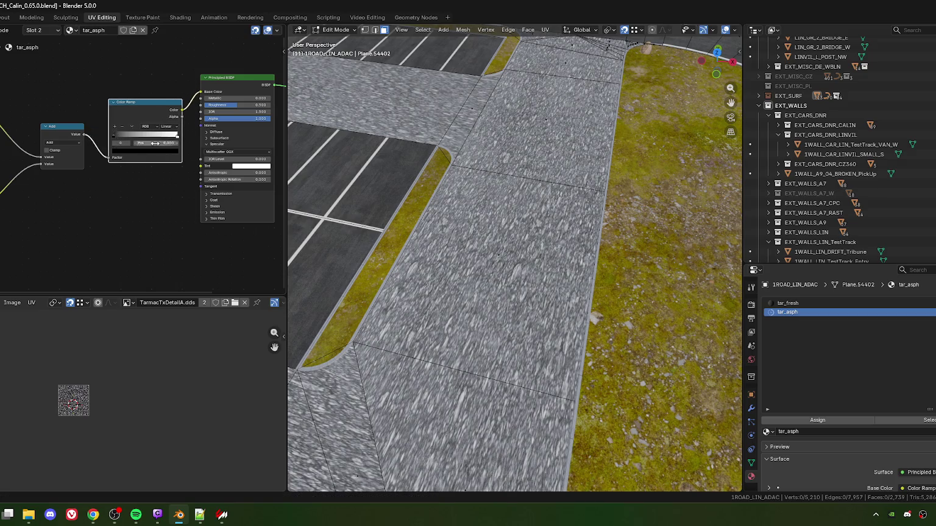
drag(177, 136, 142, 137)
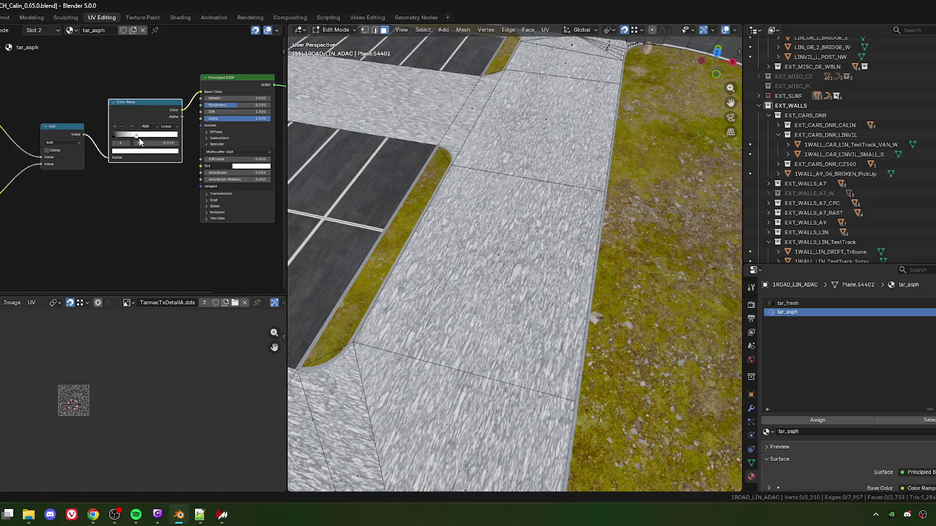
scroll(143, 139, up, 2)
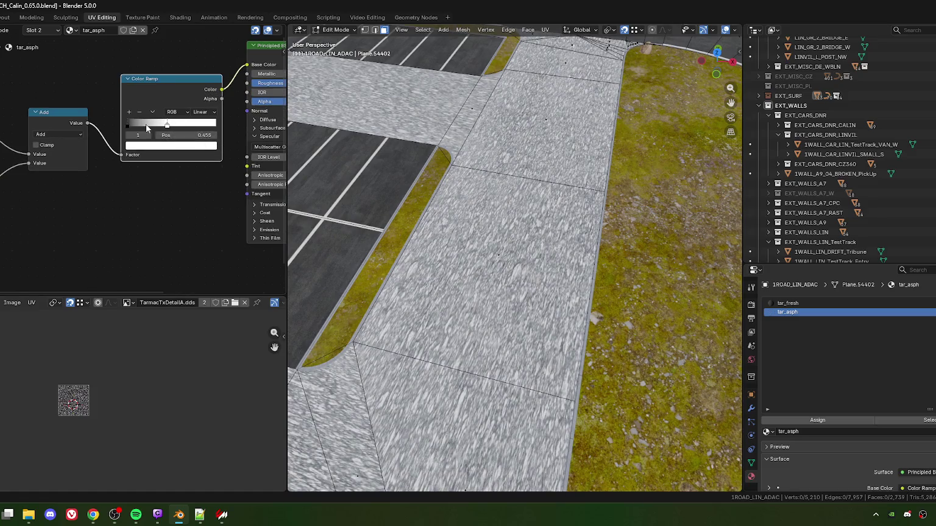
drag(129, 125, 148, 124)
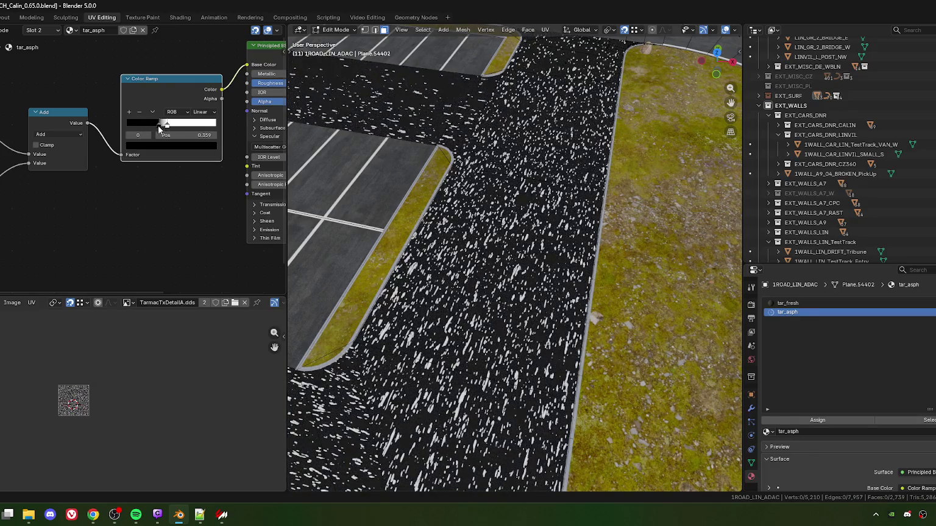
click(212, 112)
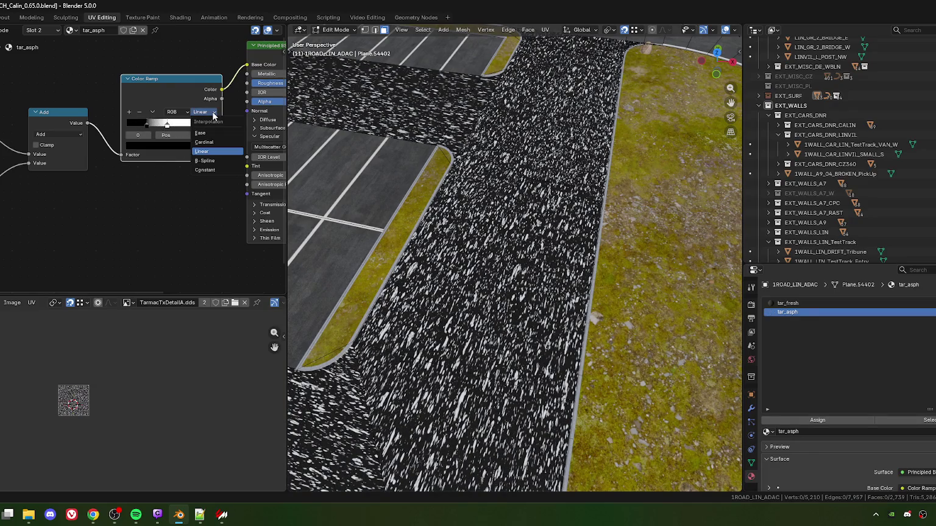
mouse_move(169, 125)
mouse_down()
mouse_move(199, 127)
mouse_move(168, 125)
mouse_up()
click(152, 113)
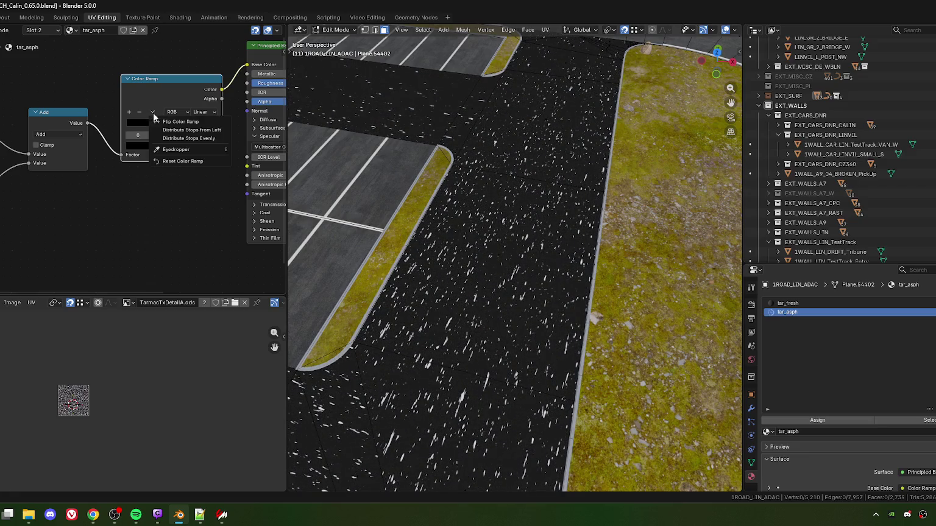
key(Escape)
drag(168, 130, 76, 126)
drag(137, 126, 166, 125)
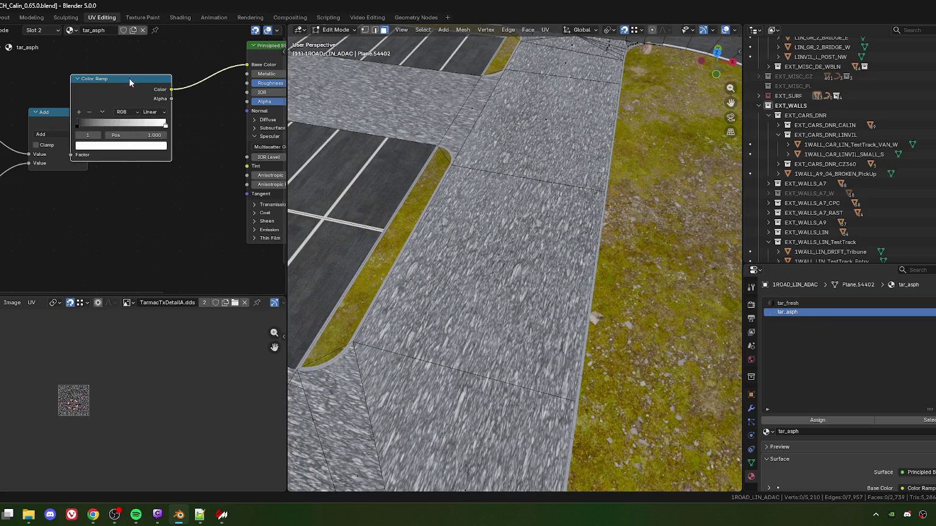
- Move the Color Ramp aside and unlink its Factor and Color connections
mouse_move(130, 81)
mouse_down()
mouse_move(172, 89)
mouse_move(155, 145)
mouse_up()
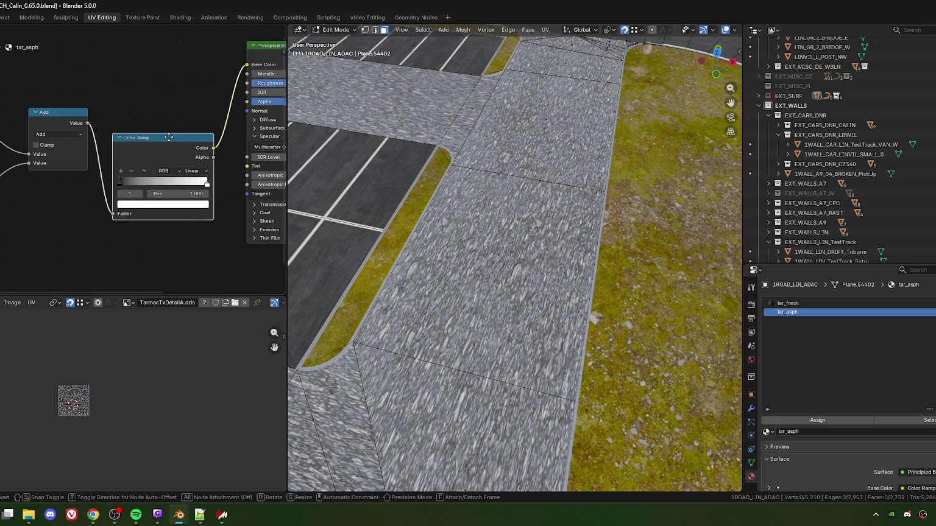
drag(104, 222, 125, 188)
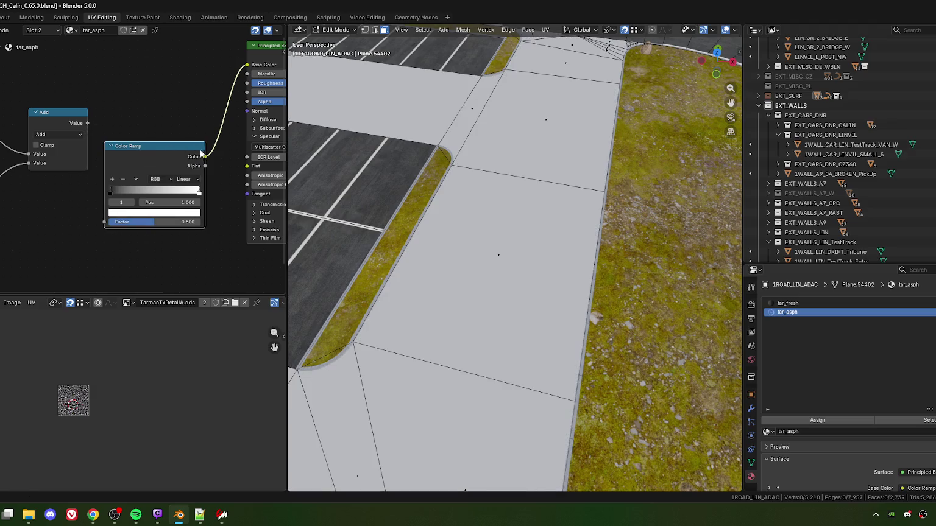
drag(247, 69, 97, 141)
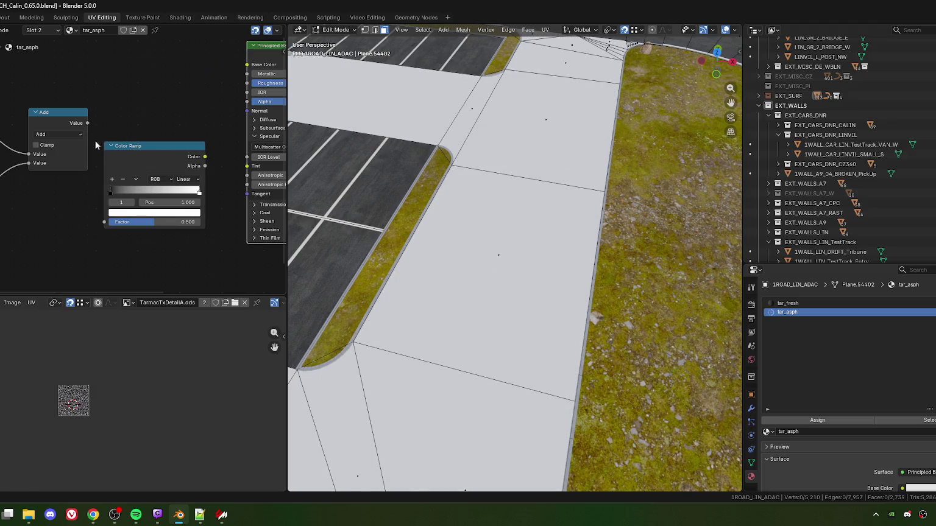
- Delete the unused Color Ramp node from the tar_asph node tree
scroll(180, 155, down, 1)
scroll(121, 160, down, 2)
scroll(98, 162, down, 2)
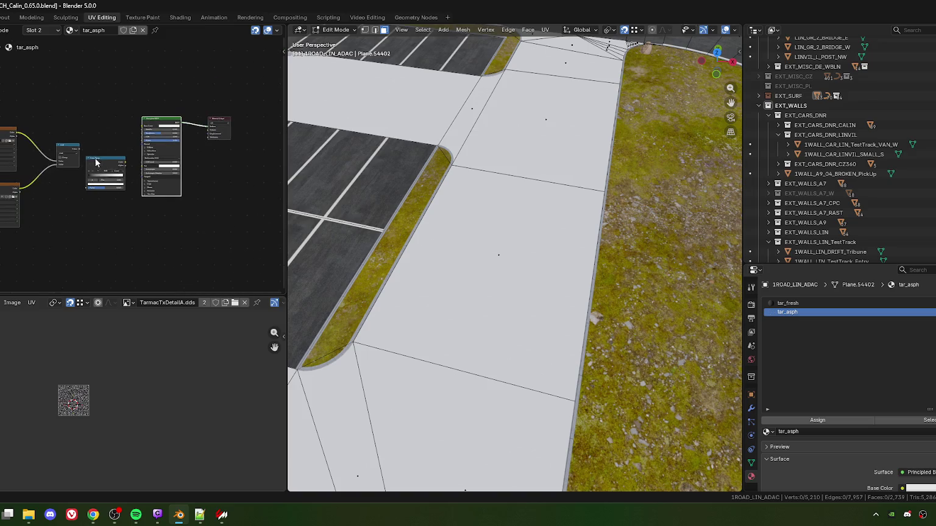
drag(104, 162, 99, 226)
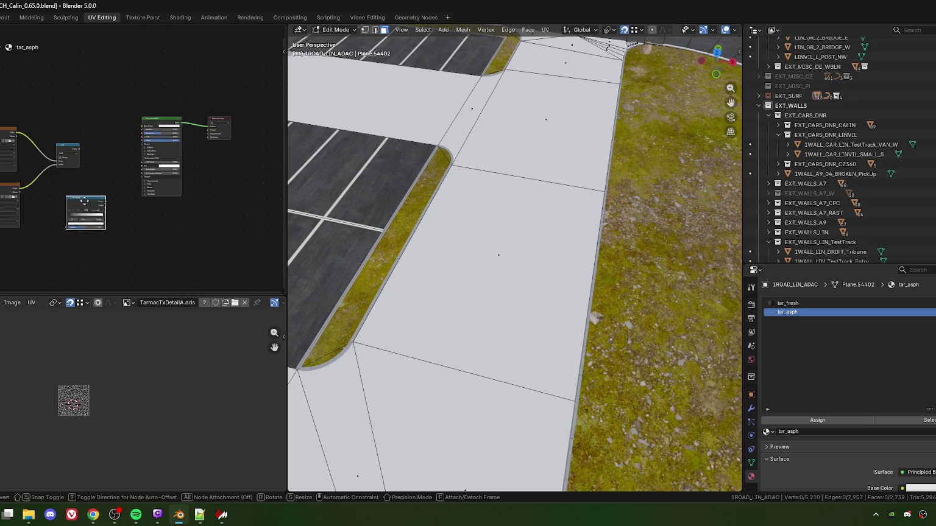
key(x)
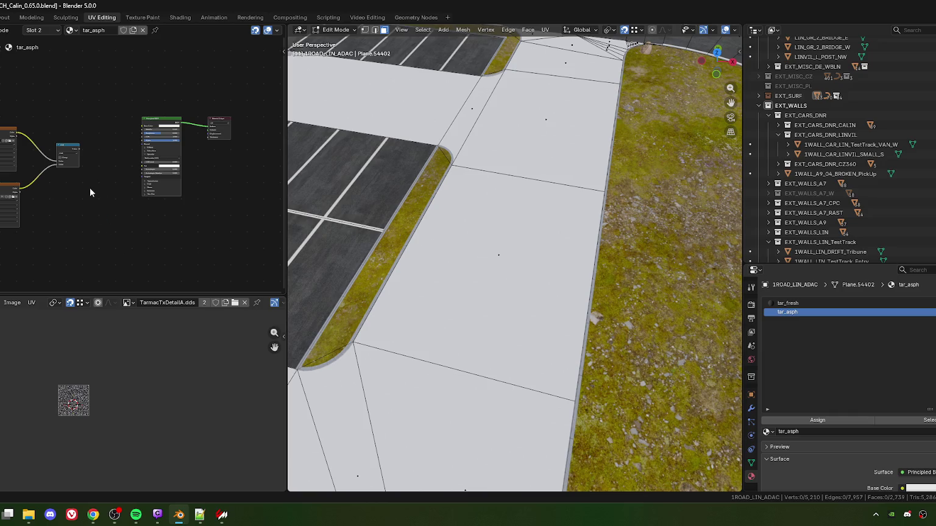
- Search the node list for 'fac', then cancel without adding anything
right_click(94, 215)
mouse_move(59, 212)
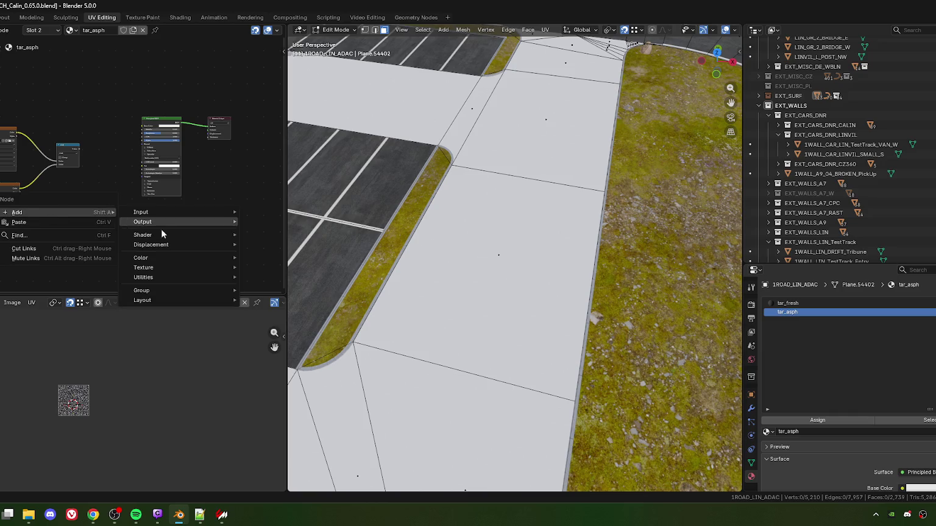
click(31, 235)
text(fac)
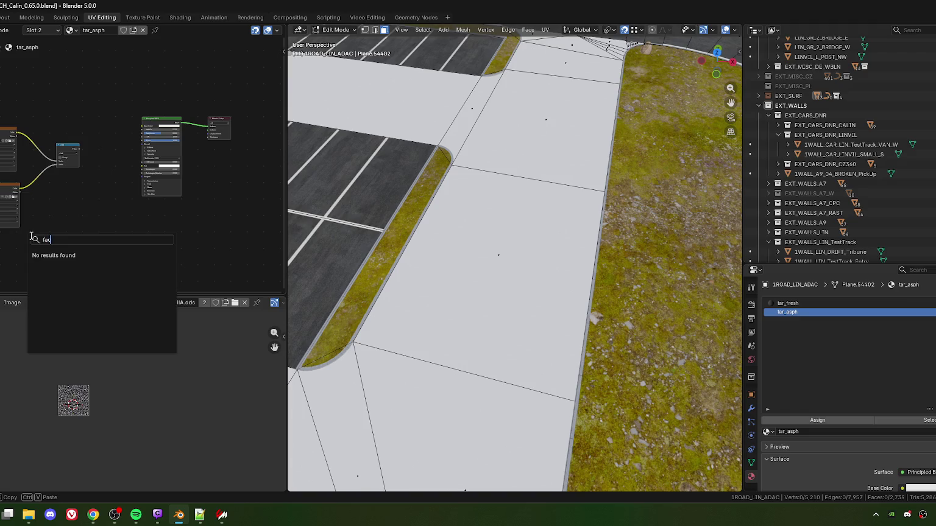
key(BackSpace)
key(BackSpace)
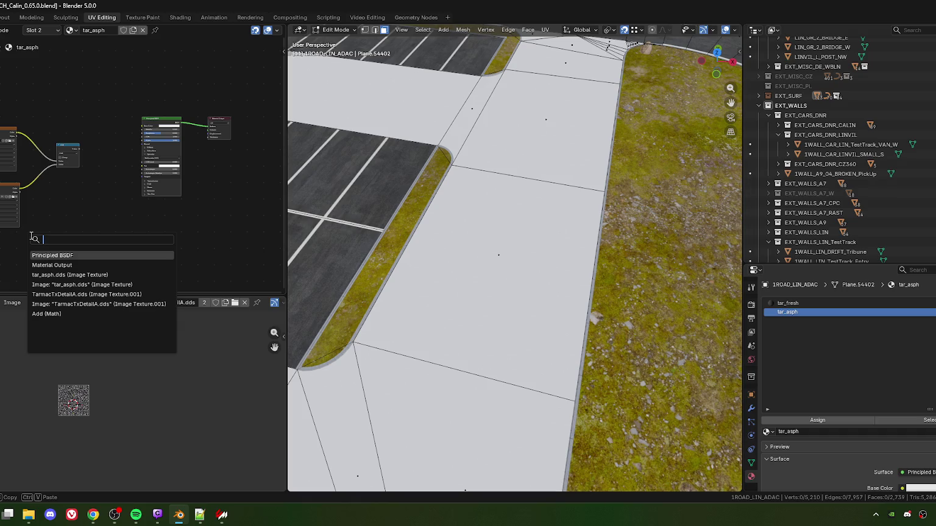
key(Escape)
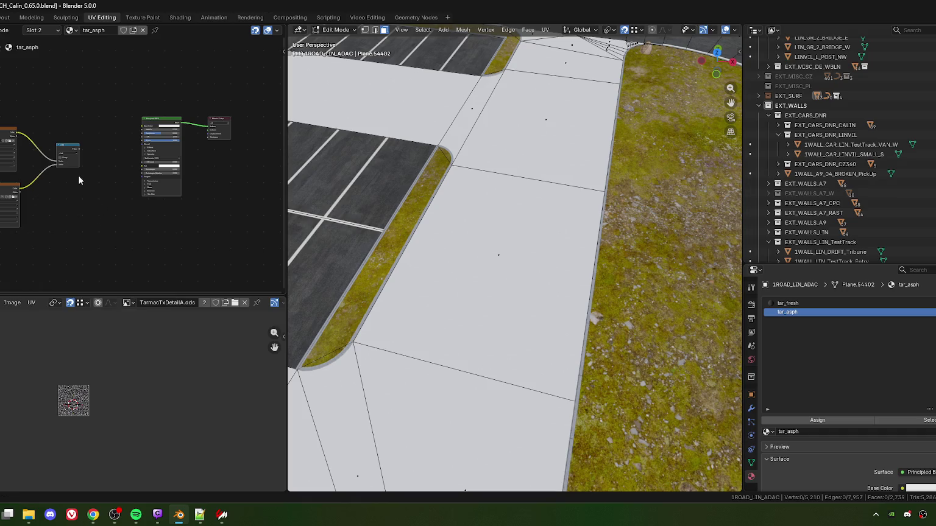
- Frame all nodes with Home and widen the node editor
key(Home)
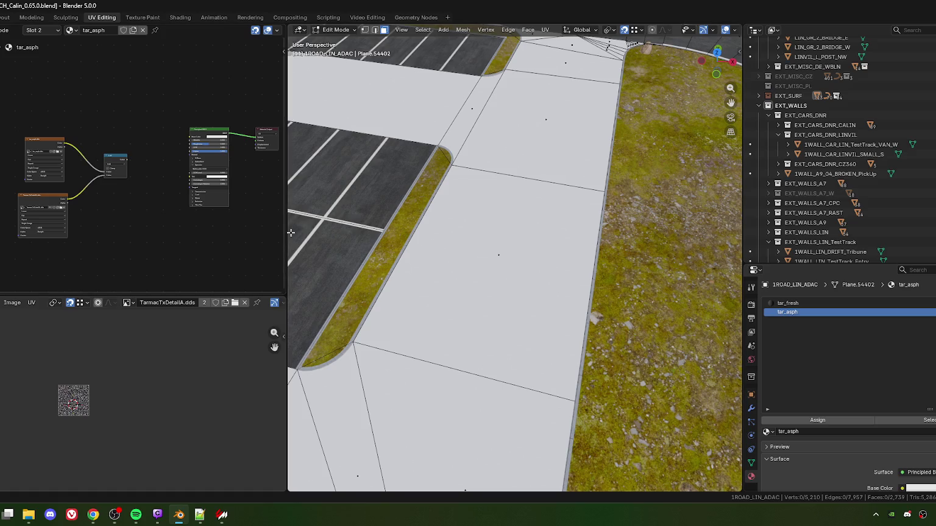
drag(287, 232, 385, 232)
right_click(213, 225)
mouse_move(121, 210)
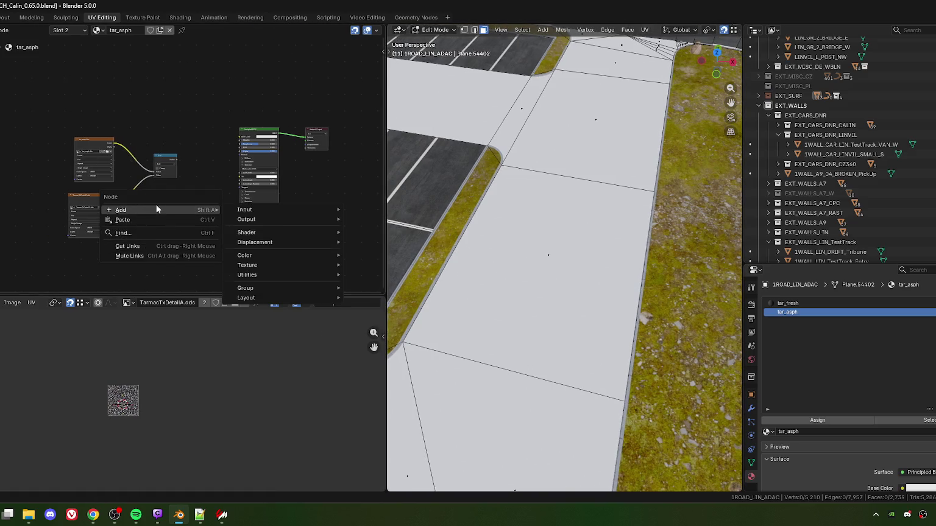
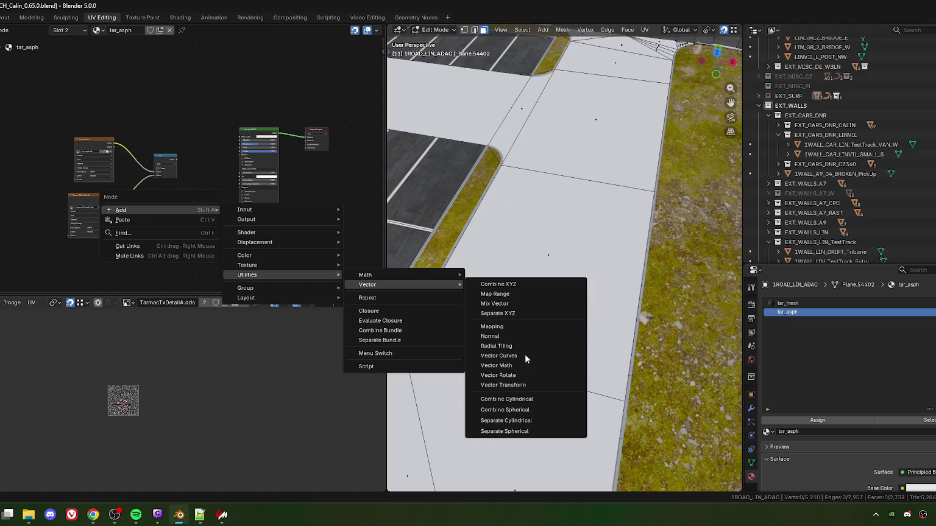
- Add a Vector Math Add node and wire the TarmacTxDetailA and tar_asph colours into it
click(503, 374)
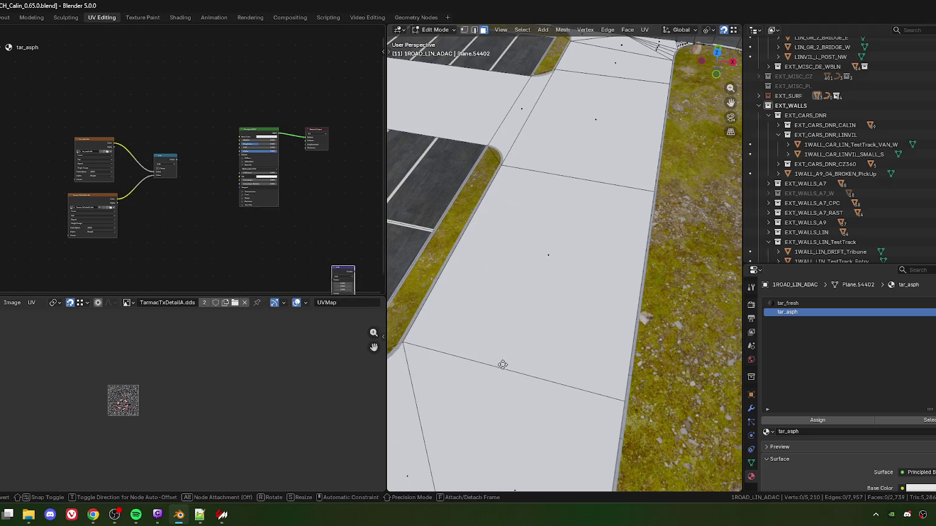
click(349, 301)
scroll(181, 219, up, 2)
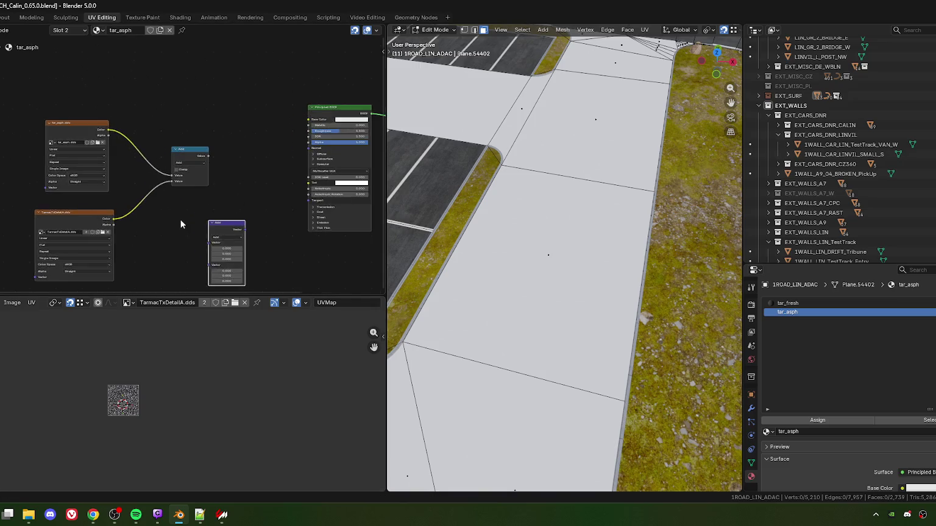
scroll(237, 248, up, 2)
middle_drag(310, 266, 299, 198)
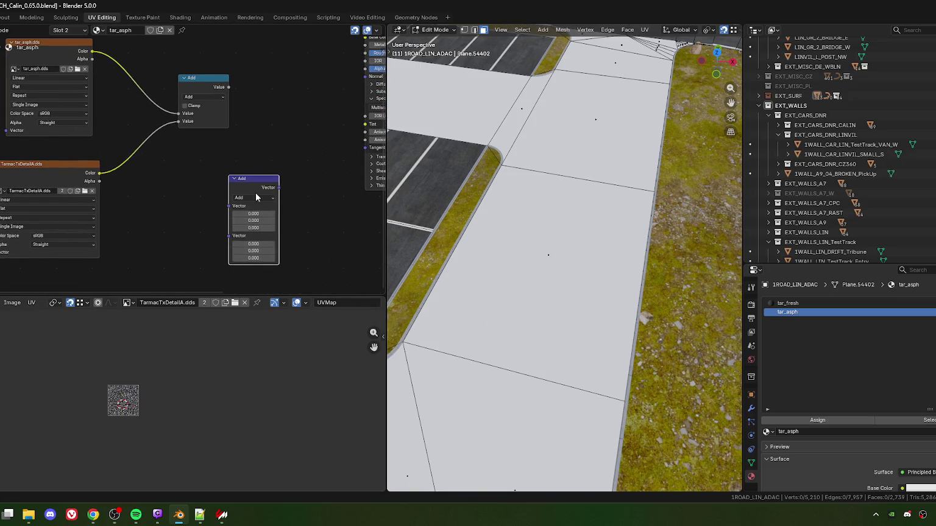
drag(178, 122, 229, 236)
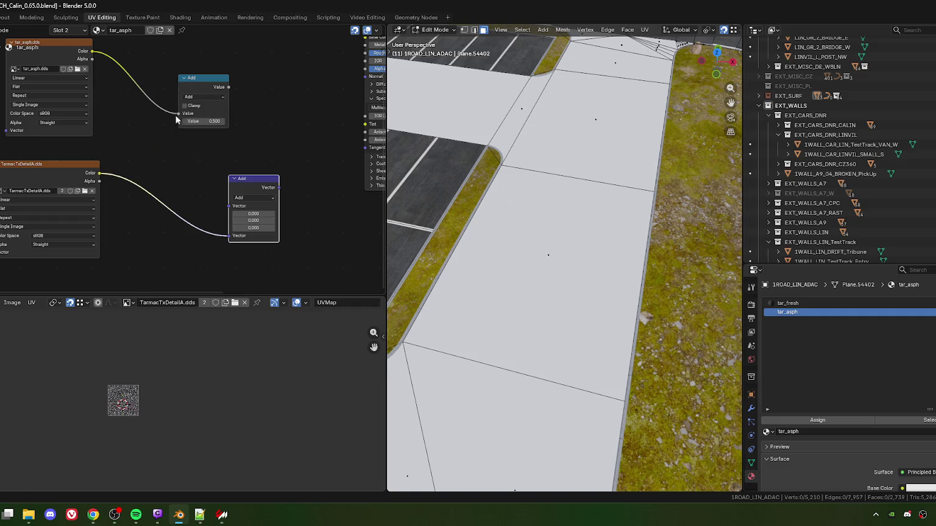
drag(179, 113, 229, 207)
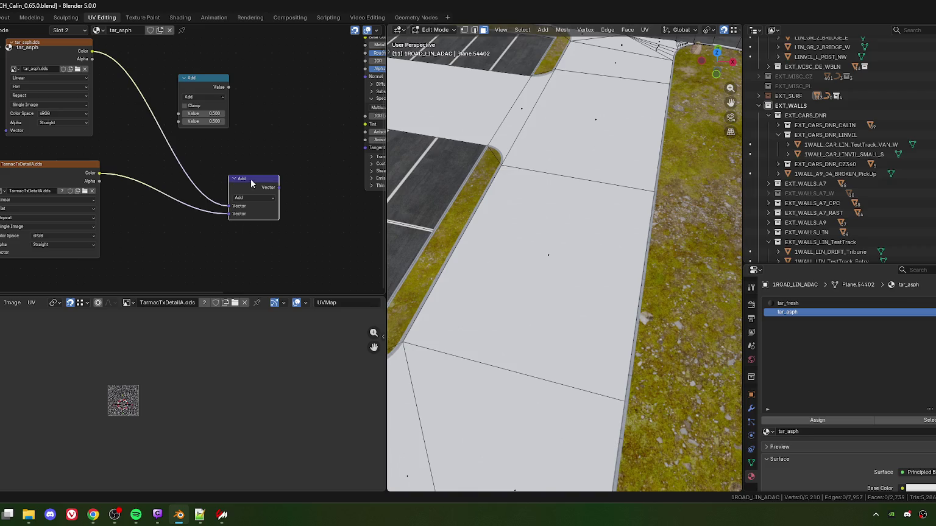
- Reconnect both texture colours to the float Add math node instead
drag(264, 183, 285, 180)
mouse_move(251, 206)
mouse_down()
mouse_move(170, 114)
mouse_move(178, 114)
mouse_up()
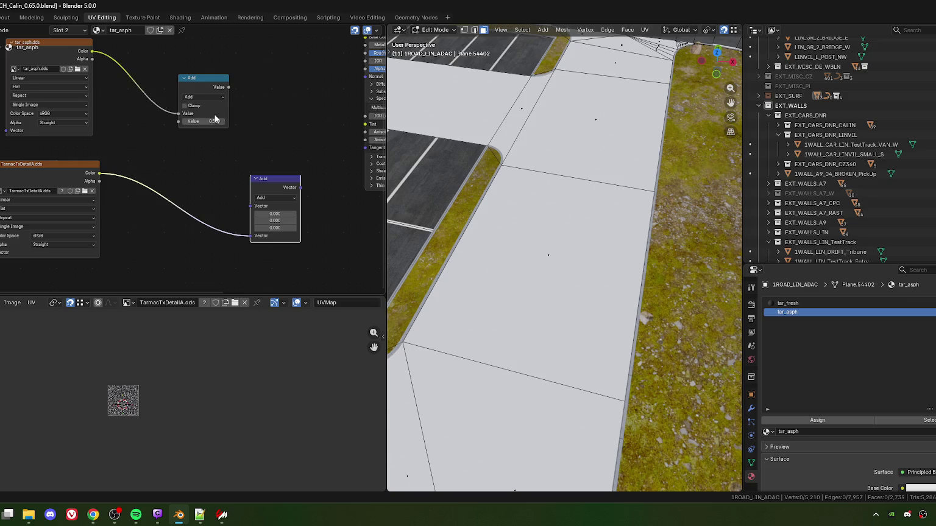
drag(254, 239, 175, 125)
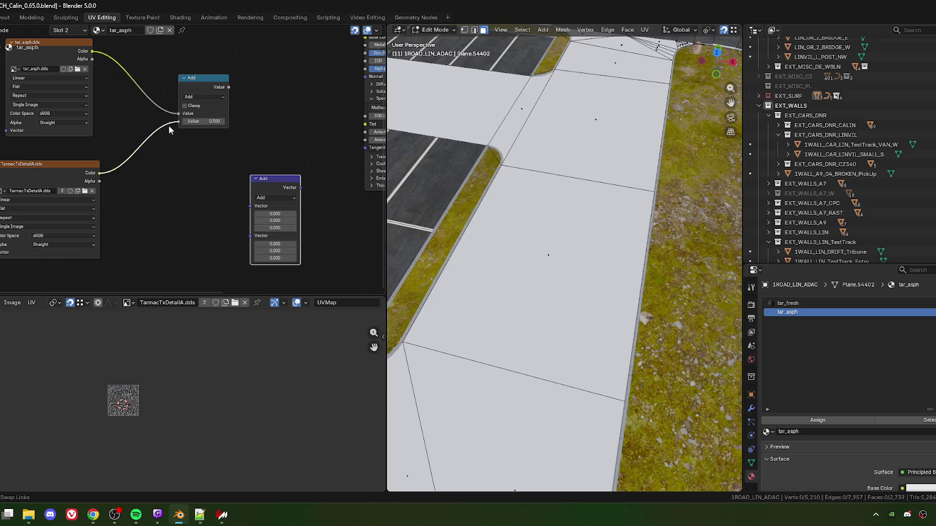
click(190, 121)
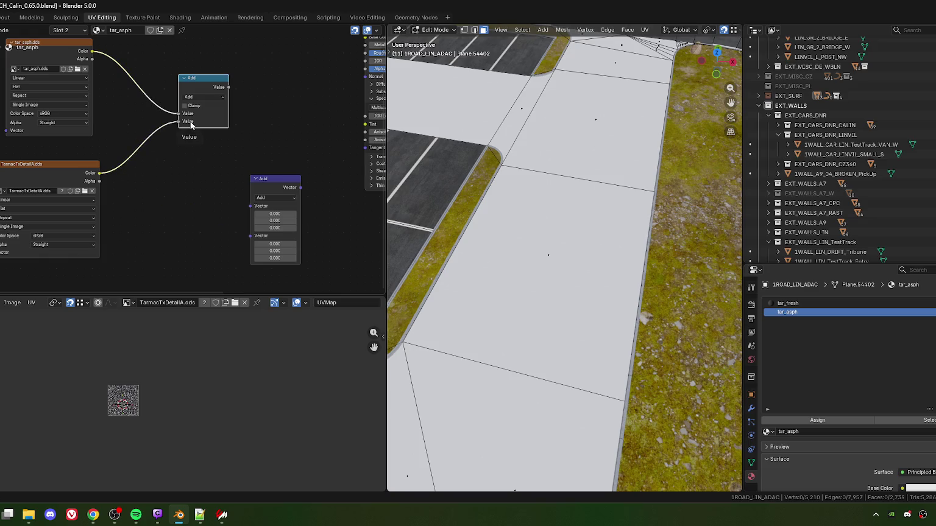
right_click(188, 120)
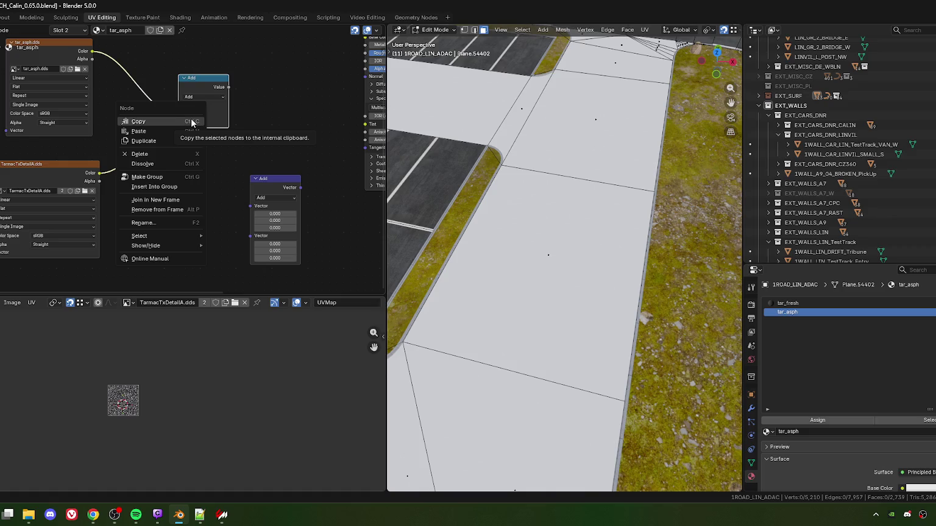
click(218, 122)
right_click(190, 122)
mouse_move(146, 245)
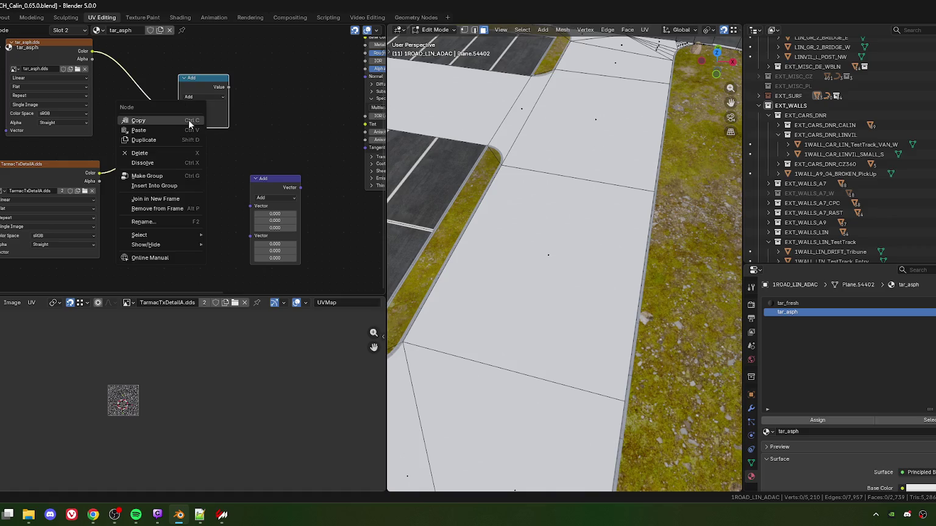
- Delete the unused Vector Math Add node, keeping the float node's Add operation
click(284, 182)
drag(281, 184, 267, 165)
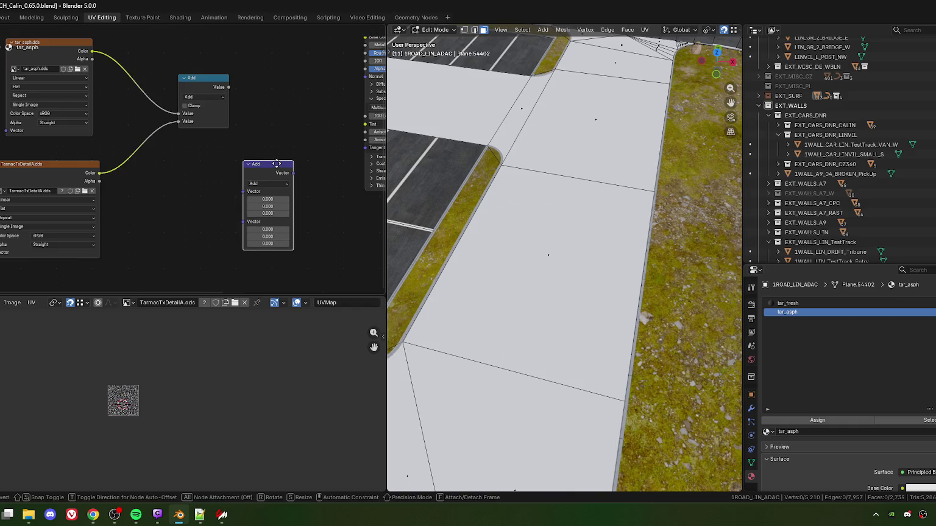
key(x)
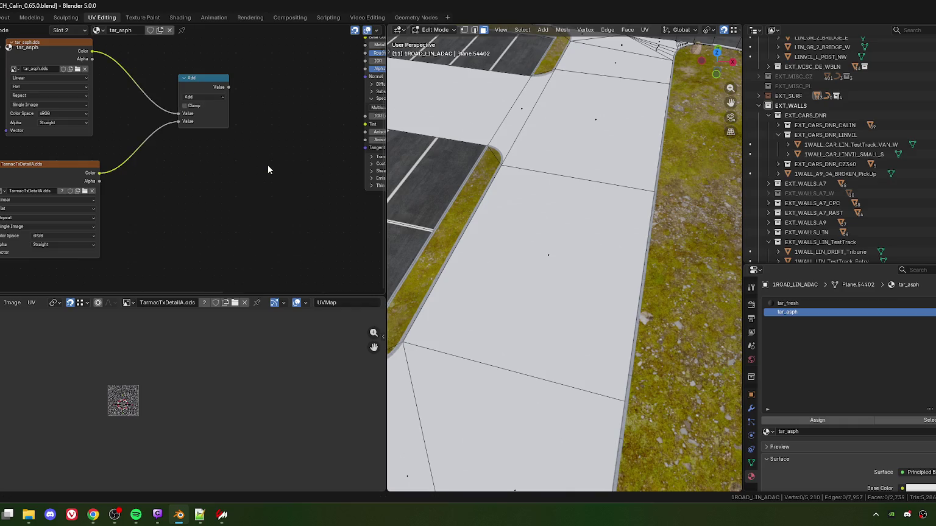
click(222, 97)
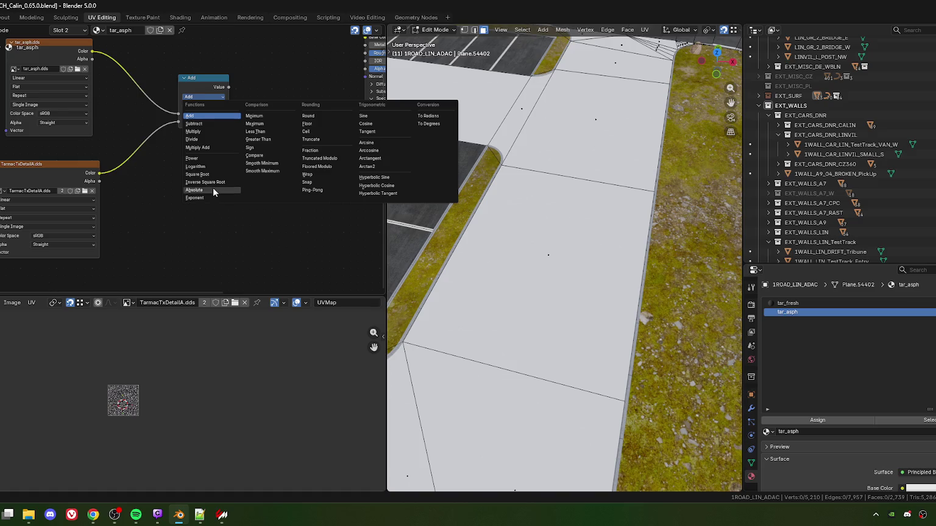
click(155, 180)
- Connect the Add node's Value output to the Principled BSDF Base Color
drag(229, 88, 363, 67)
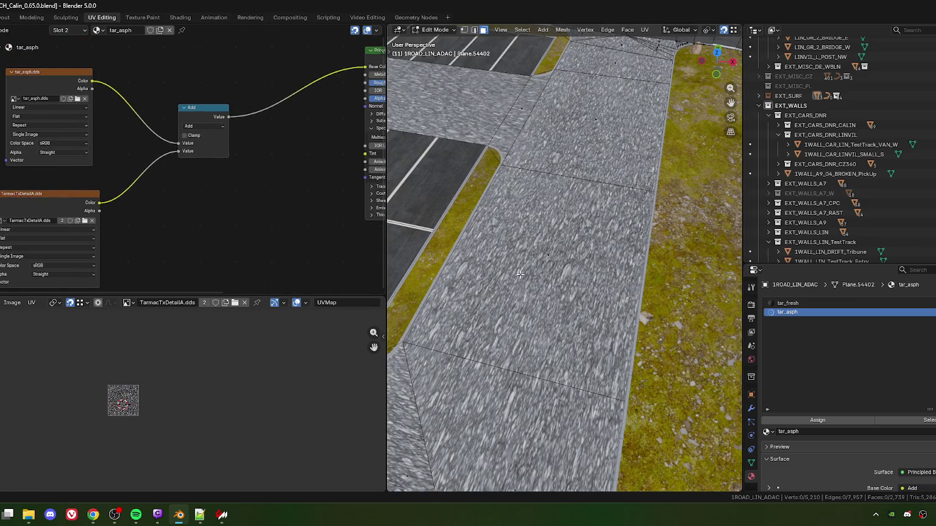
scroll(563, 242, down, 5)
scroll(566, 256, up, 2)
scroll(570, 278, up, 2)
scroll(570, 279, down, 2)
- Switch to top orthographic view with a wider viewport showing the parking lot and track
key(KP_7)
mouse_move(570, 278)
shift+middle_down()
mouse_move(487, 244)
mouse_move(521, 297)
shift+middle_up()
scroll(458, 256, up, 3)
scroll(457, 256, up, 3)
scroll(522, 296, up, 3)
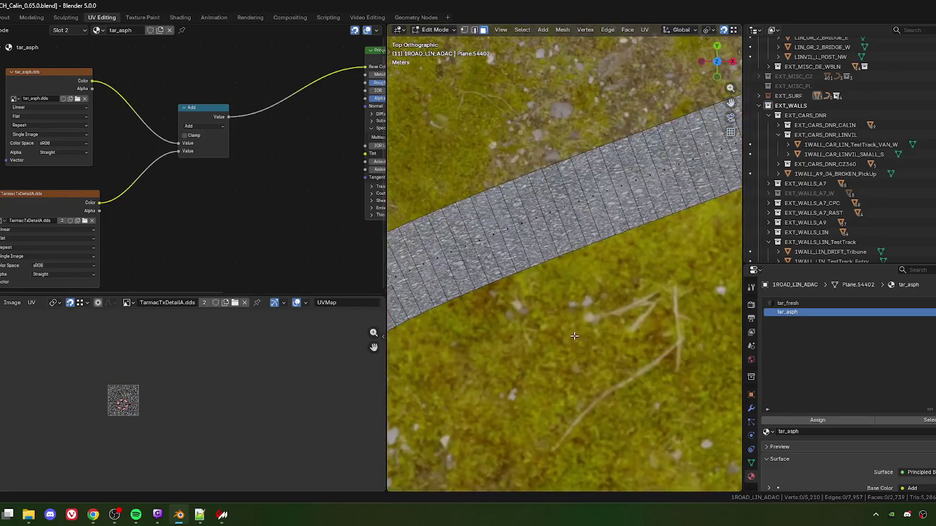
scroll(521, 296, down, 3)
scroll(521, 297, down, 3)
key(n)
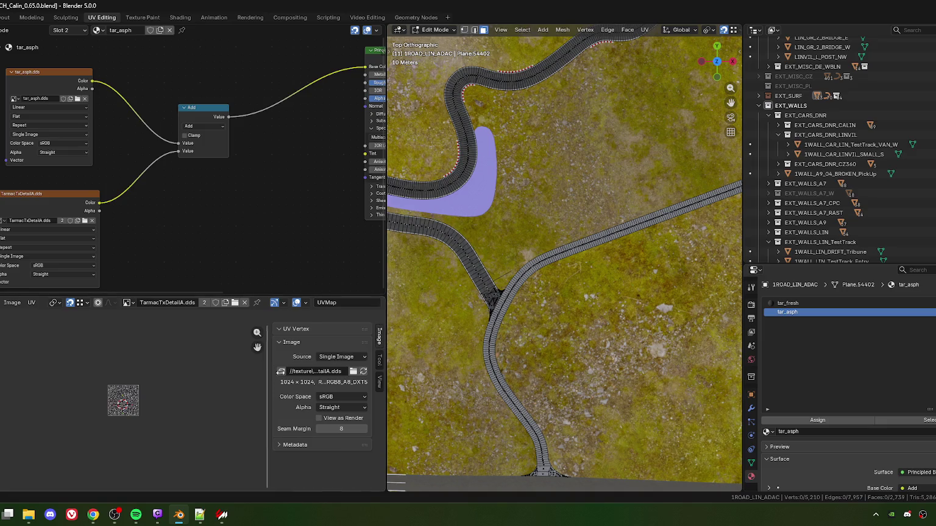
key(n)
drag(386, 314, 175, 307)
scroll(281, 304, down, 5)
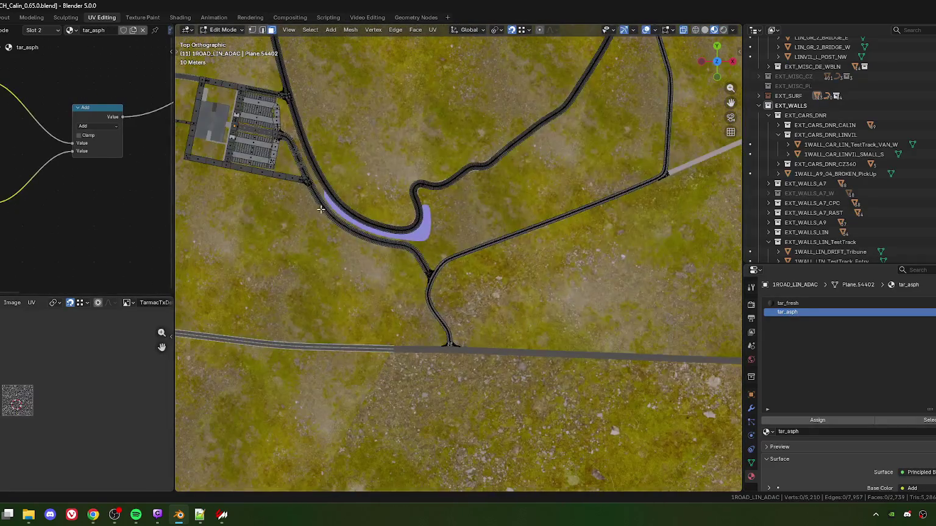
shift+middle_drag(281, 304, 406, 377)
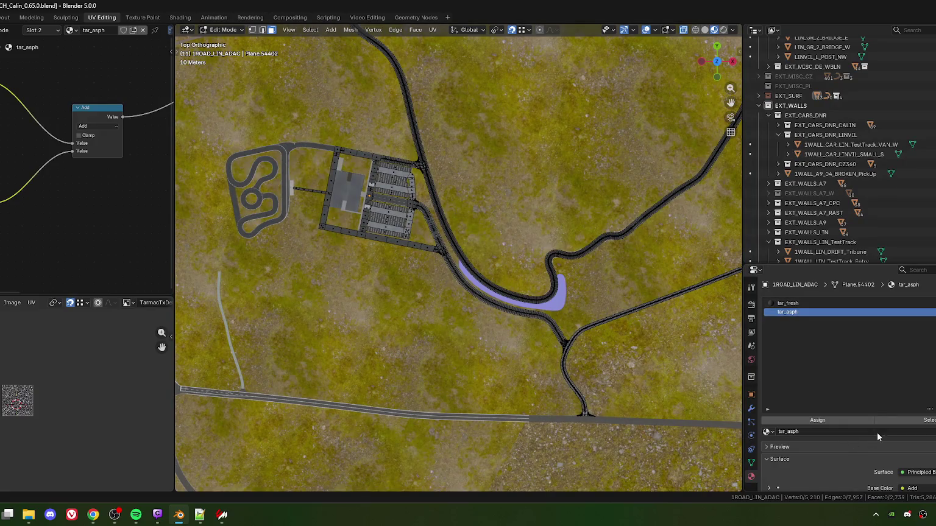
- Select the tar_asph faces, box-deselect the parking lot, and frame the road
click(898, 420)
scroll(419, 259, up, 1)
scroll(420, 259, up, 4)
scroll(419, 258, up, 3)
ctrl+drag(267, 76, 560, 393)
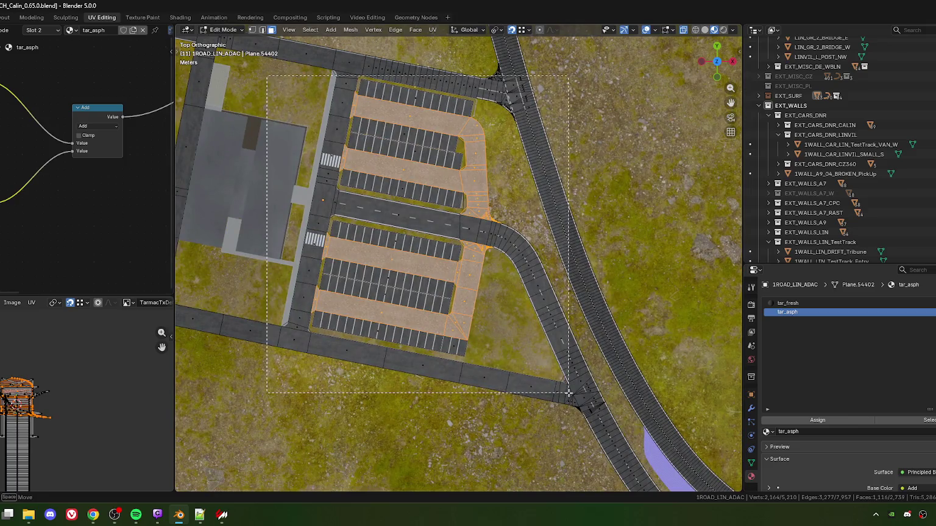
scroll(492, 349, down, 6)
key(KP_Decimal)
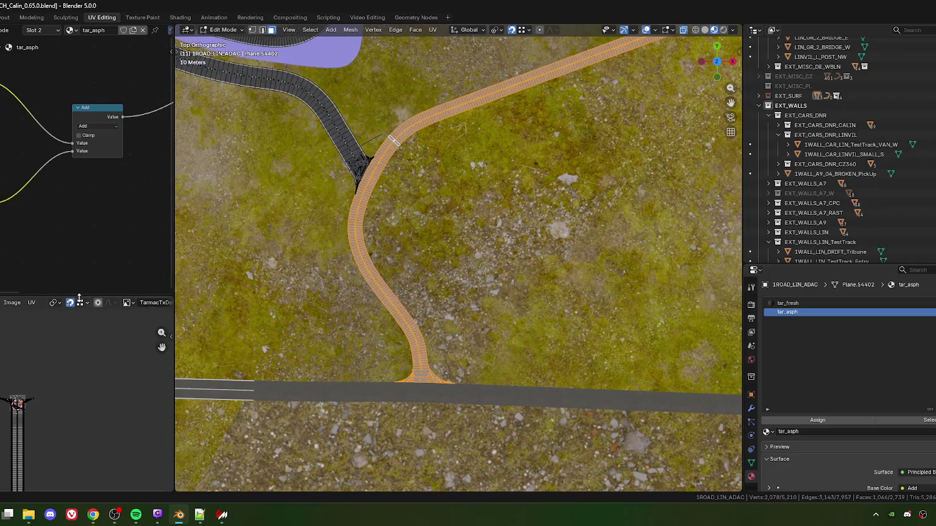
drag(79, 297, 76, 86)
- Select all the road's UVs and scale them along Y
key(a)
scroll(345, 270, up, 5)
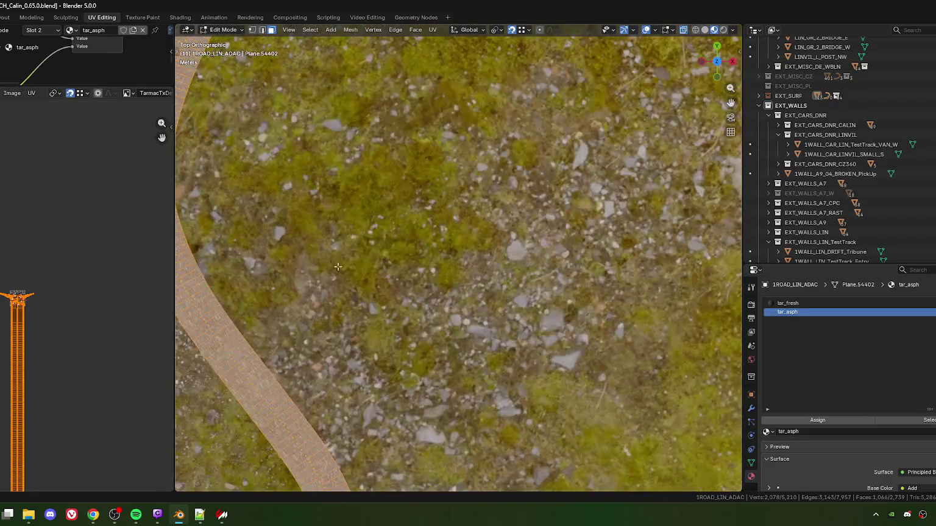
scroll(239, 186, down, 3)
scroll(378, 258, up, 5)
scroll(390, 256, down, 1)
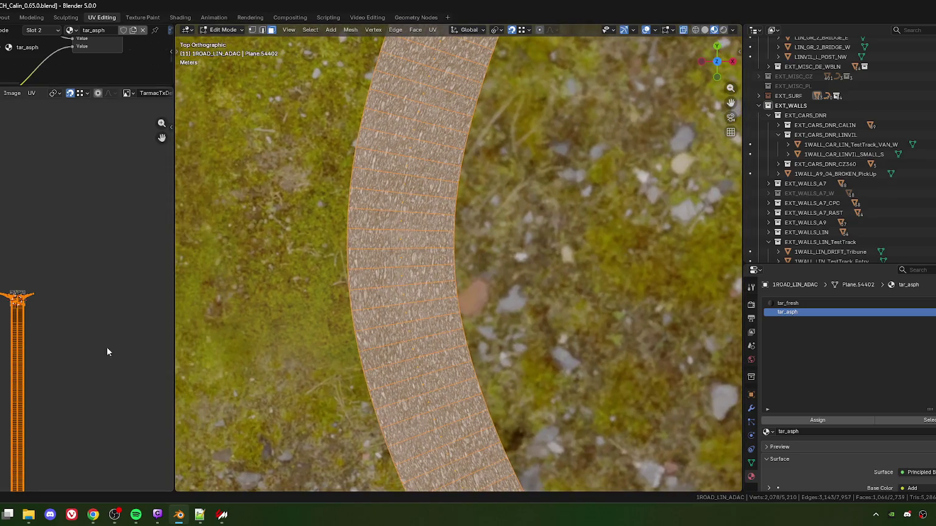
key(s)
key(y)
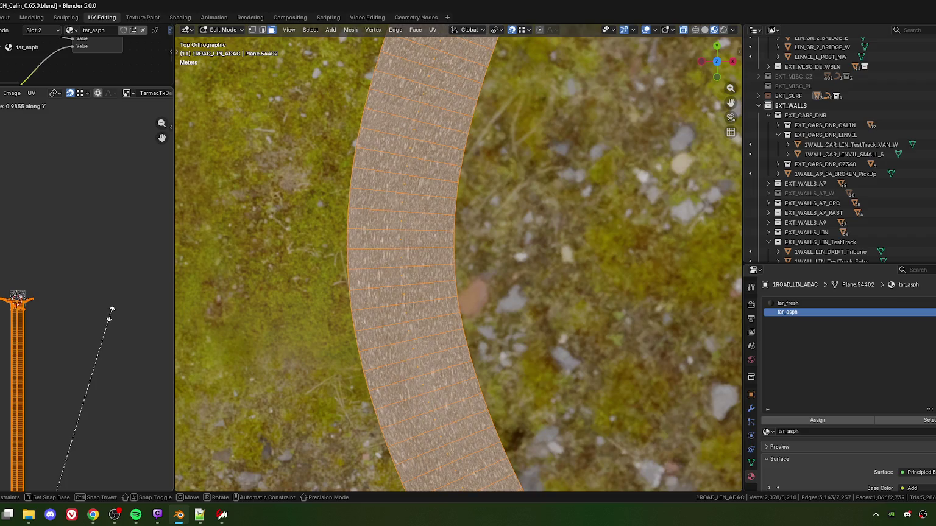
click(109, 317)
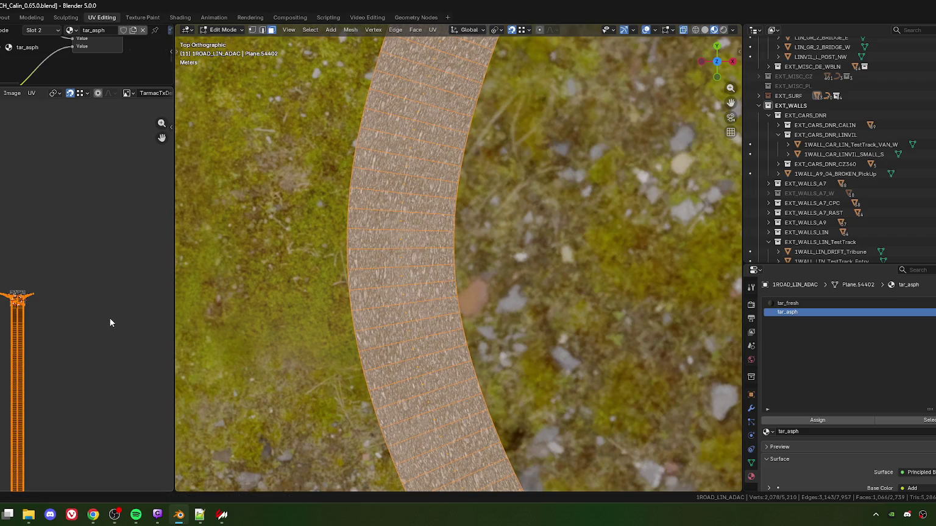
- Stretch the road UVs about 2.27 times along Y
drag(174, 341, 285, 329)
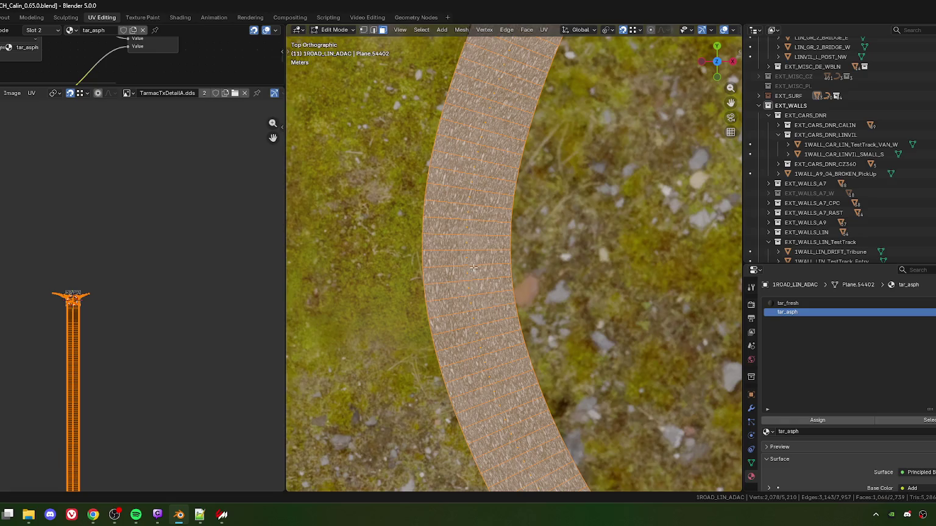
scroll(432, 294, up, 2)
shift+middle_drag(433, 294, 533, 294)
key(s)
key(y)
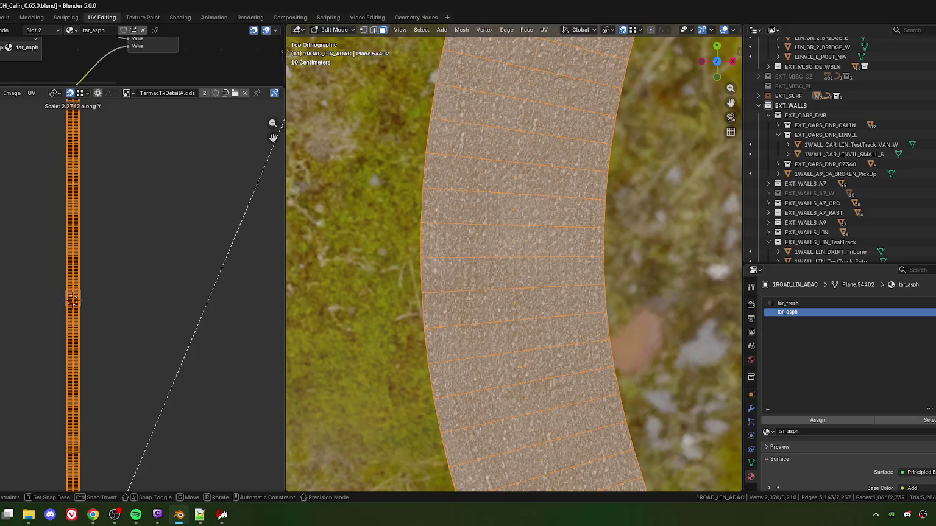
click(283, 121)
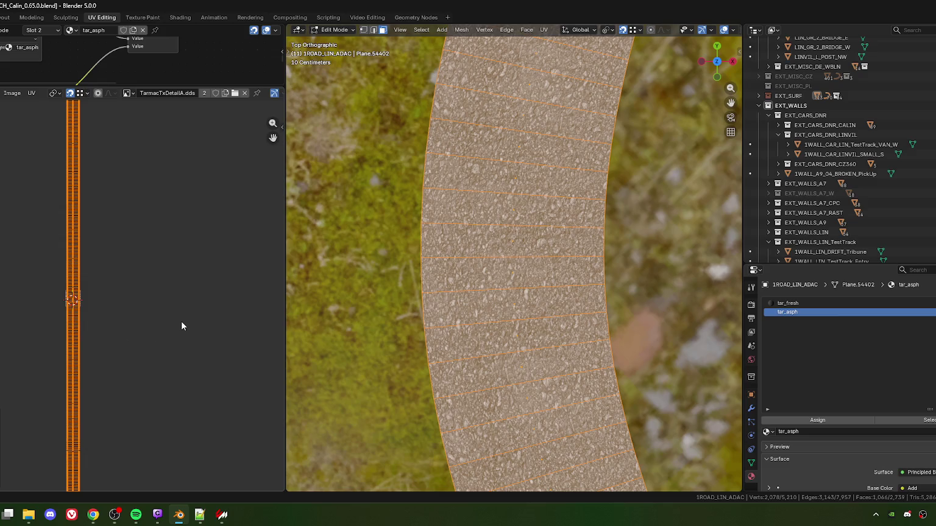
- Scale the road UVs uniformly by about 2.13, then stretch them again along Y
key(s)
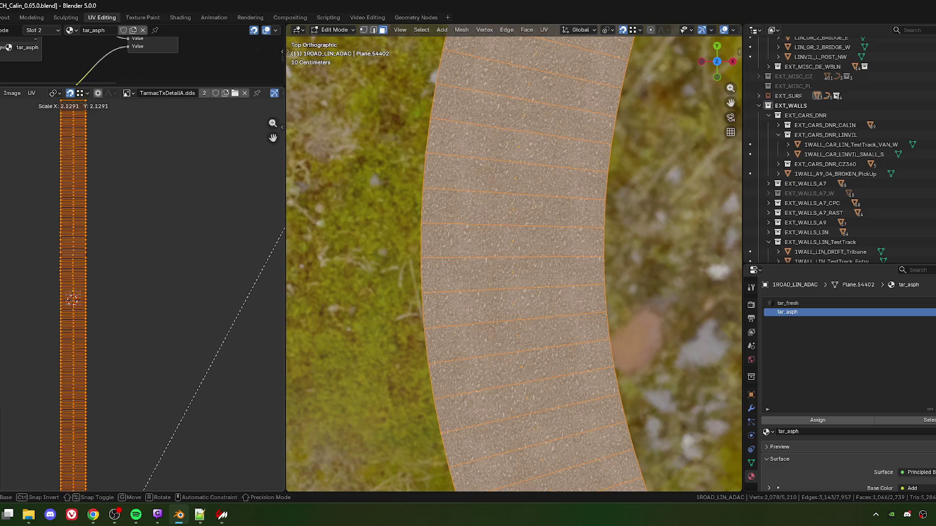
click(52, 290)
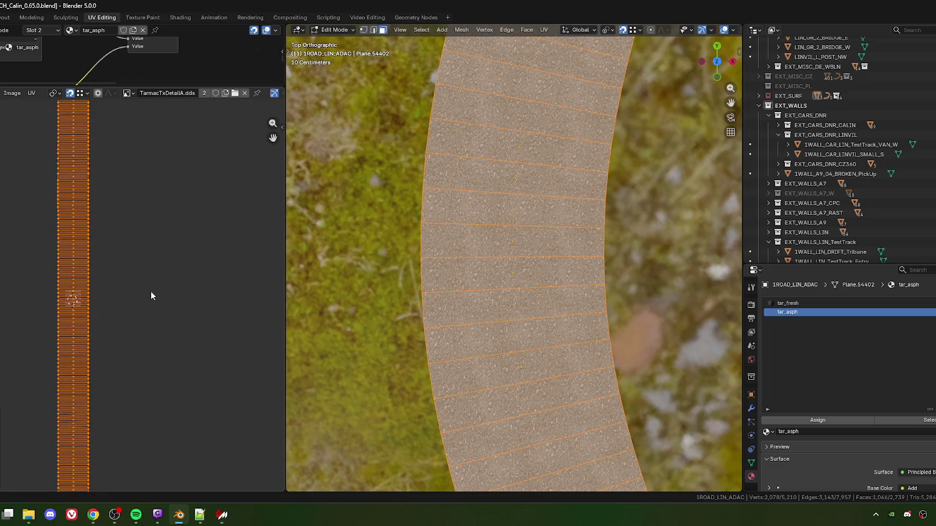
scroll(435, 296, up, 4)
key(s)
key(y)
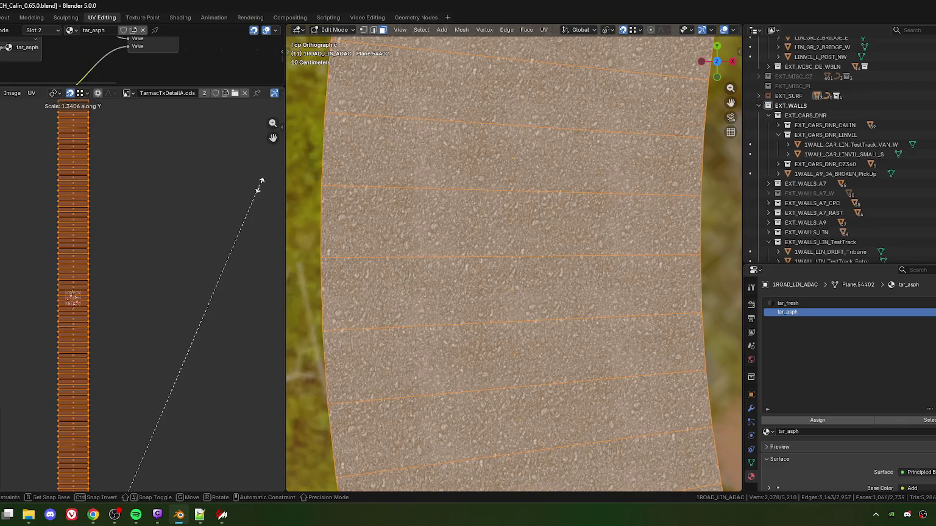
click(261, 182)
- Select the walkway strip faces running down from the parking junction
scroll(493, 248, down, 5)
scroll(492, 253, down, 5)
scroll(504, 261, down, 5)
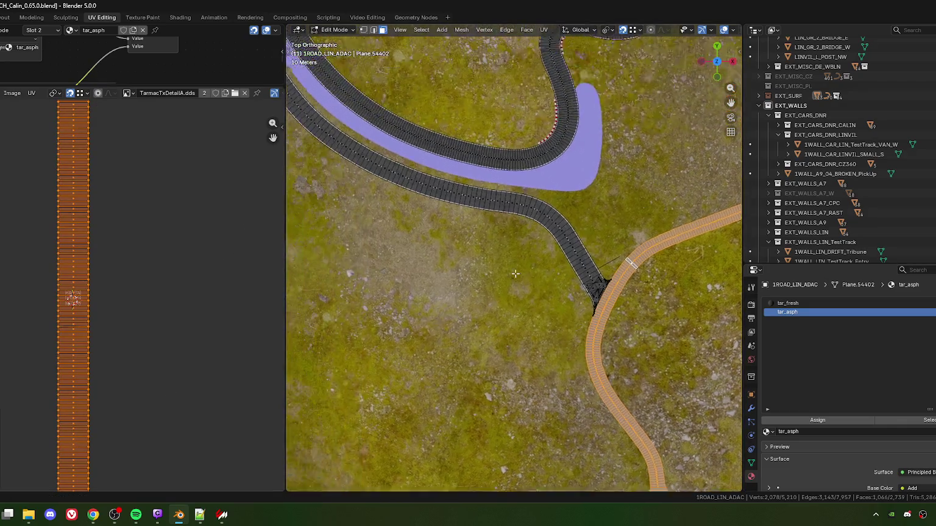
shift+middle_drag(504, 261, 670, 476)
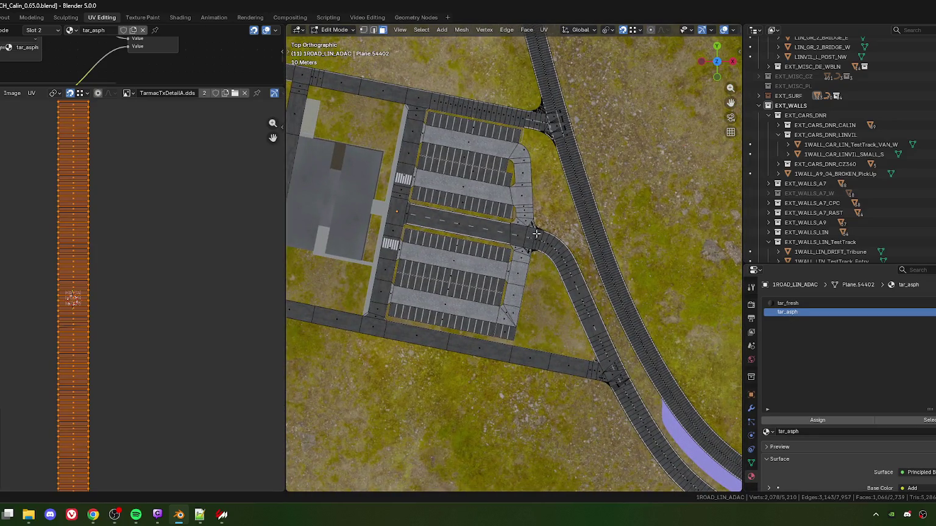
scroll(548, 234, up, 3)
scroll(548, 233, up, 3)
drag(515, 226, 571, 278)
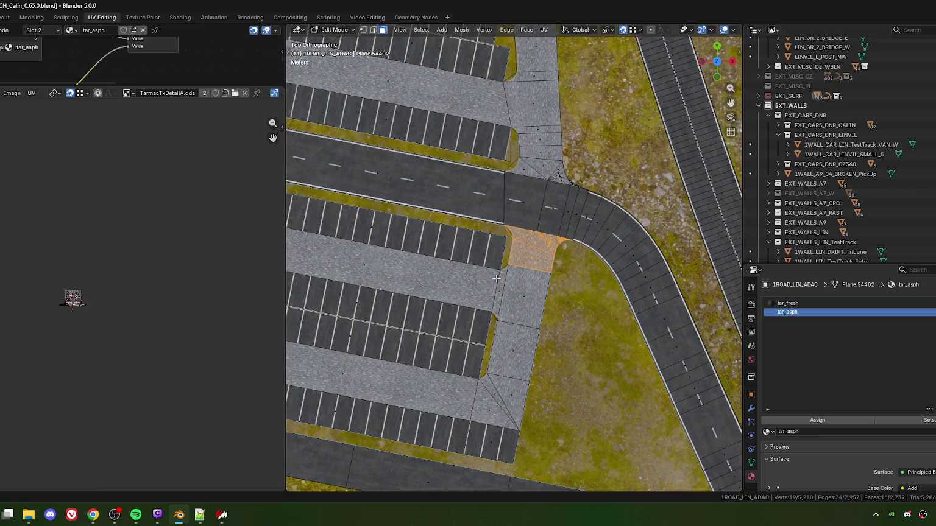
shift+click(518, 299)
shift+click(511, 351)
shift+click(496, 415)
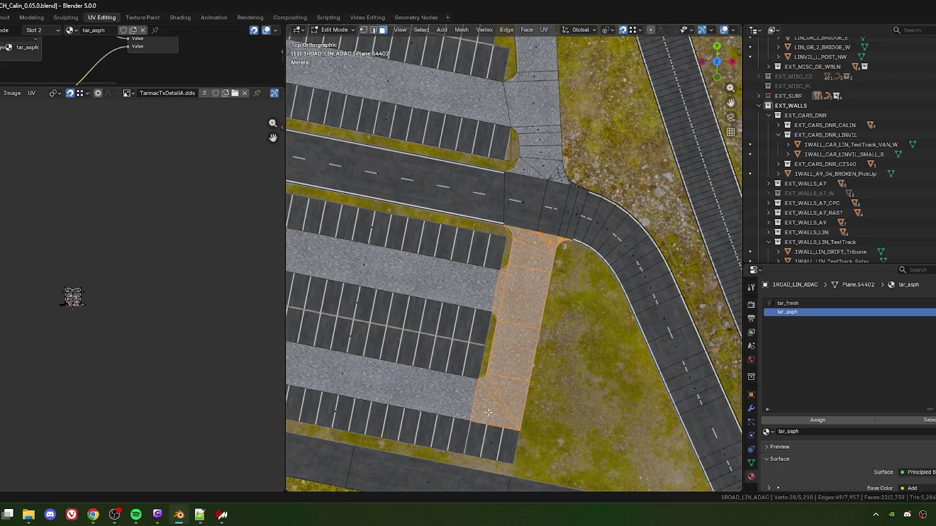
- Add the lower walkway strip, then clear the selection and make tar_fresh active
scroll(496, 415, down, 2)
shift+click(354, 311)
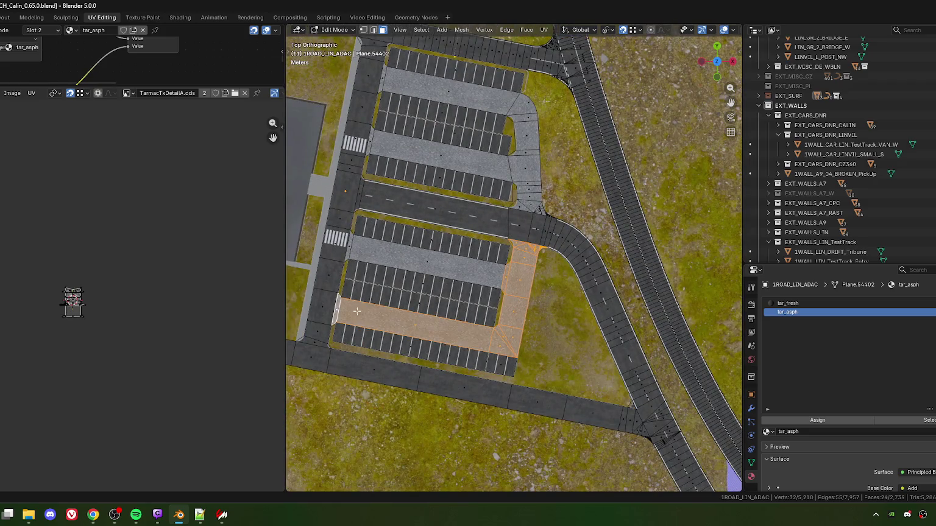
click(547, 337)
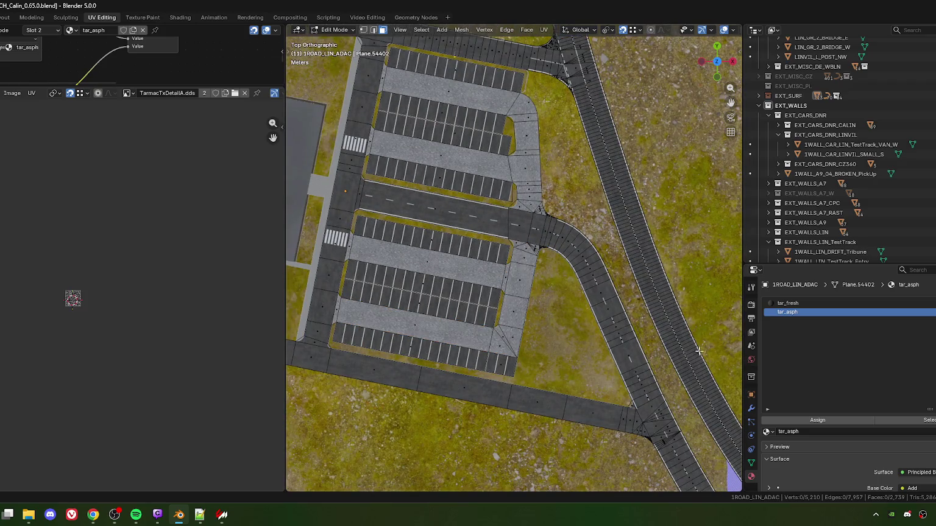
click(792, 303)
- Hide the tar_fresh faces and box-select the upper and lower parking-lot faces
click(929, 420)
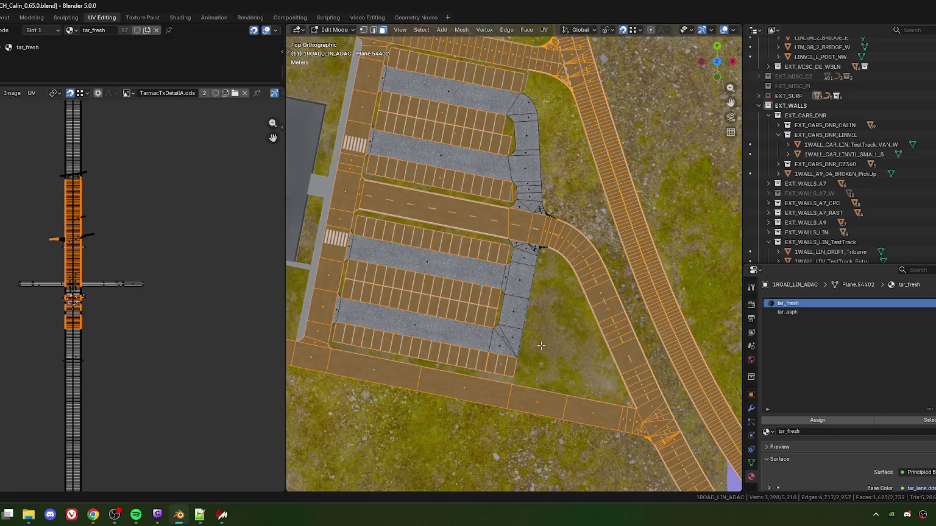
key(h)
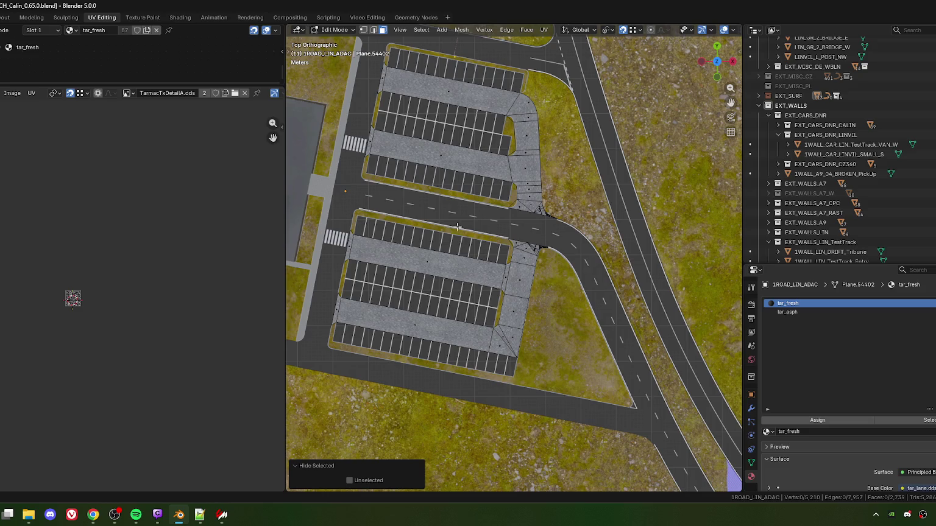
drag(358, 62, 583, 264)
drag(333, 177, 597, 425)
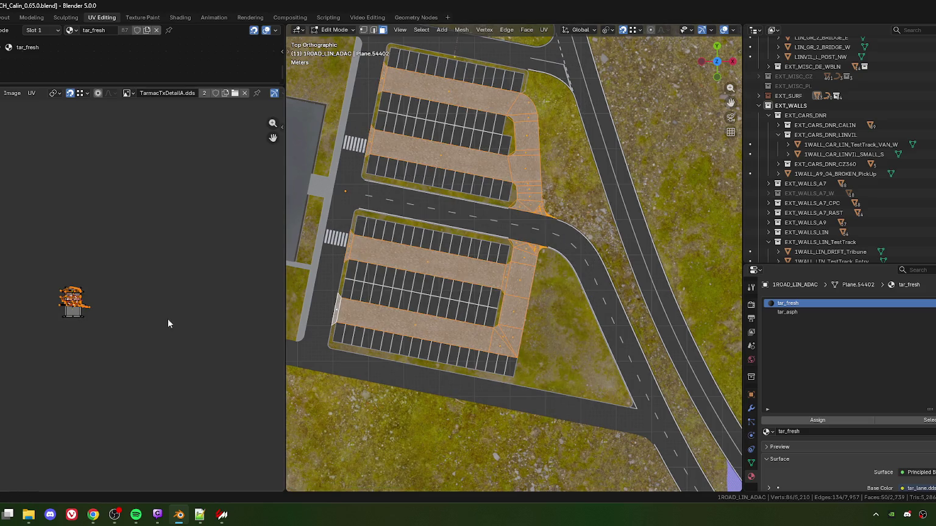
scroll(549, 349, up, 5)
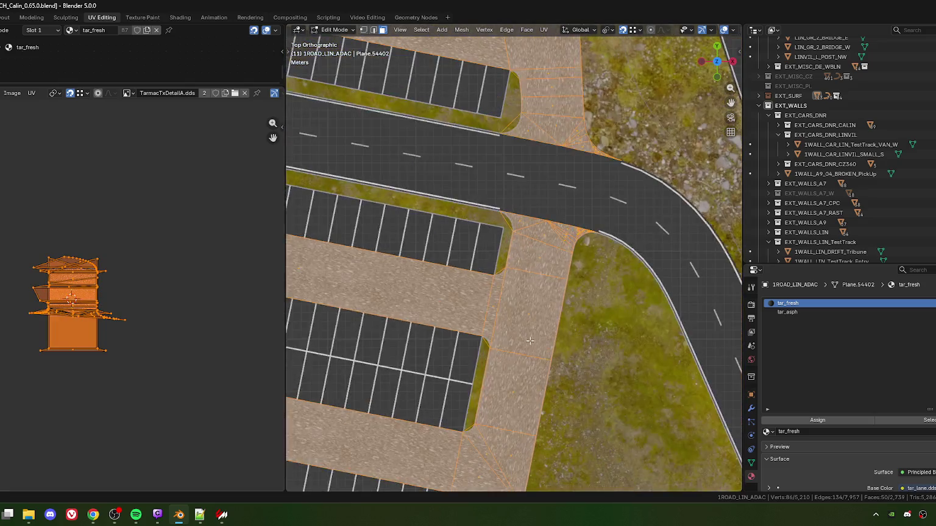
scroll(549, 349, up, 4)
shift+middle_drag(548, 350, 506, 262)
scroll(55, 286, up, 3)
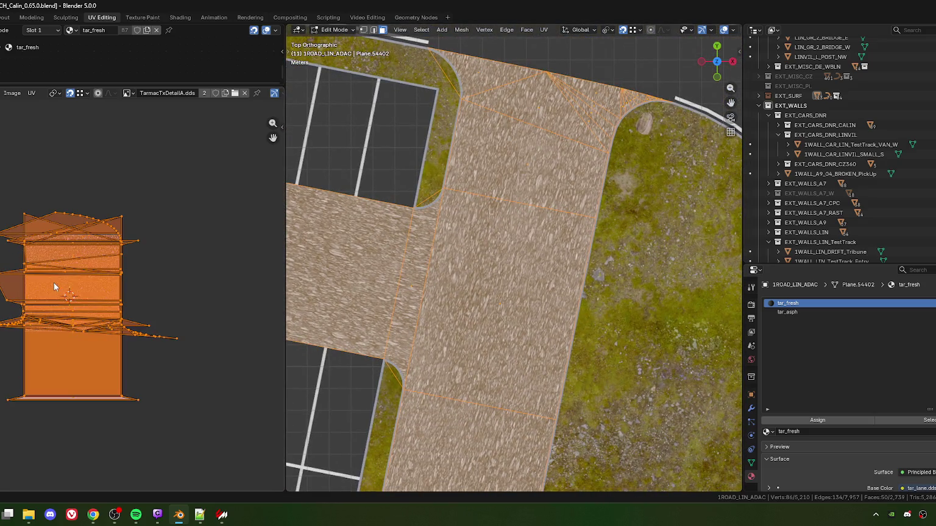
- Stretch the lot's UVs along Y, then enlarge them uniformly
key(s)
key(y)
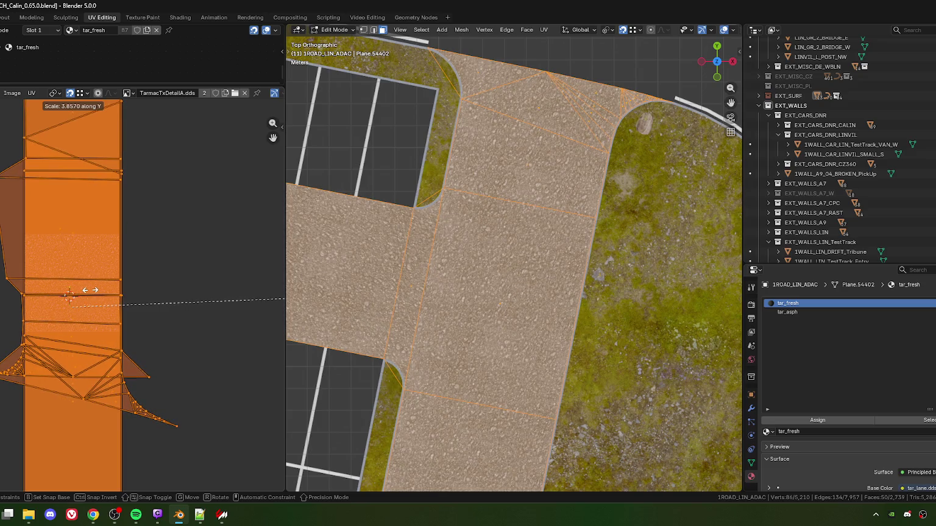
click(124, 295)
key(s)
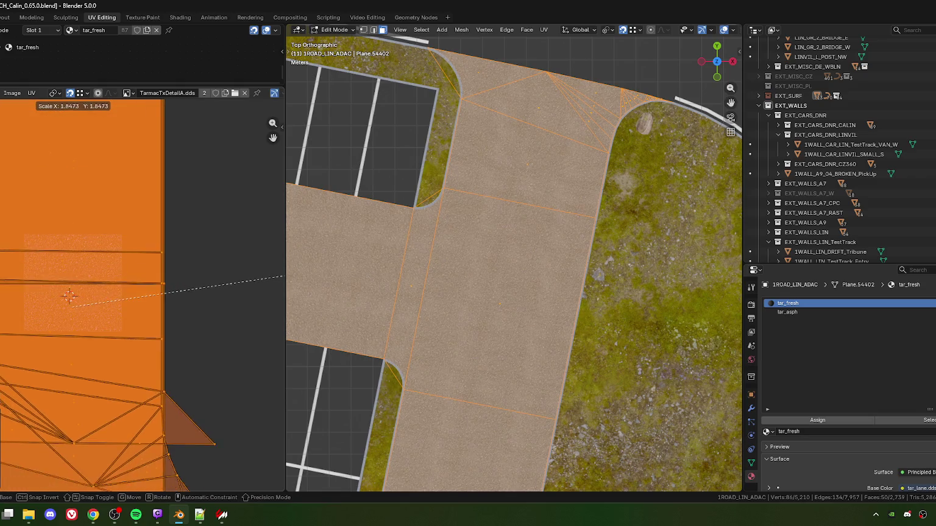
click(231, 303)
- Inspect the retextured parking lot in a wider 3D view and return to Object Mode
scroll(489, 258, down, 5)
scroll(490, 258, up, 1)
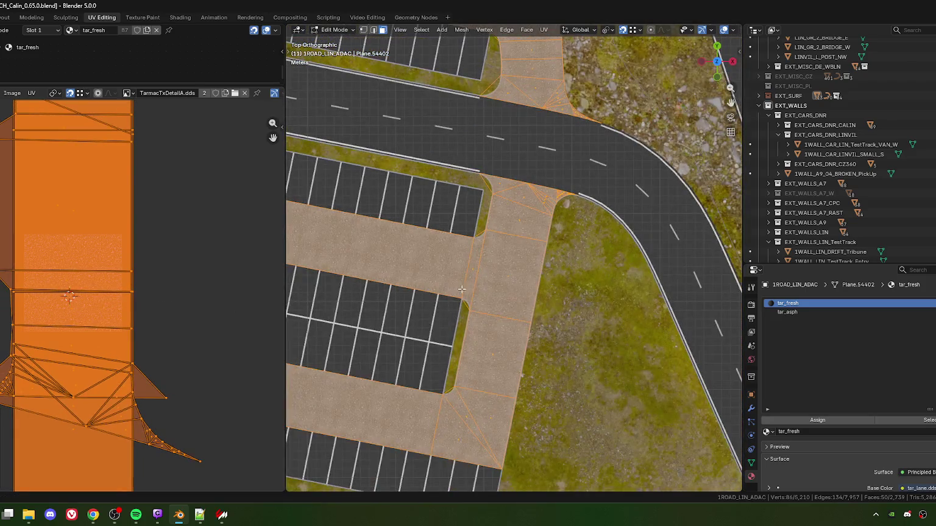
scroll(490, 258, up, 1)
scroll(490, 258, up, 3)
scroll(490, 258, up, 3)
scroll(489, 259, down, 6)
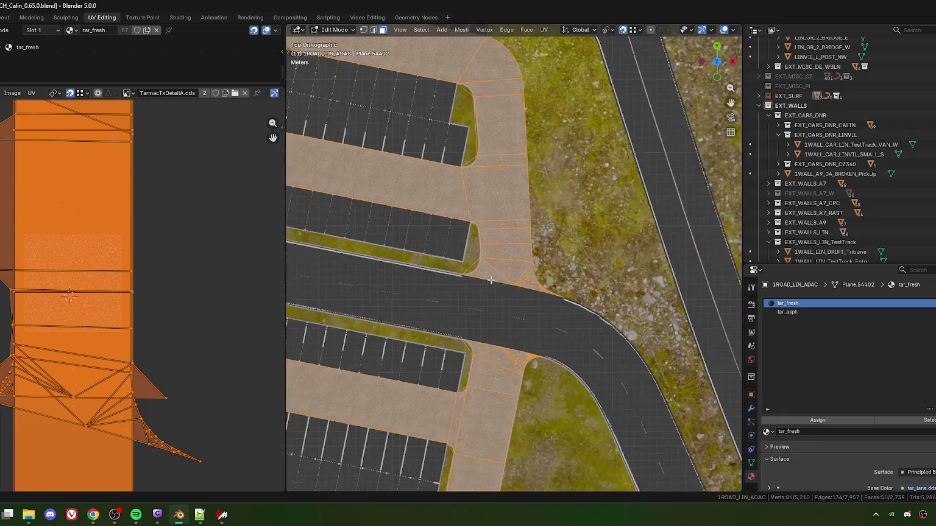
scroll(490, 286, down, 5)
scroll(496, 301, up, 4)
scroll(505, 326, up, 2)
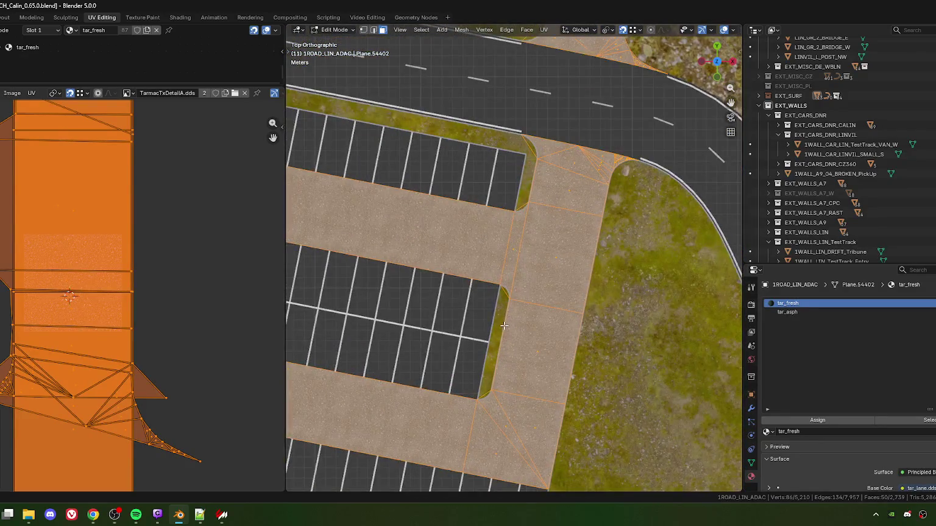
scroll(517, 327, down, 6)
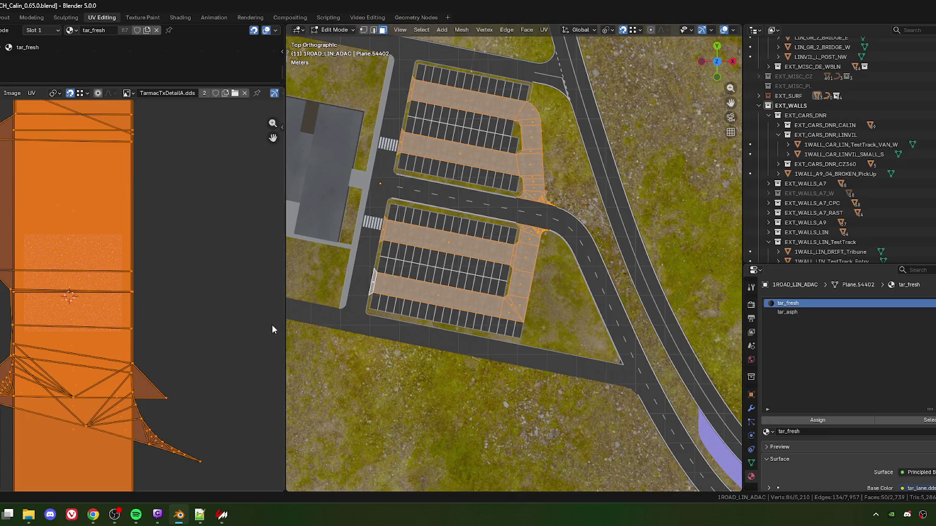
drag(284, 326, 33, 323)
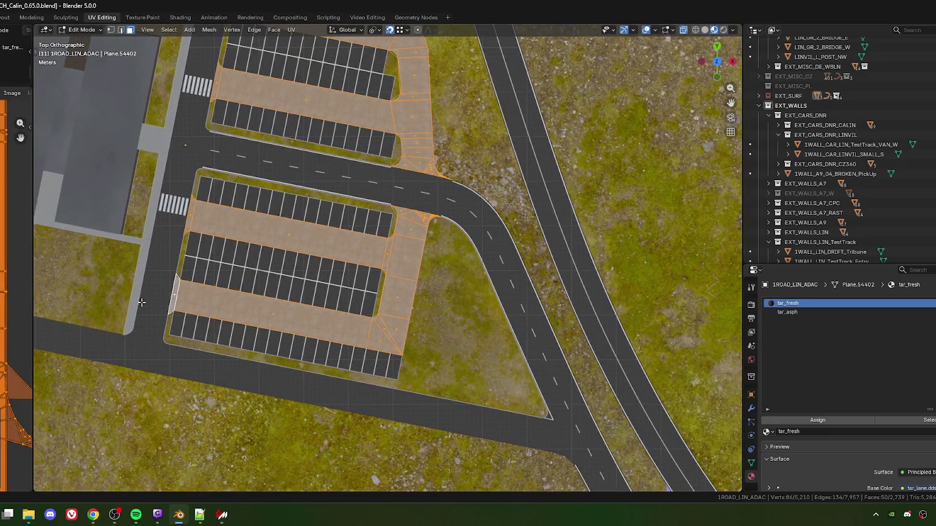
scroll(365, 256, down, 8)
scroll(445, 246, up, 4)
scroll(447, 286, up, 4)
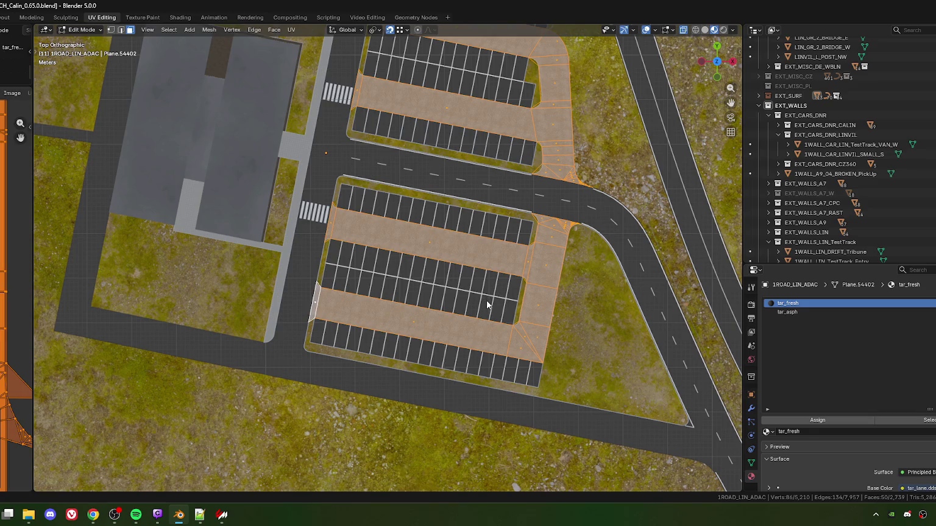
key(Tab)
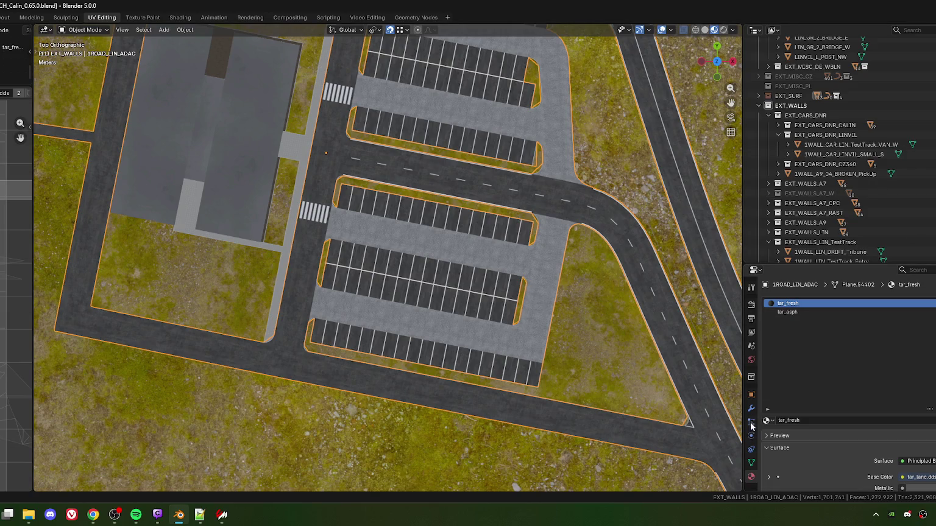
- Rename the road object from 1ROAD_LIN_ADAC to 1ROAD_LIN_TestTrack
scroll(568, 300, down, 1)
scroll(562, 303, down, 4)
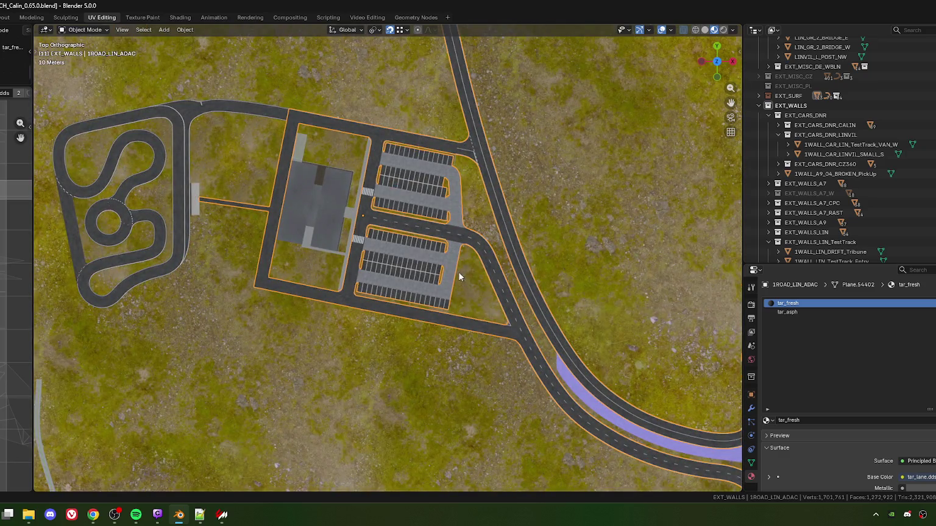
scroll(455, 277, up, 5)
key(F2)
drag(437, 303, 444, 305)
click(441, 303)
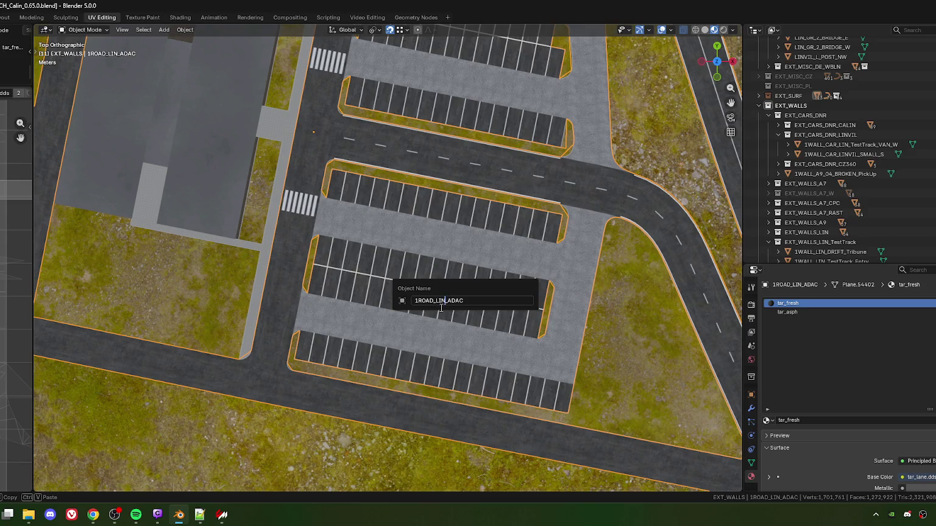
key(shift+End)
text(TestTrack)
key(Return)
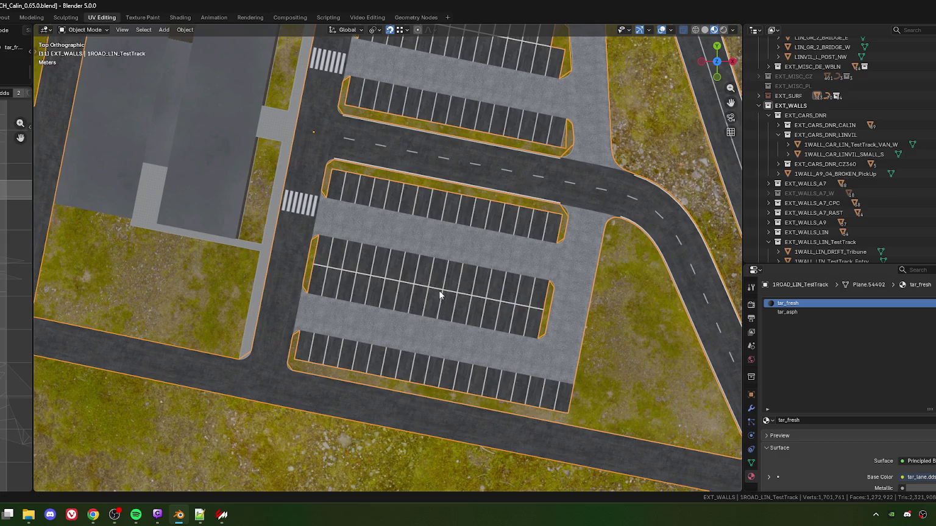
- Select the parking line paint, grass strip and sidewalk curb objects to check them
click(440, 292)
shift+middle_drag(441, 295, 357, 265)
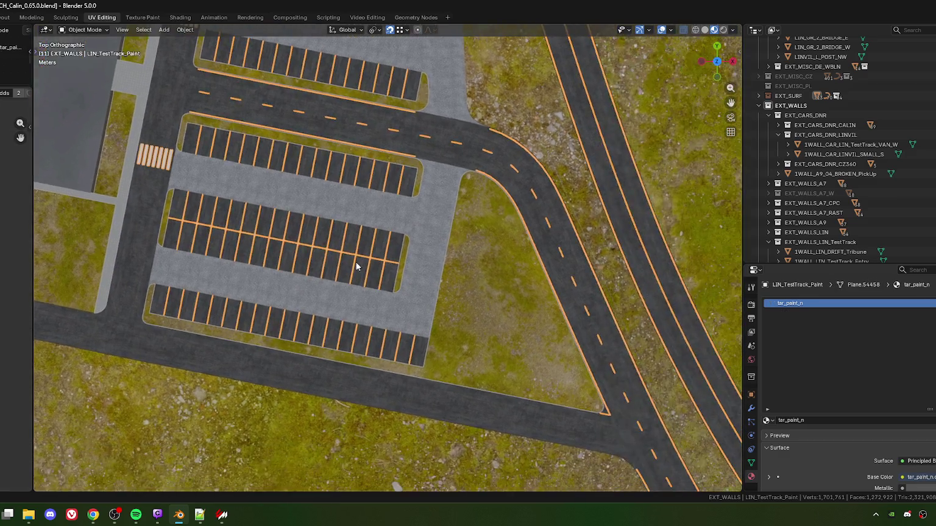
scroll(380, 294, up, 4)
click(421, 296)
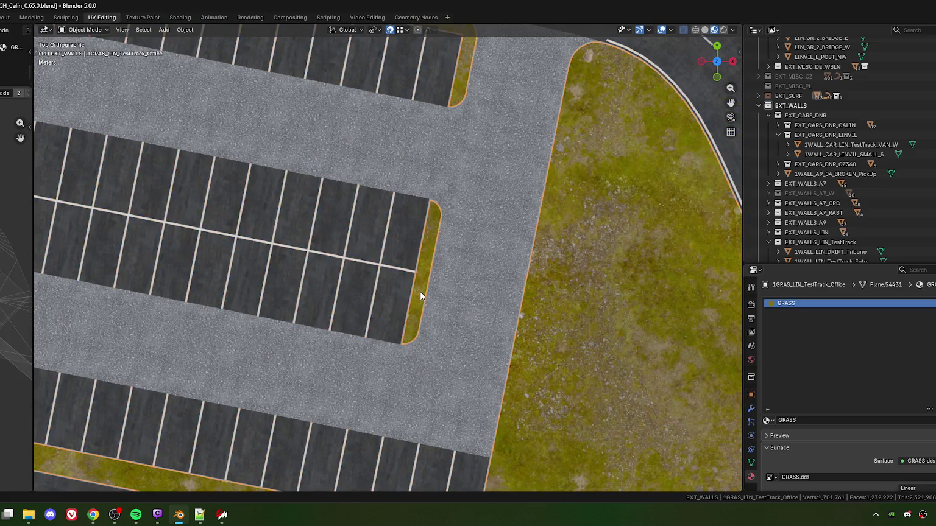
scroll(427, 295, up, 5)
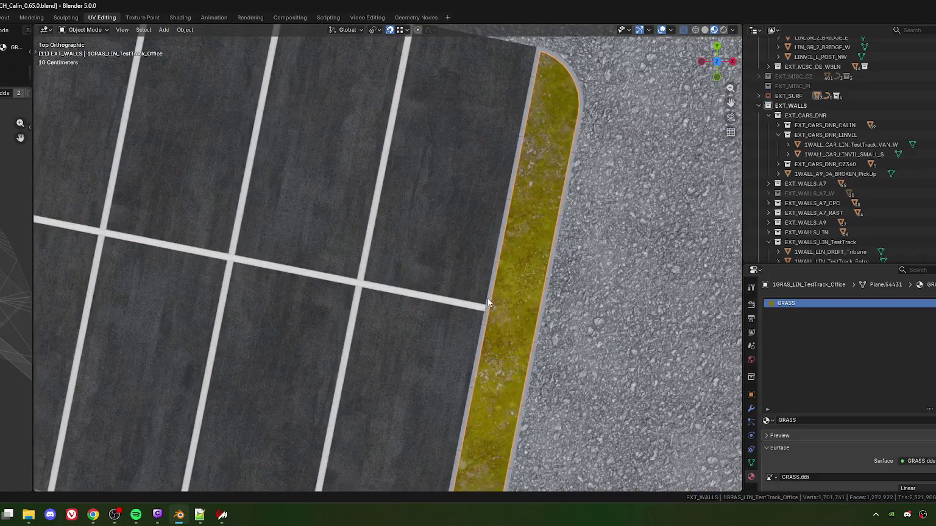
click(487, 324)
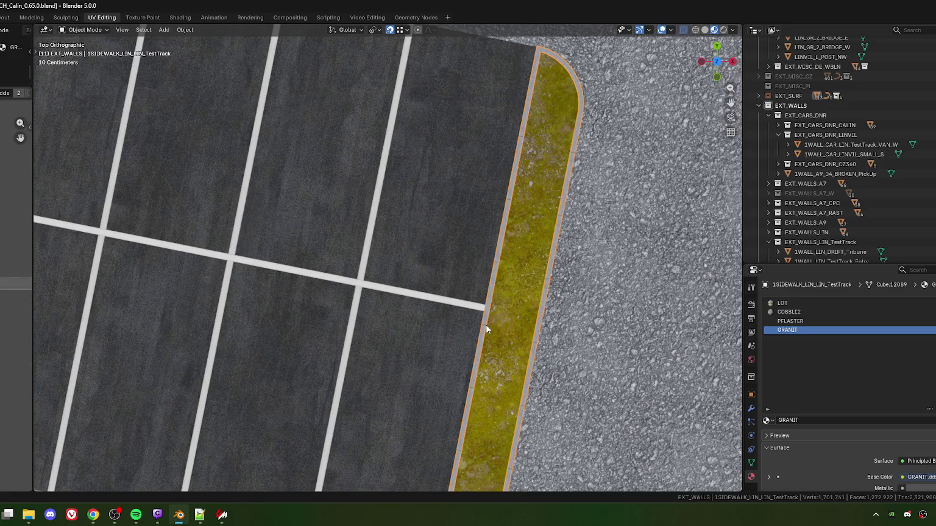
scroll(485, 324, down, 5)
scroll(464, 329, down, 4)
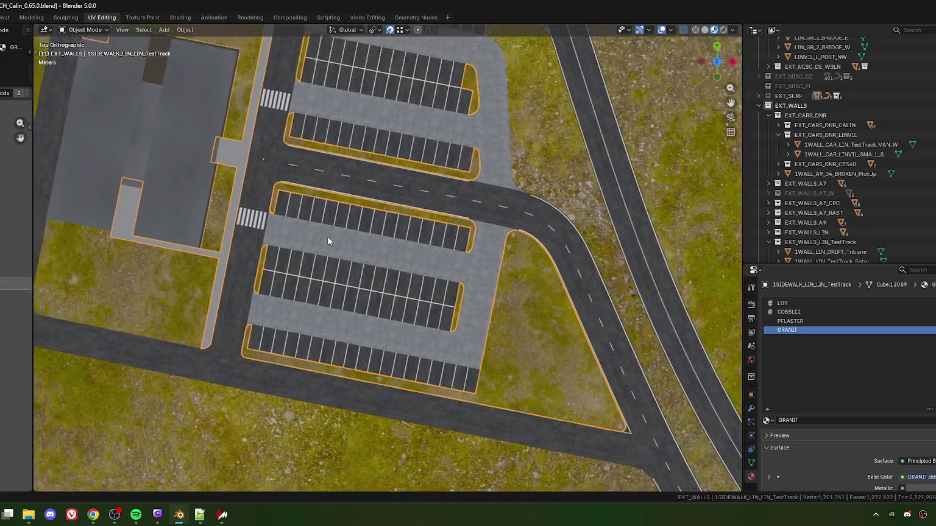
shift+middle_drag(328, 241, 343, 268)
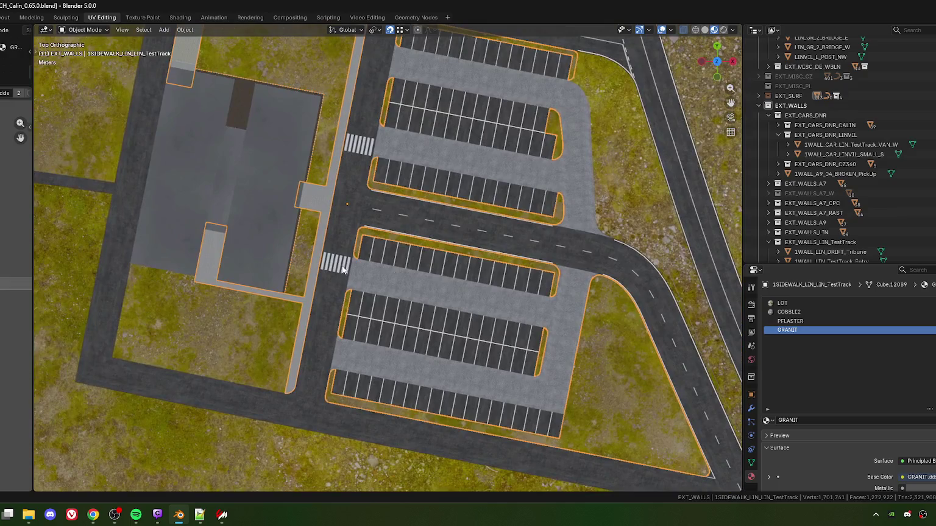
click(293, 269)
scroll(393, 280, up, 3)
scroll(385, 220, up, 4)
scroll(467, 302, up, 1)
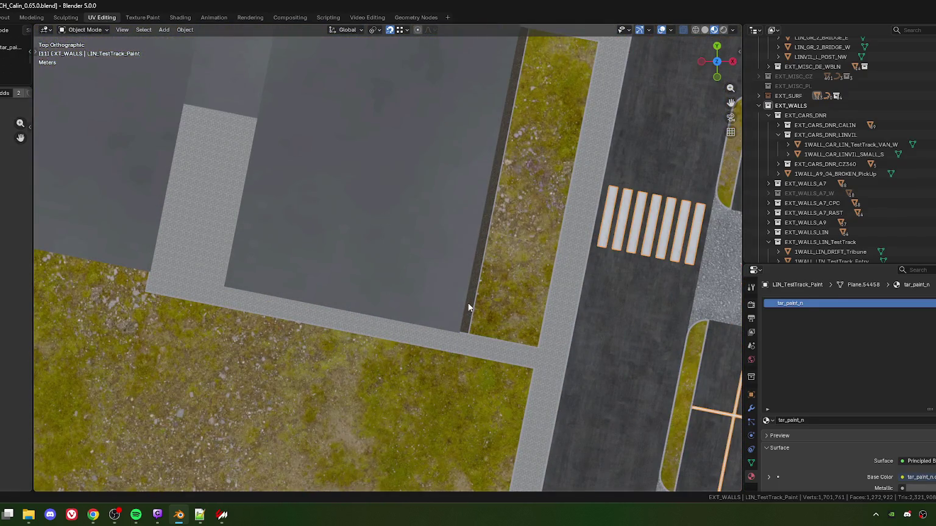
- Rename the office building from its ADAC name to LIN_TestTrack_Office
click(467, 303)
shift+middle_drag(487, 298, 459, 290)
key(F2)
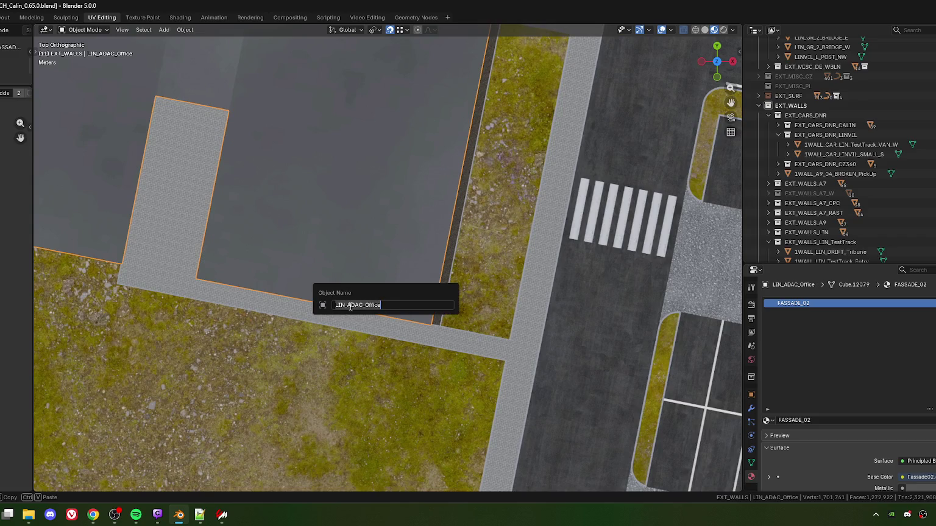
drag(349, 306, 362, 308)
text(LIN_TestTrack)
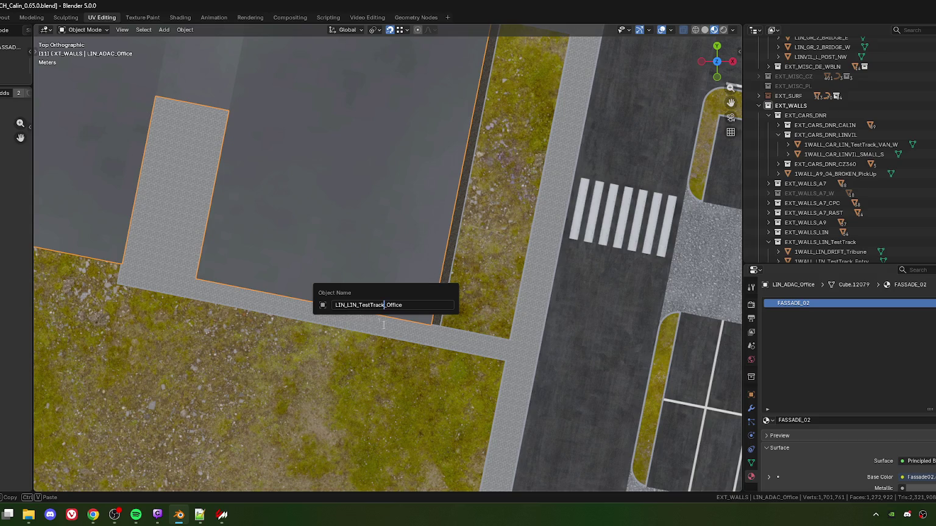
click(357, 304)
key(BackSpace)
key(BackSpace)
key(BackSpace)
key(Return)
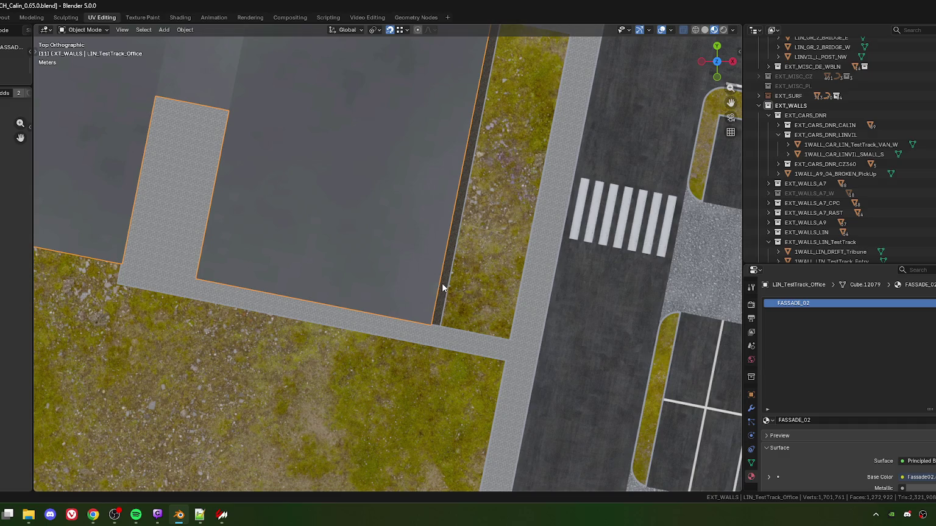
- Rename the pebble strip beside the office to 1PEBBLE_LIN_TestTrack_Office
click(445, 296)
key(F2)
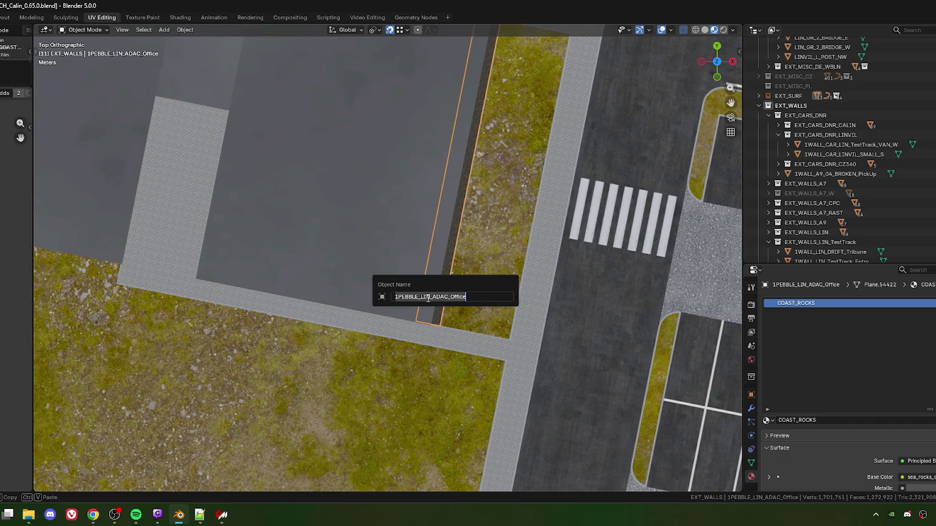
drag(420, 297, 447, 299)
text(LIN_TestTrack)
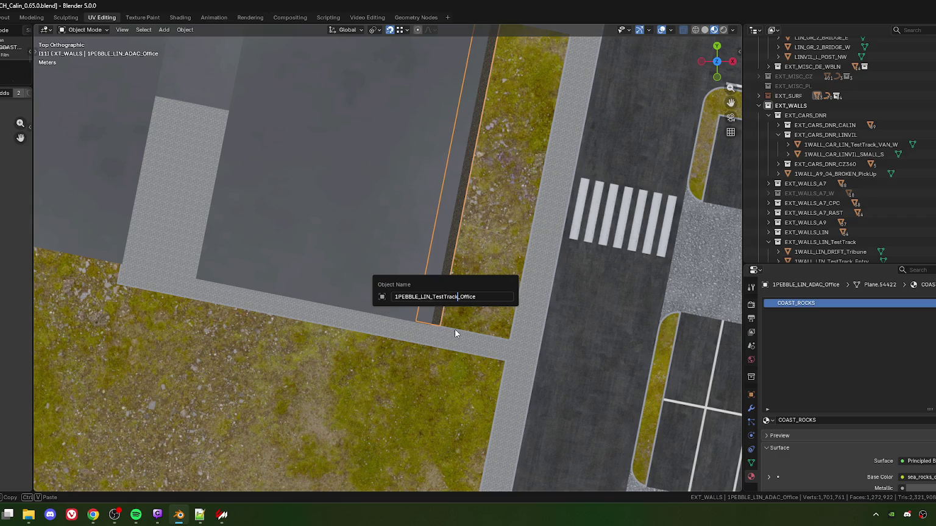
key(Return)
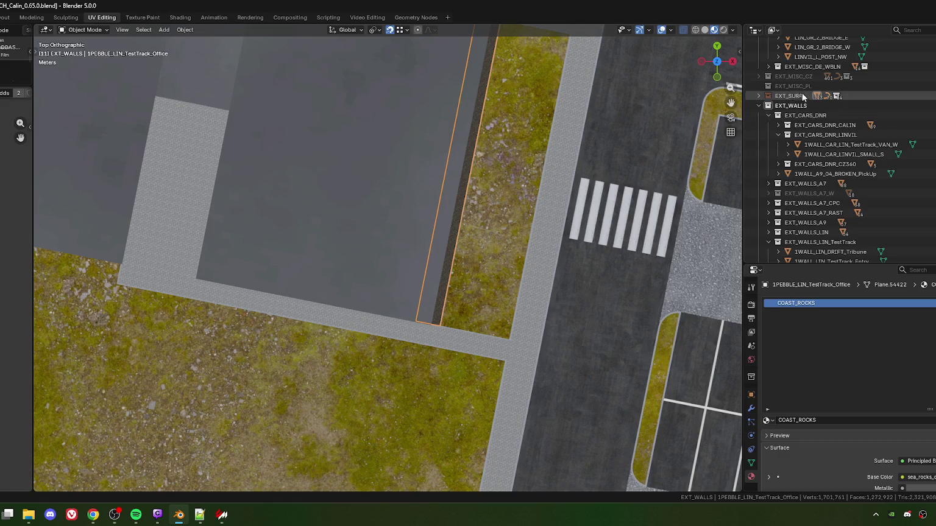
scroll(548, 244, down, 5)
scroll(423, 326, up, 2)
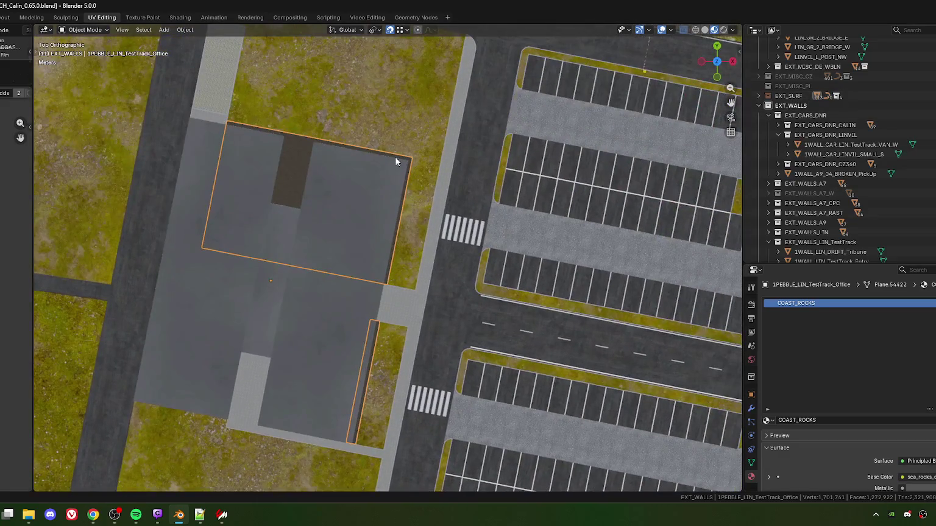
- Inspect the sidewalk, grass plane and boom gate objects near the office
shift+middle_drag(396, 160, 396, 297)
click(238, 231)
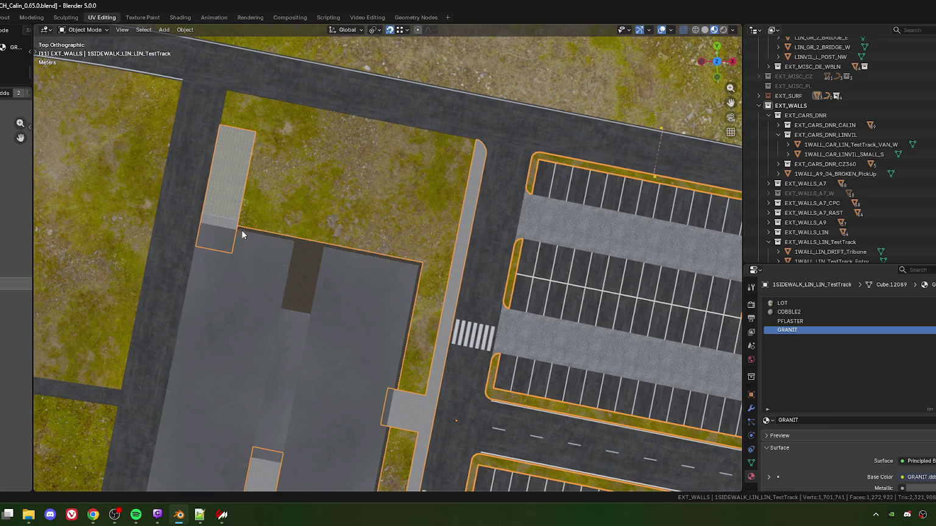
click(365, 208)
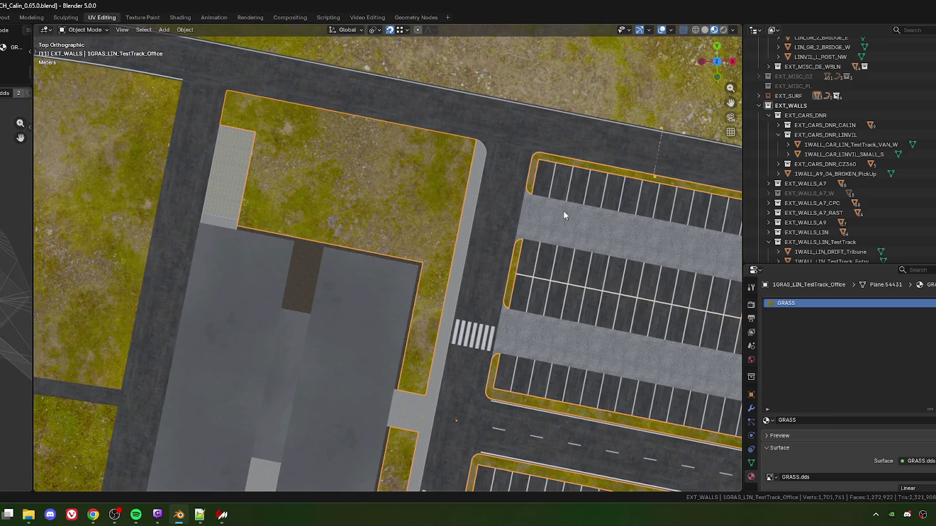
scroll(561, 214, up, 1)
scroll(417, 267, up, 2)
scroll(411, 250, up, 2)
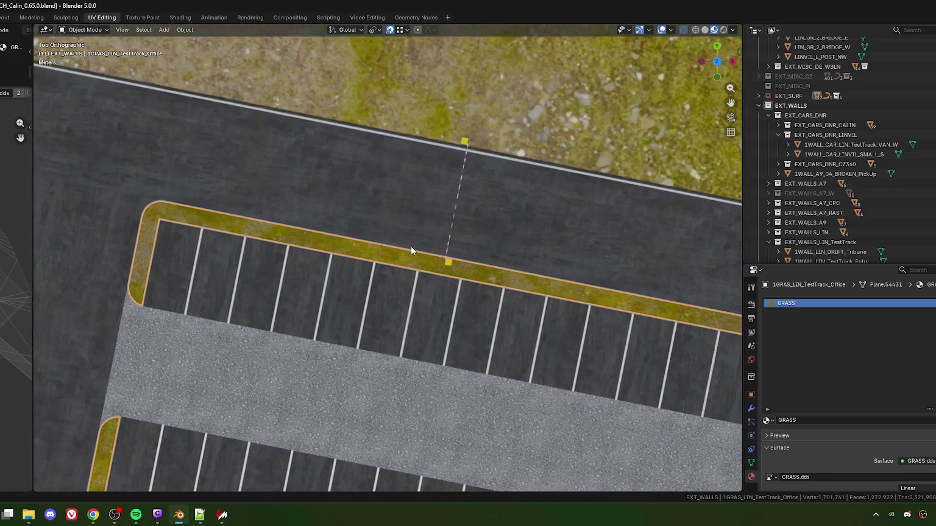
click(450, 269)
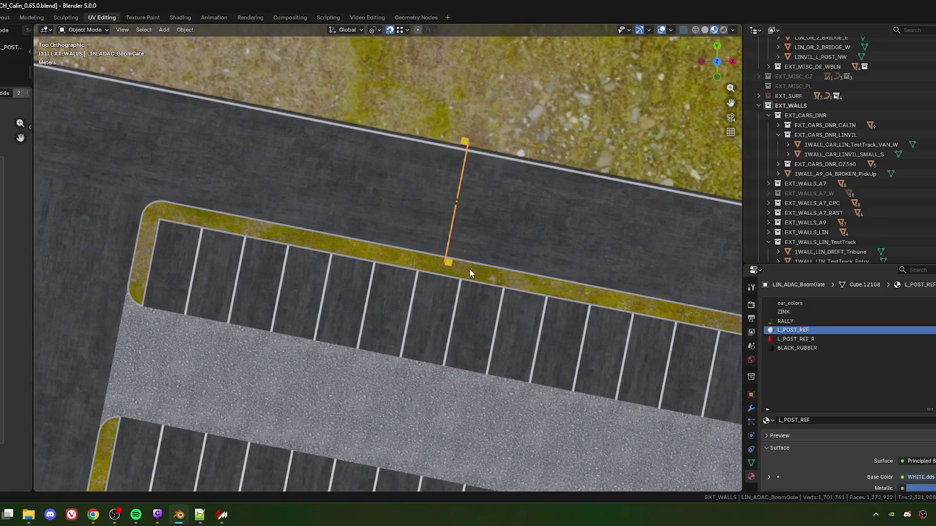
mouse_move(451, 234)
shift+middle_down()
mouse_move(416, 296)
mouse_move(484, 231)
mouse_move(497, 345)
mouse_move(458, 308)
mouse_move(445, 284)
mouse_move(453, 277)
shift+middle_up()
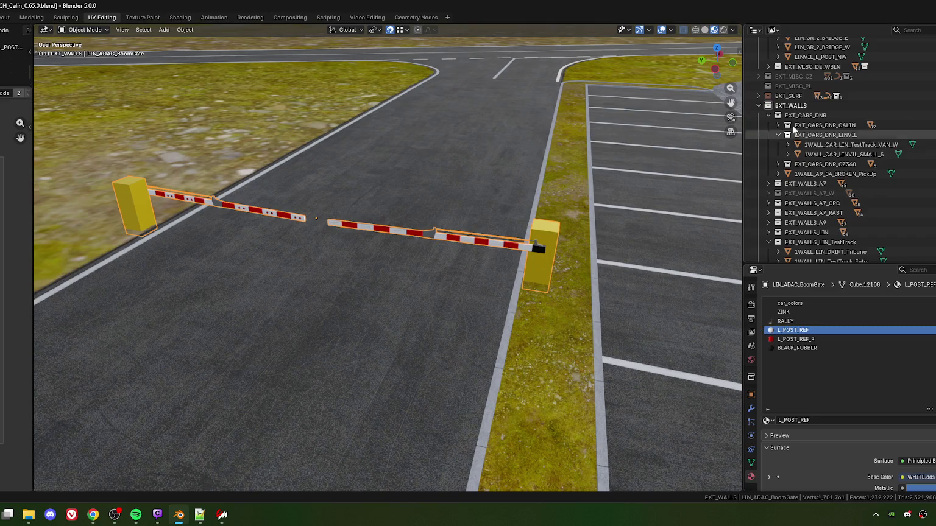
- Collapse the EXT_CARS_DNR_LINVIL and EXT_CARS_DNR collections in the Outliner
click(778, 134)
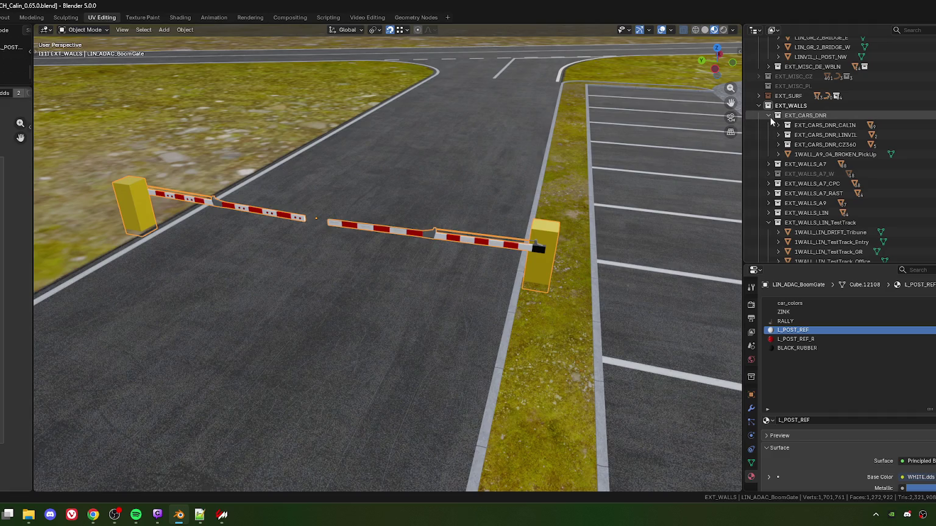
click(769, 115)
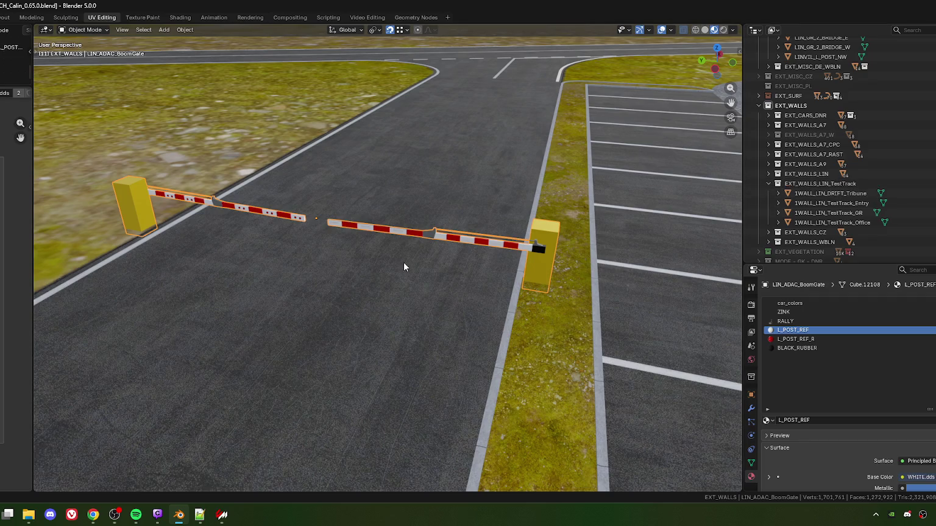
scroll(403, 262, down, 5)
scroll(411, 266, down, 2)
- Orbit around the road and LIN_ADAC_BoomGate, then bring up the boom gate's rename box
middle_drag(421, 259, 480, 246)
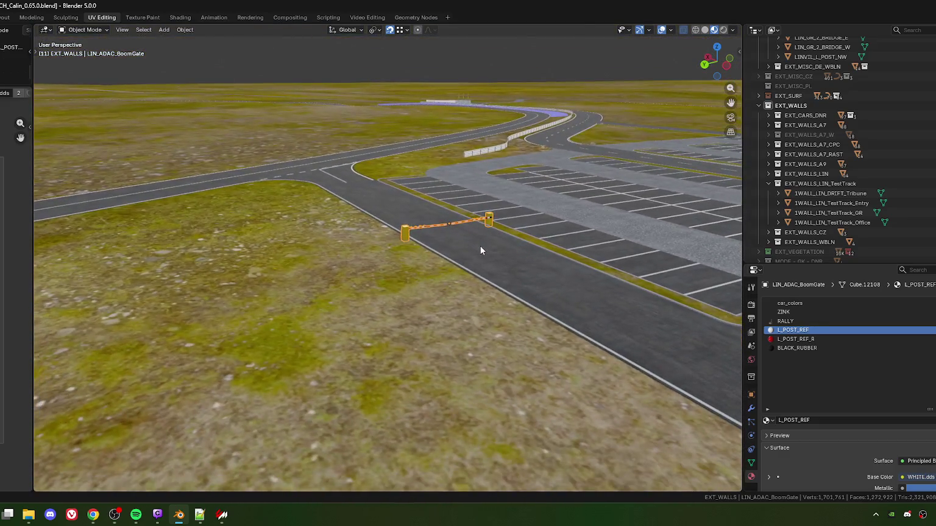
mouse_move(480, 247)
middle_down()
mouse_move(592, 252)
mouse_move(473, 250)
middle_up()
click(768, 174)
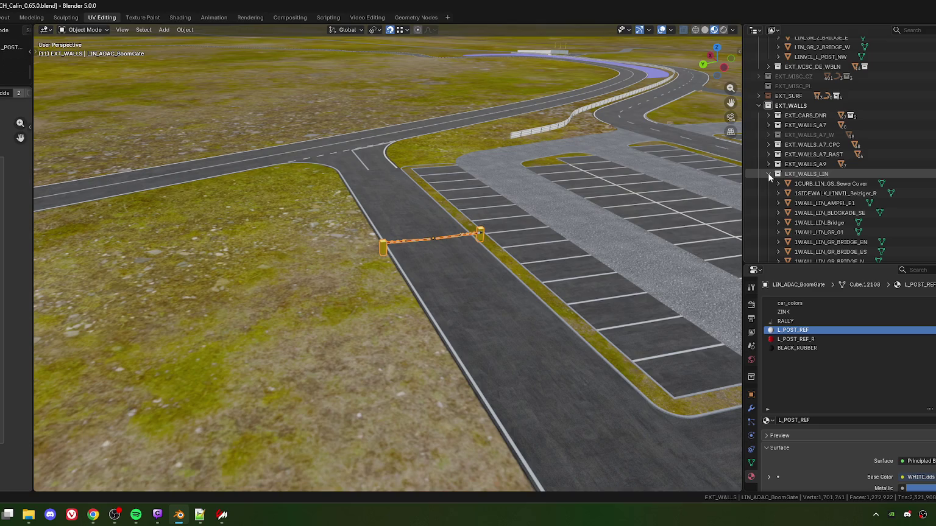
click(768, 174)
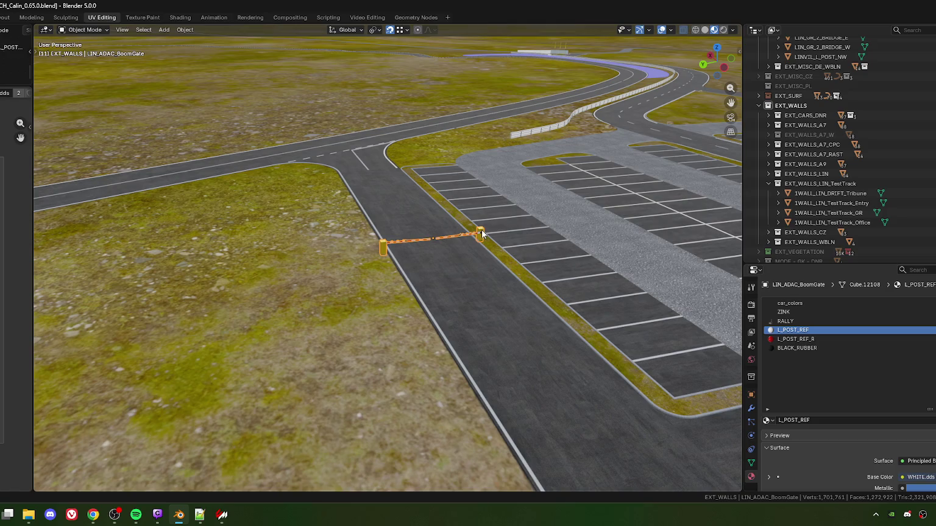
key(F2)
- Rename the boom gate to LIN_TestTrack_BoomGate
drag(438, 244, 452, 246)
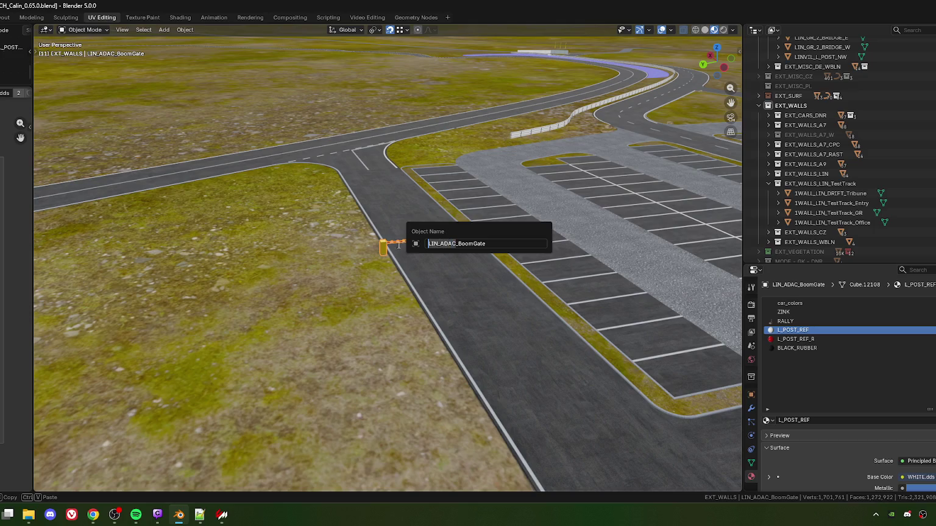
text(TestTrack)
key(Return)
scroll(462, 262, up, 3)
scroll(463, 263, up, 2)
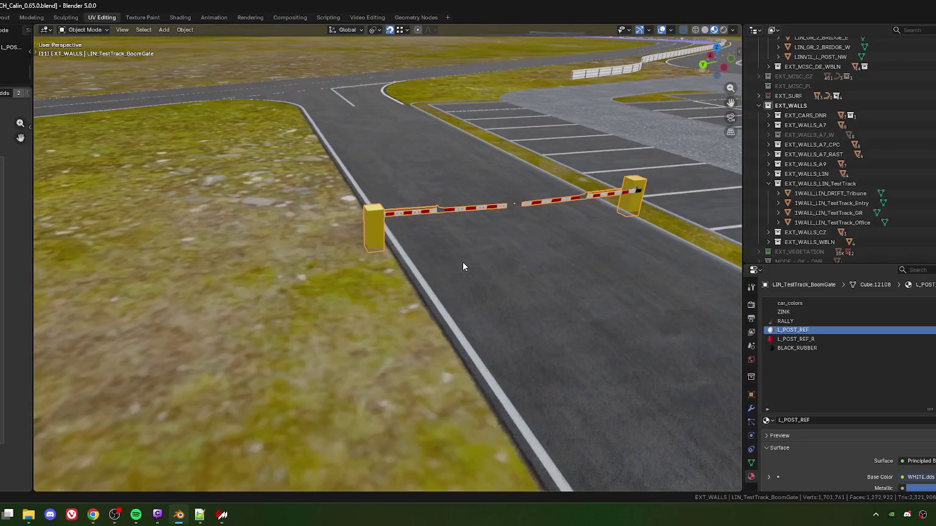
- Rename the drift area's painted lines to LIN_TestTrack_DRIFT_Paint
click(438, 283)
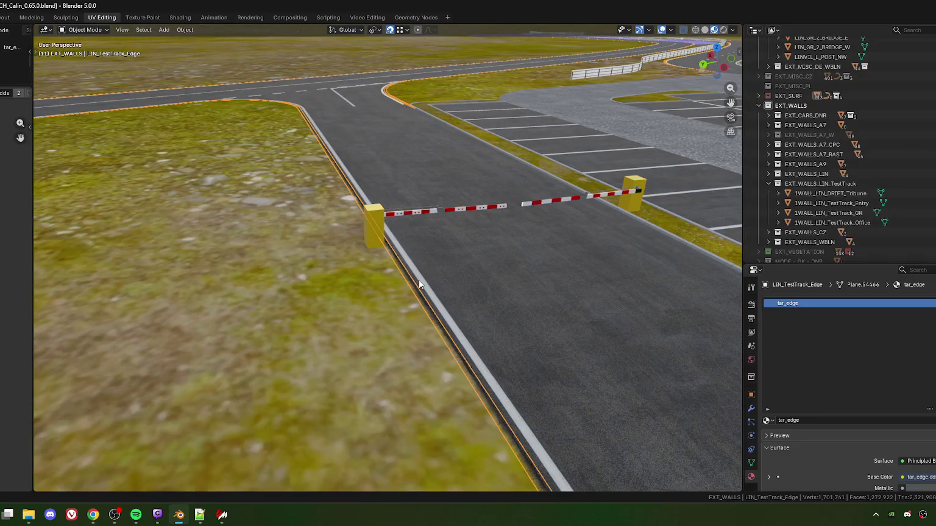
scroll(437, 280, down, 3)
scroll(404, 271, down, 3)
scroll(579, 262, down, 2)
shift+middle_drag(578, 259, 352, 255)
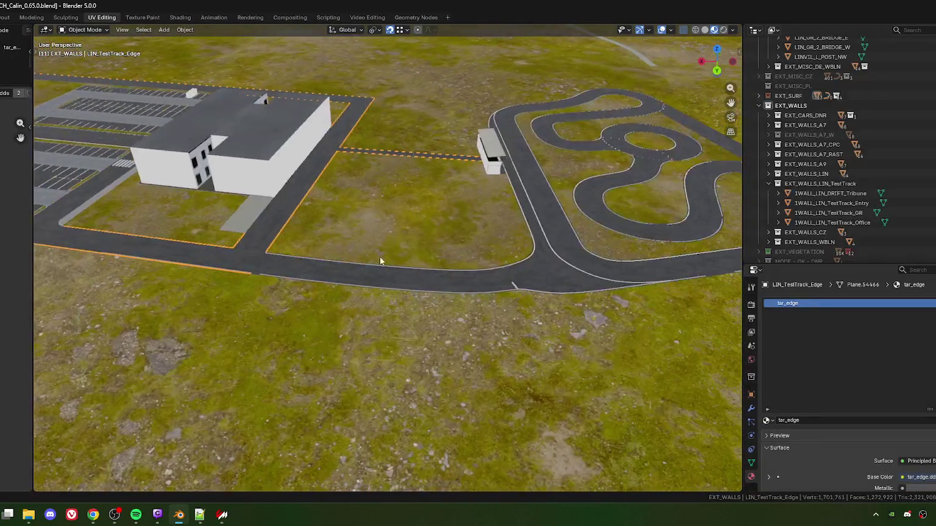
scroll(411, 284, up, 2)
scroll(391, 306, up, 4)
click(408, 310)
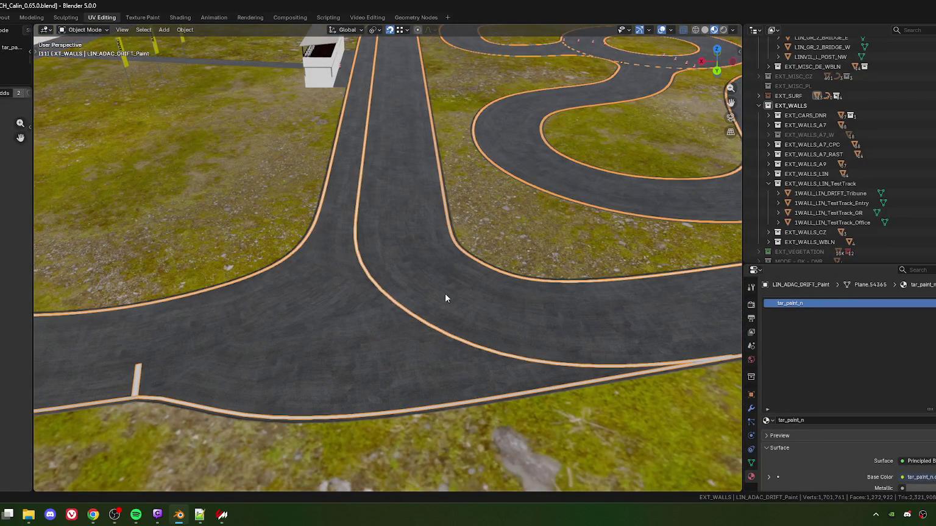
key(F2)
drag(385, 300, 329, 300)
text(LIN_TestTrack_DRIFT_Paint)
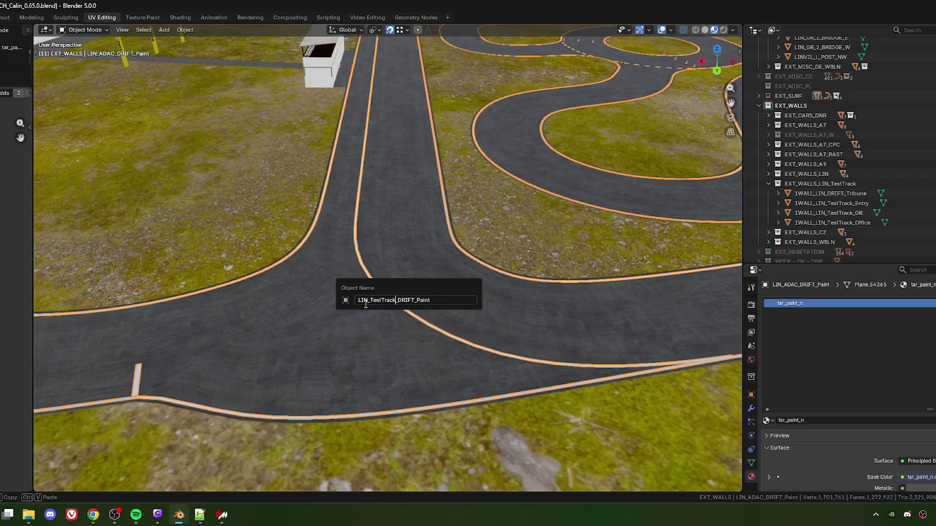
key(Return)
- Rename the drift road surface to 1ROAD_LIN_TestTrack_DRIFT
click(425, 302)
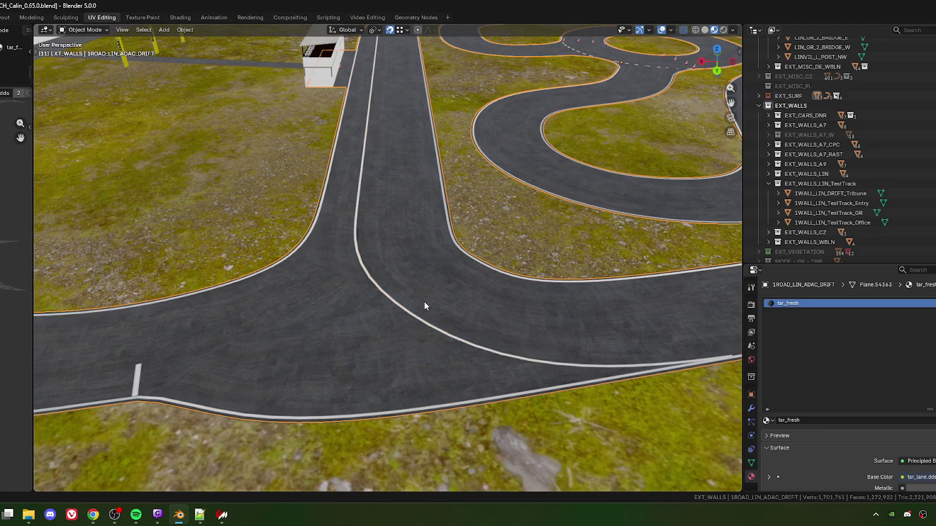
key(F2)
click(422, 299)
drag(422, 298, 394, 299)
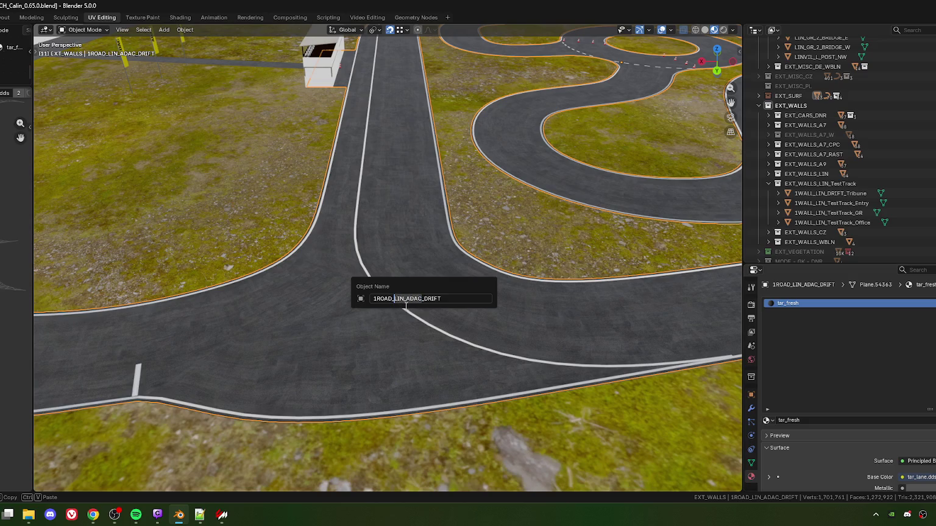
text(LIN_TestTrack)
key(Return)
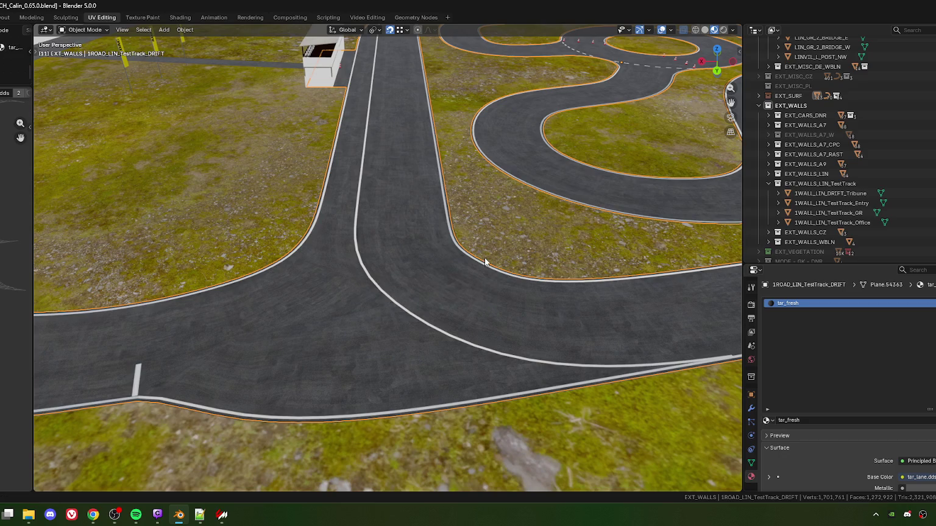
- Rename the drift track's edge strips to LIN_TestTrack_DRIFT_Edge
click(420, 413)
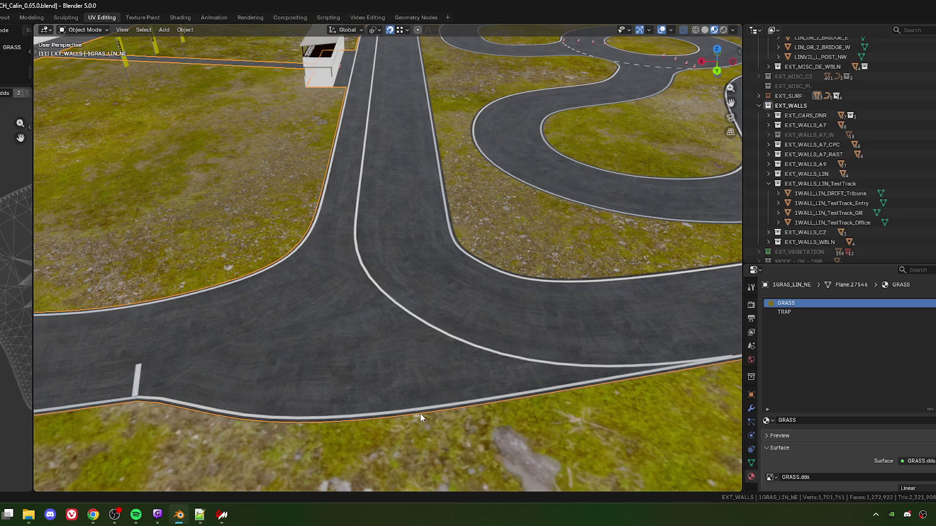
click(420, 413)
key(F2)
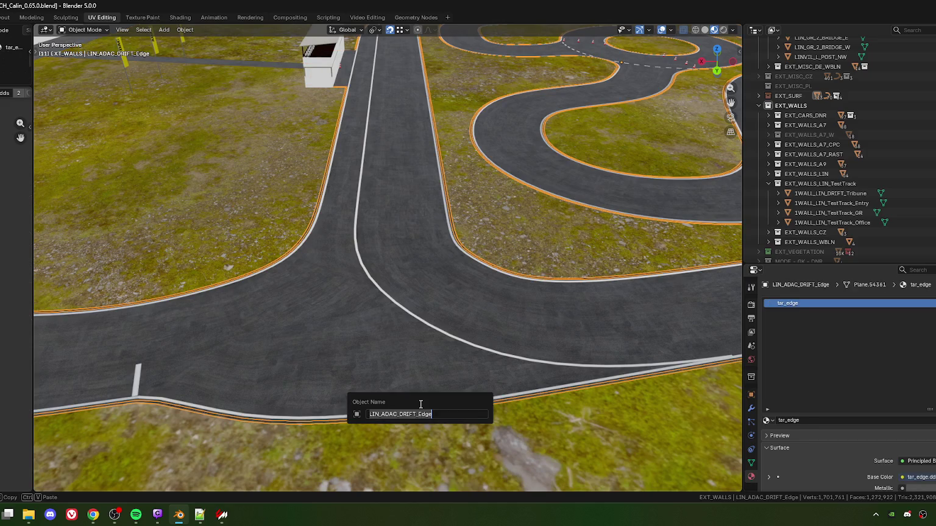
key(ctrl+a)
text(LIN_TestTrack_DRIFT_Edge)
key(Return)
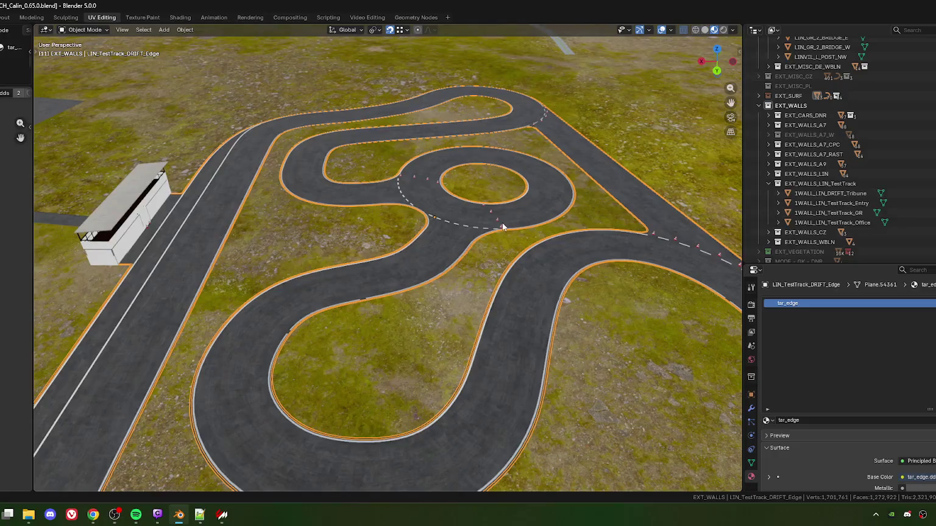
- Rename the drift pylons from LIN_ADAC_DRIFT_Pylone to LIN_TestTrack_DRIFT_Pylone
click(495, 297)
key(F2)
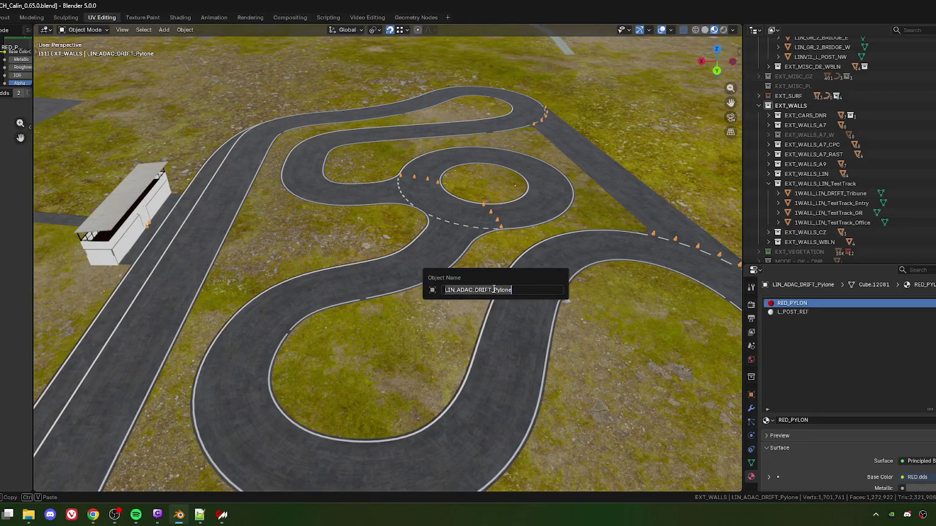
drag(472, 290, 425, 297)
text(LIN_TestTrack)
key(Return)
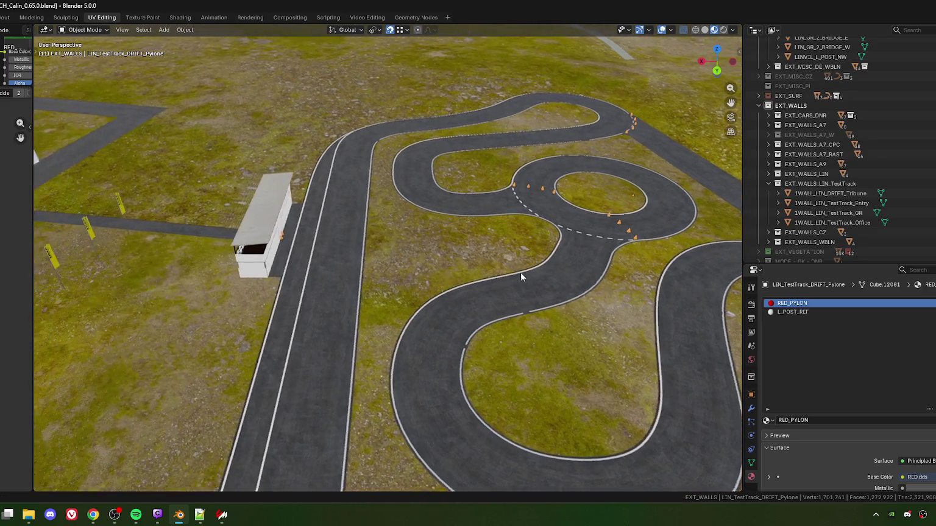
middle_drag(441, 272, 324, 268)
- Zoom in low on the drift grandstand and select its wall and roof objects to identify them
scroll(324, 268, up, 5)
scroll(520, 322, up, 4)
middle_drag(521, 322, 472, 302)
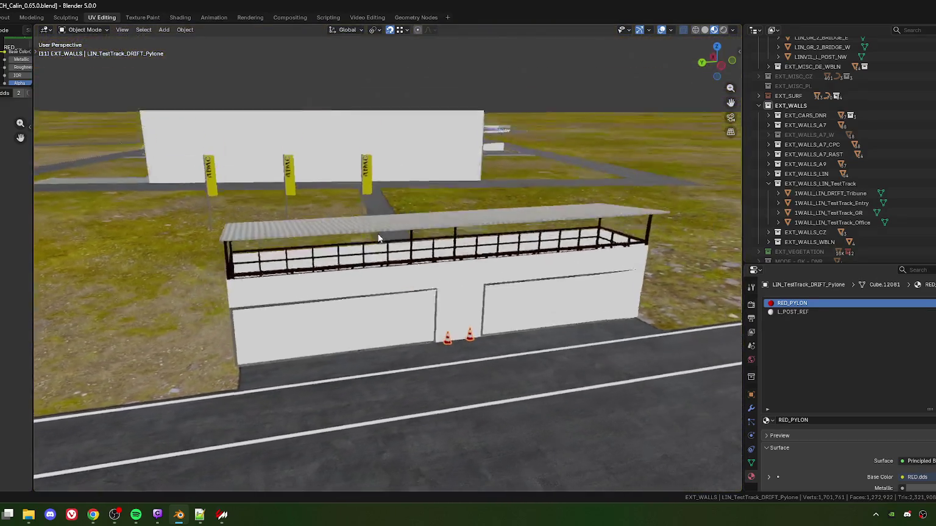
click(472, 295)
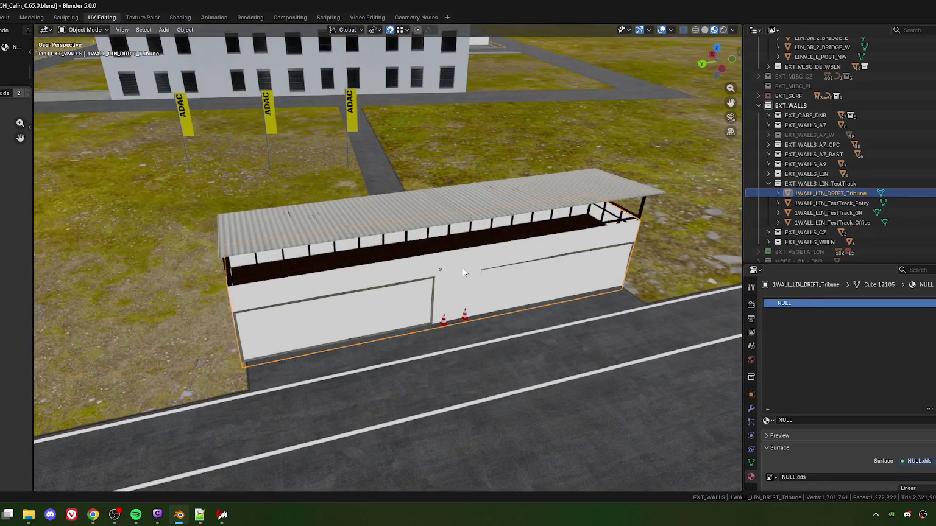
click(461, 232)
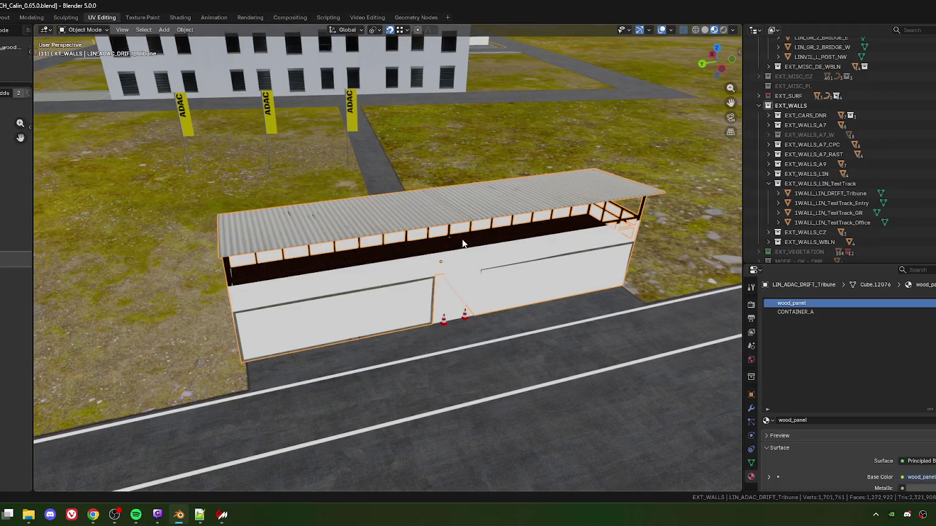
click(460, 269)
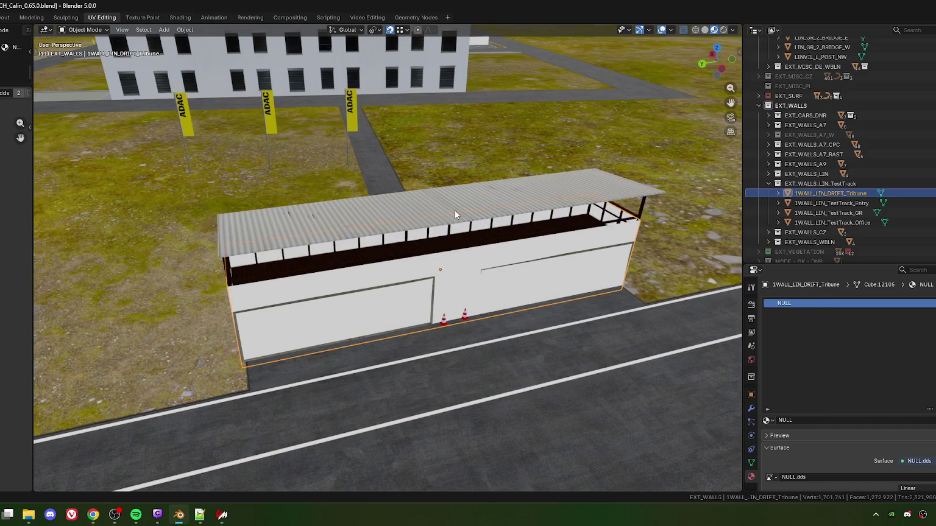
click(457, 224)
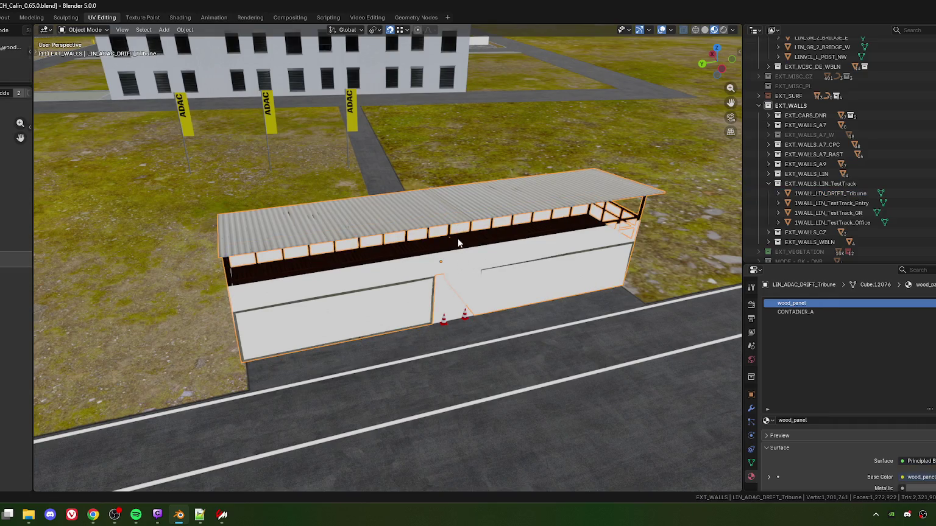
- Rename the grandstand roof to LIN_TestTrack_DRIFT_Tribune
key(F2)
drag(434, 241, 404, 243)
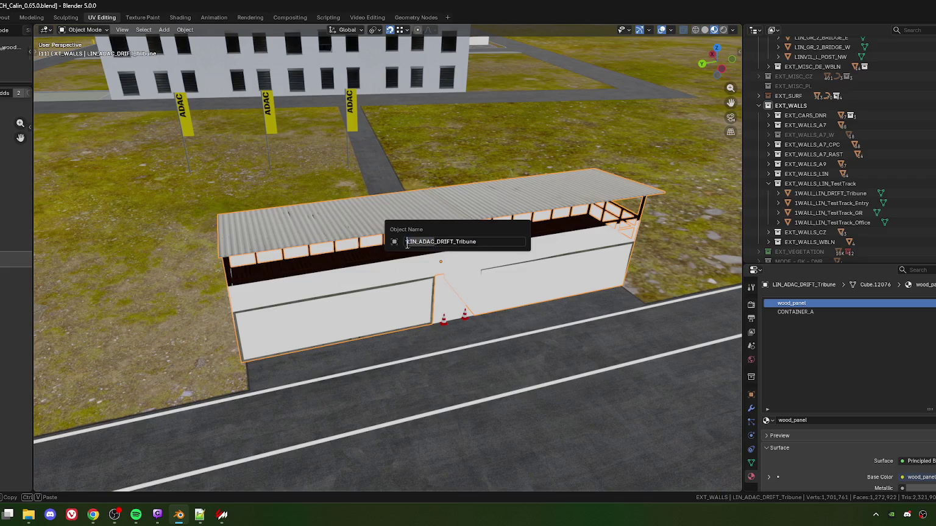
text(LIN_TestTrack)
key(Return)
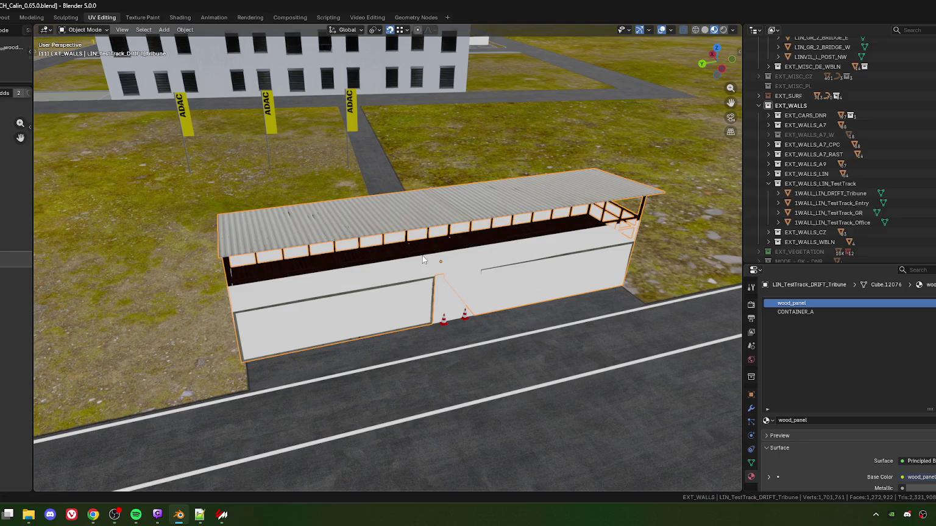
- Rename the grandstand wall to 1WALL_LIN_TestTrack_DRIFT_Tribune
click(457, 288)
key(F2)
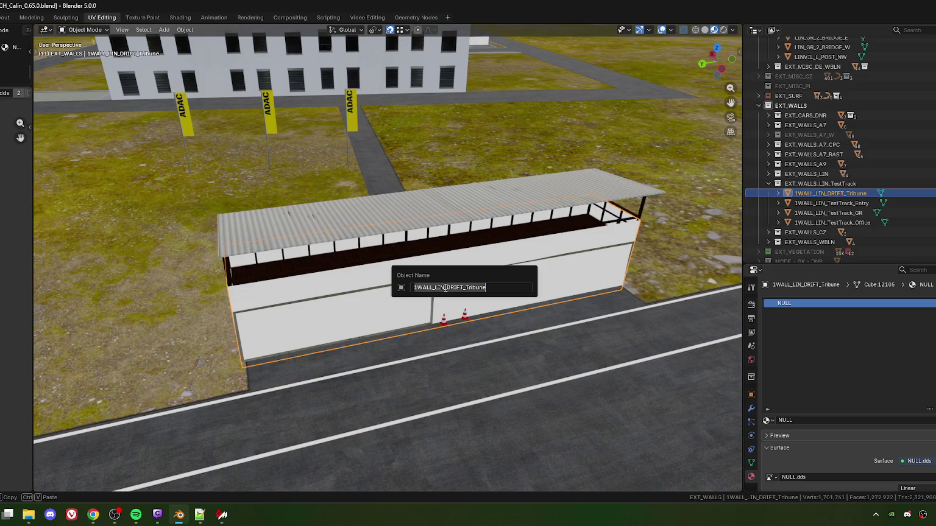
click(445, 288)
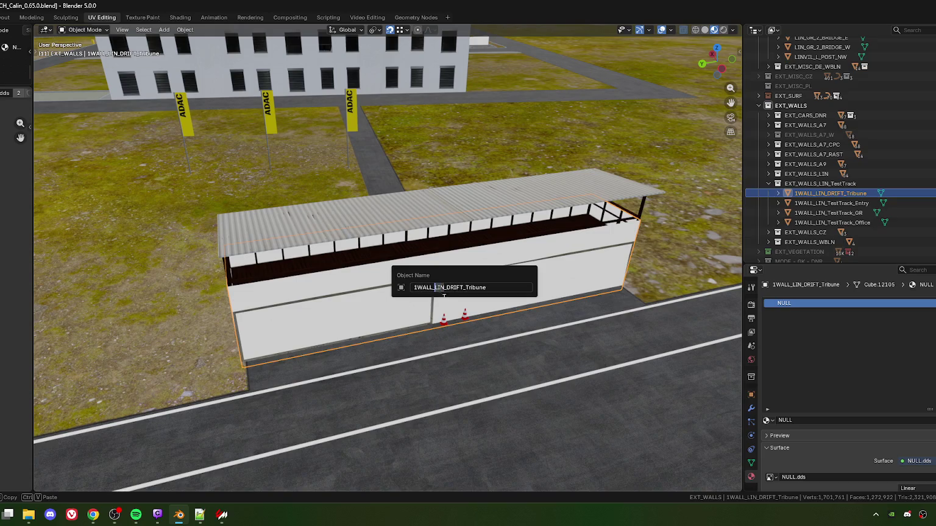
text(LIN_TestTrack)
key(Return)
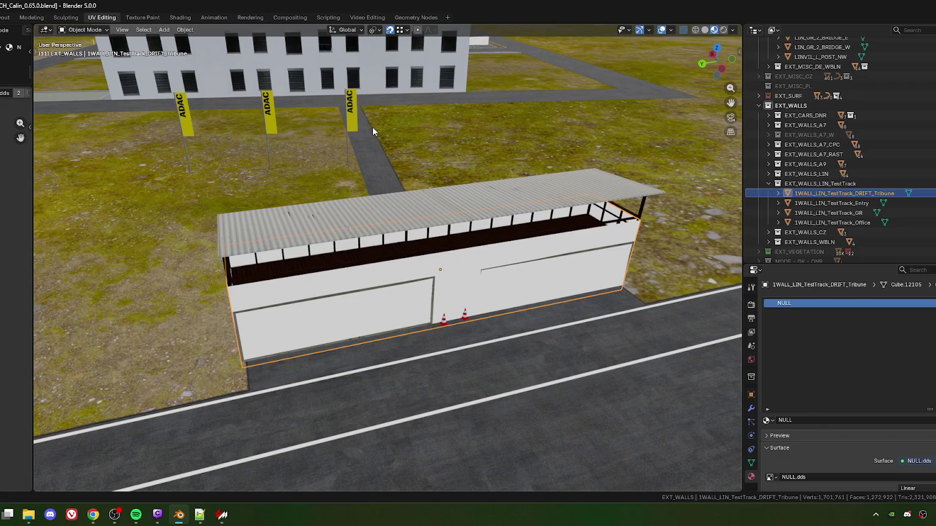
click(354, 113)
mouse_move(398, 199)
middle_down()
mouse_move(374, 206)
mouse_move(524, 241)
mouse_move(483, 235)
middle_up()
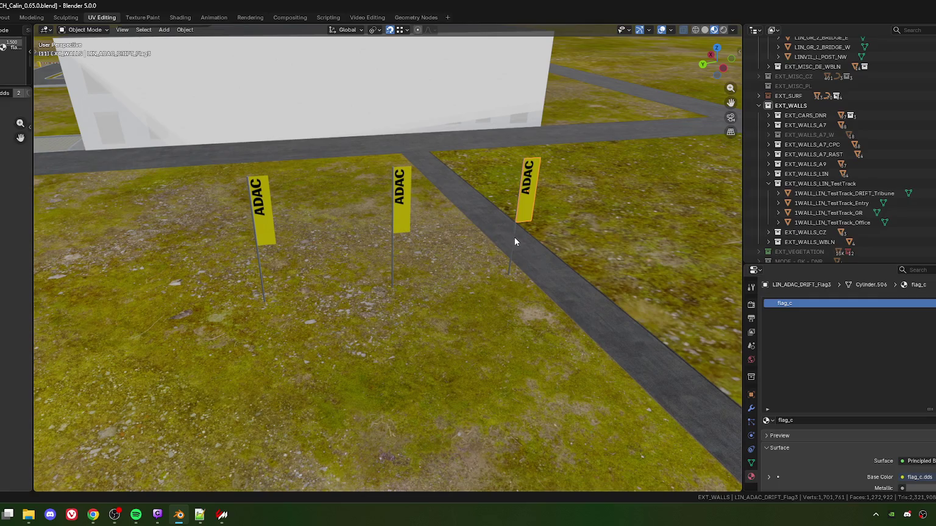
- Rename the flagpoles to LIN_TestTrack_DRIFT_Flagpole
click(520, 263)
key(F2)
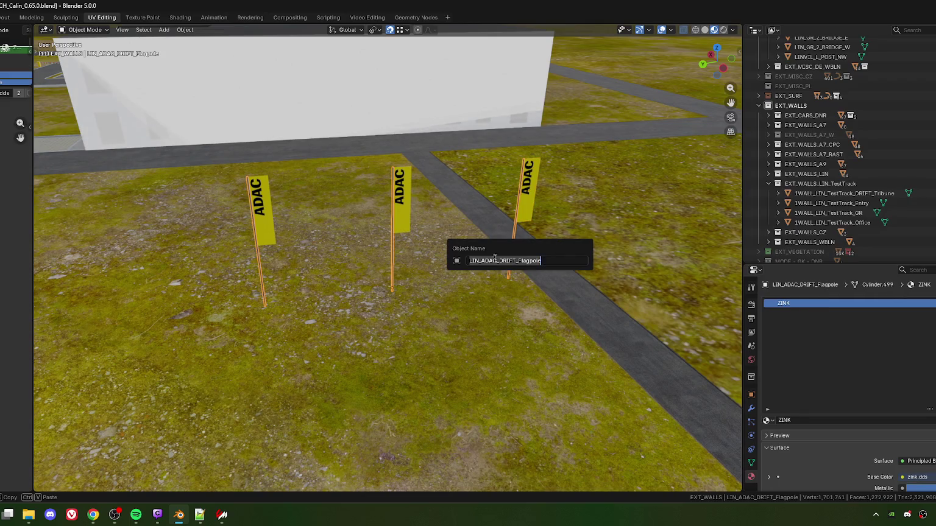
drag(497, 260, 438, 265)
text(LIN_TestTrack)
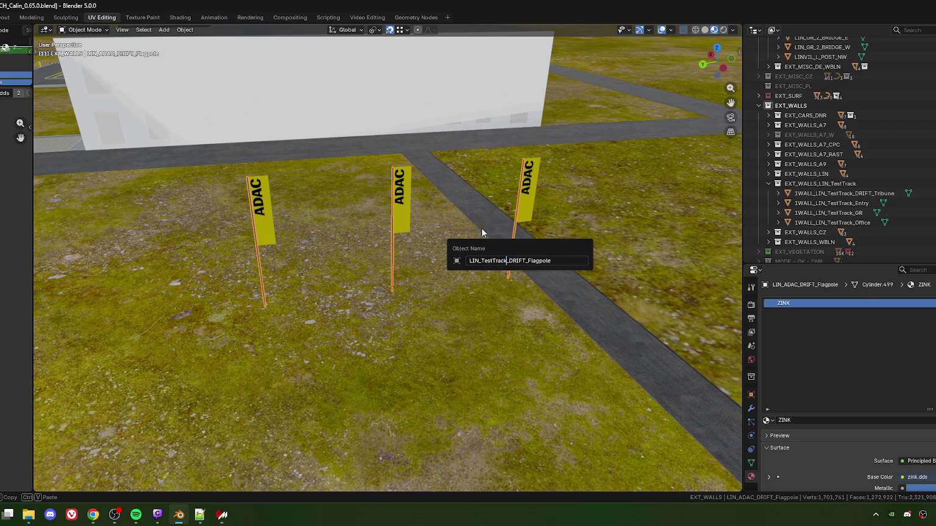
key(Return)
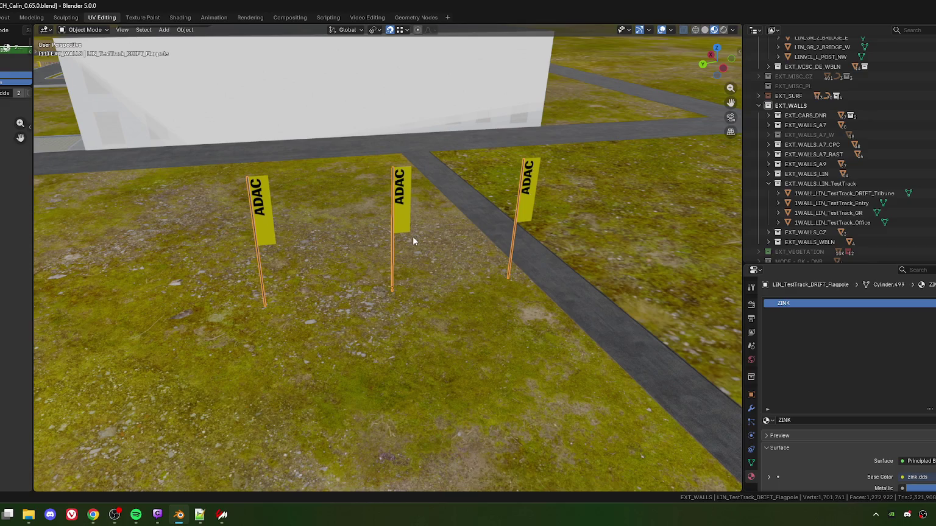
scroll(412, 237, down, 3)
scroll(435, 203, up, 3)
- Rename the middle flag LIN_ADAC_DRIFT_Flag2 to LIN_TestTrack_DRIFT_Flag
click(435, 204)
click(437, 224)
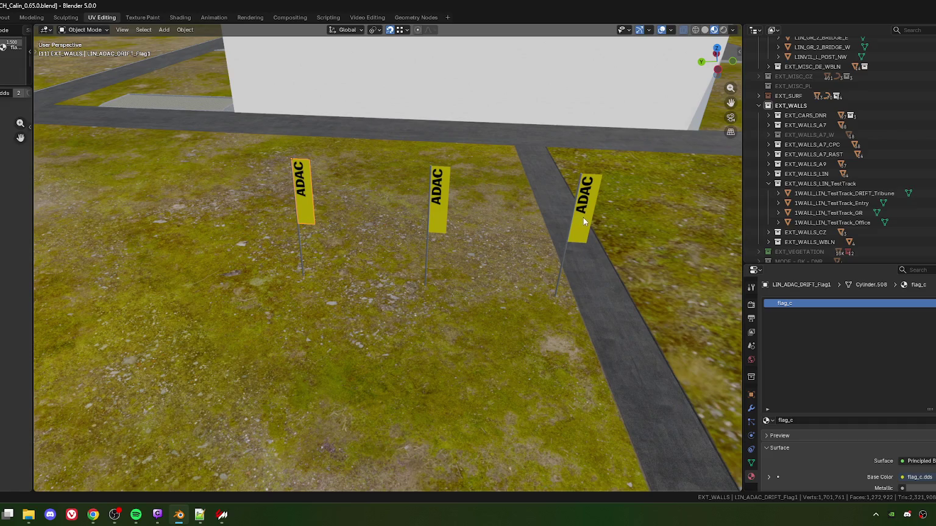
click(442, 196)
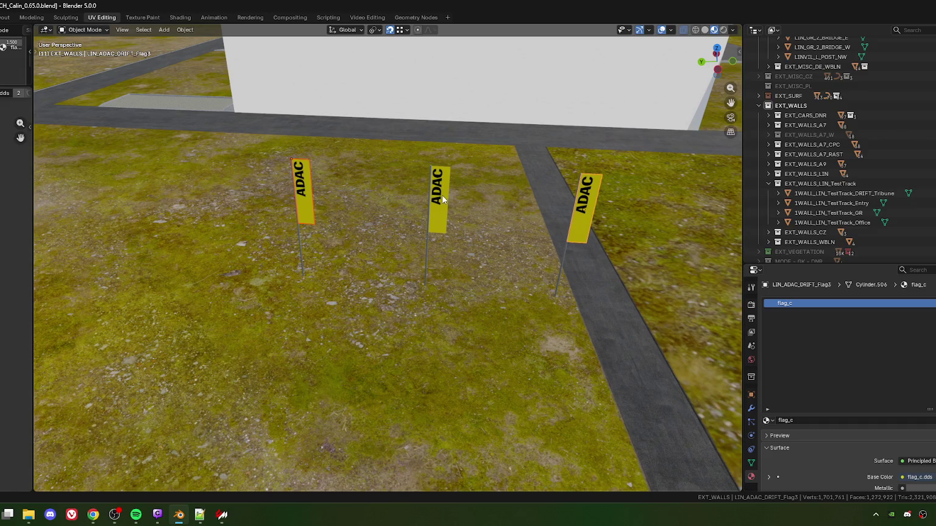
shift+click(440, 198)
right_click(443, 194)
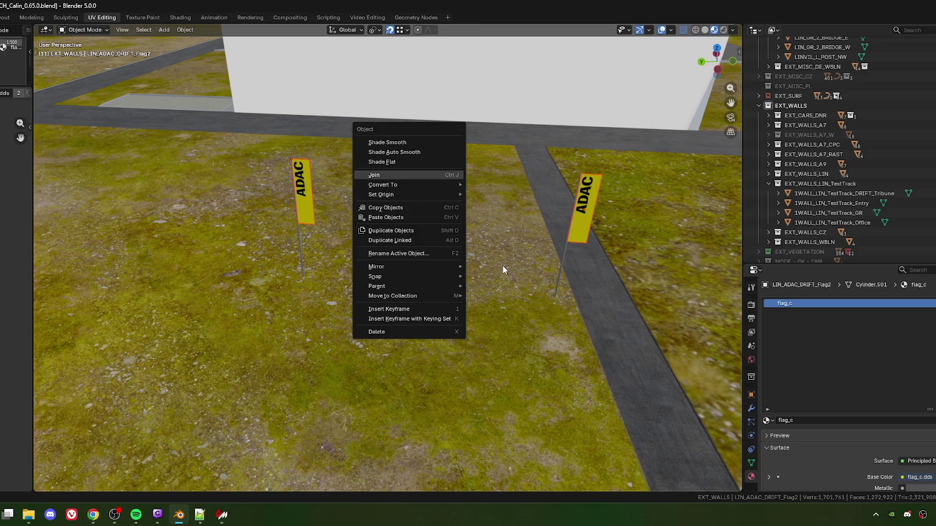
key(Escape)
key(F2)
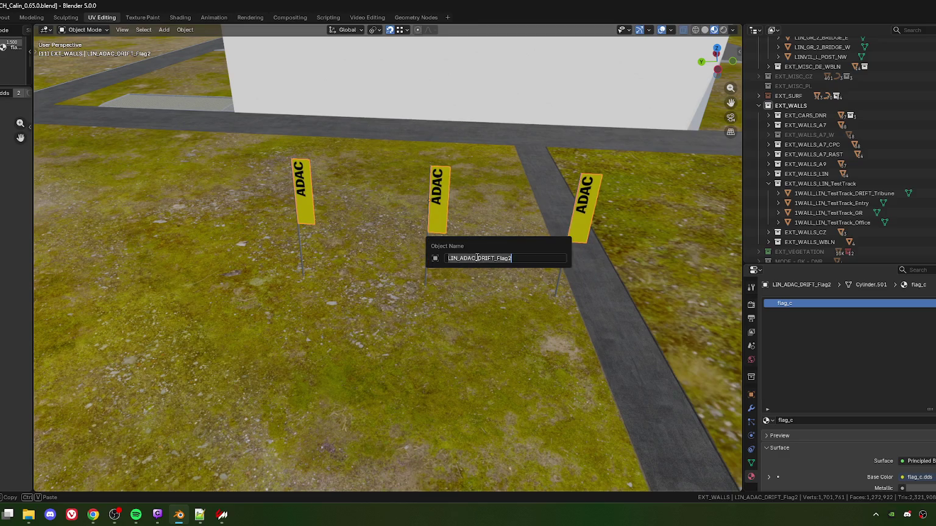
drag(469, 258, 423, 258)
text(LIN_TestTrack)
click(519, 258)
key(BackSpace)
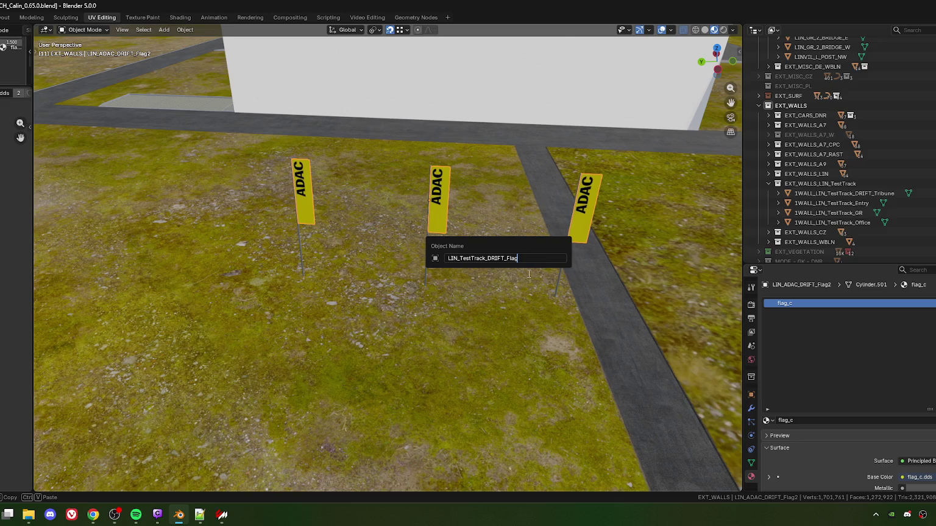
key(Return)
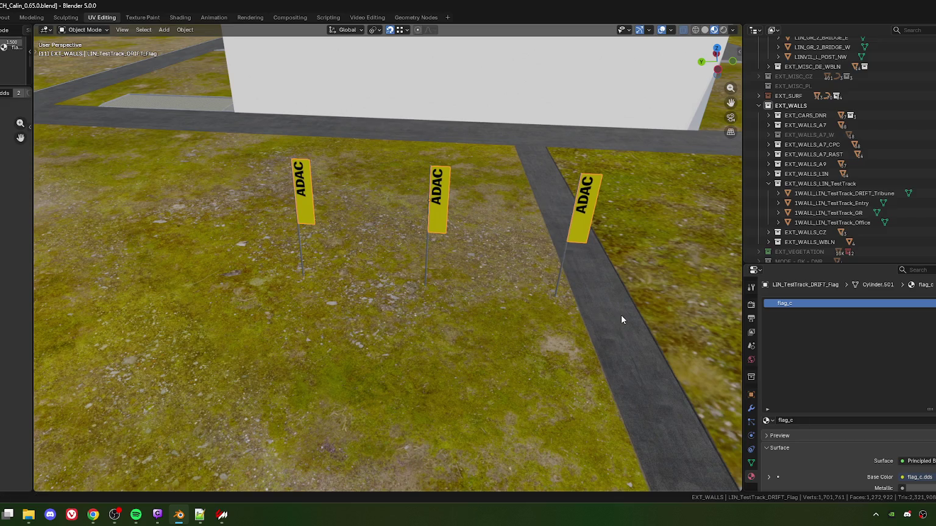
- Select the test track road, edge object and white office building in turn
click(656, 345)
click(630, 347)
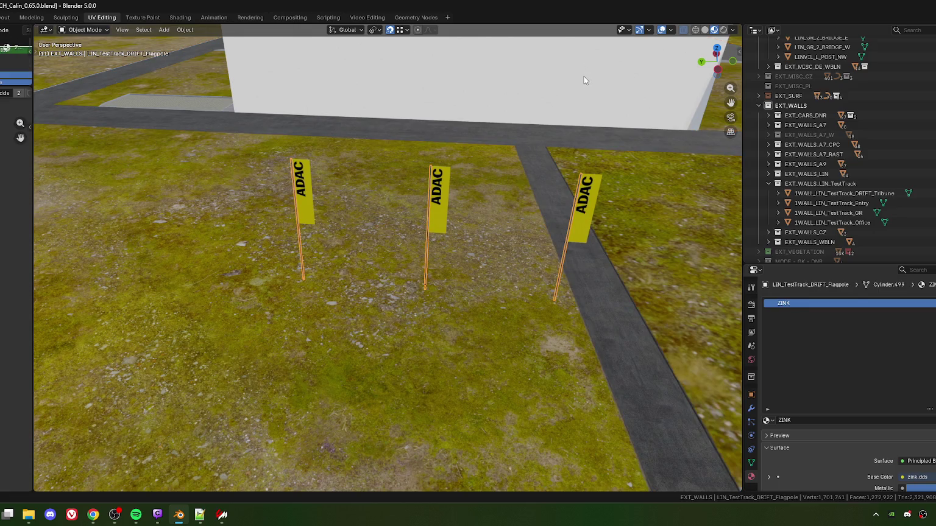
click(523, 122)
- Frame the office building and select one of its faces in Edit Mode
key(KP_Decimal)
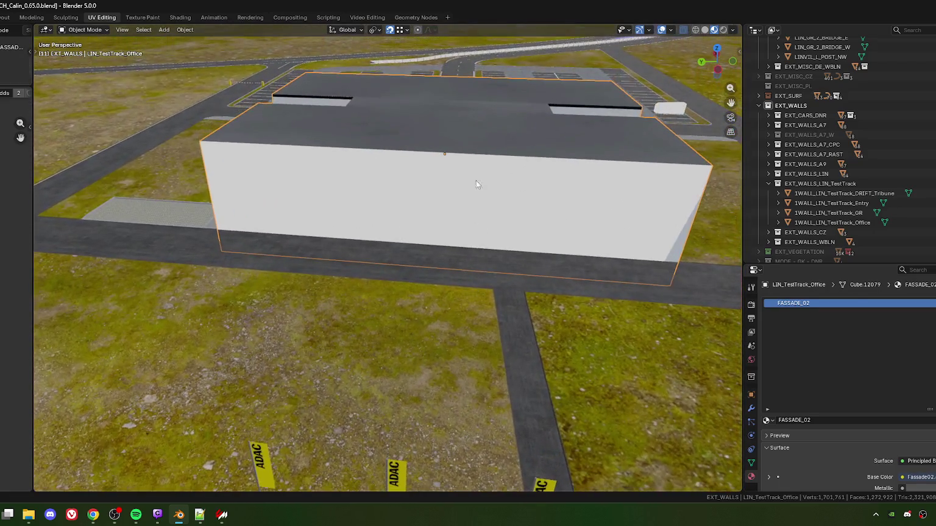
scroll(440, 298, down, 3)
middle_drag(431, 294, 301, 283)
scroll(301, 283, up, 4)
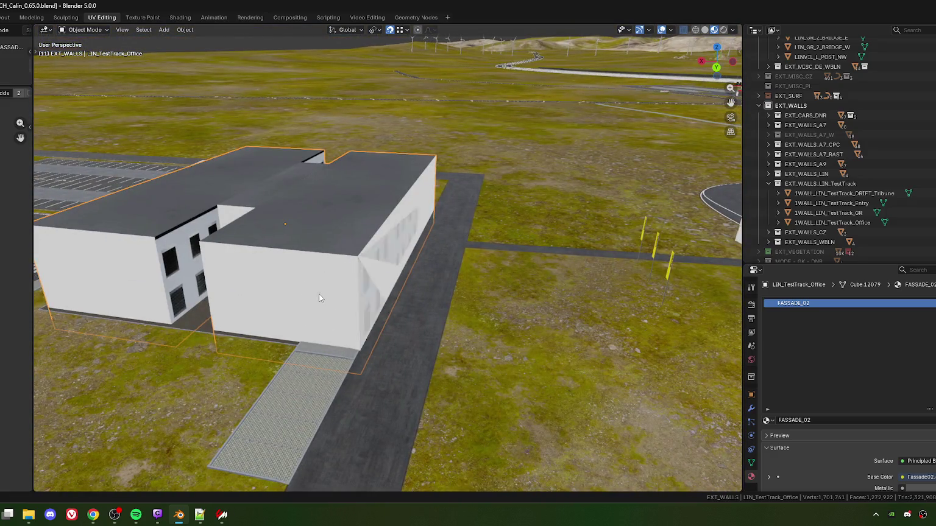
key(Tab)
click(301, 315)
scroll(300, 315, down, 5)
mouse_move(300, 315)
middle_down()
mouse_move(462, 289)
mouse_move(397, 283)
middle_up()
scroll(462, 289, up, 5)
scroll(463, 289, down, 3)
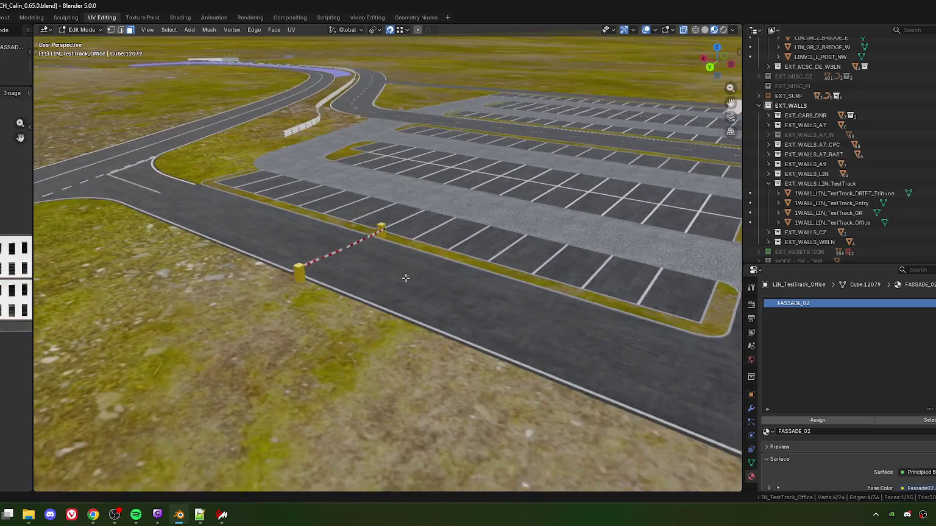
scroll(397, 283, up, 3)
scroll(378, 268, up, 2)
- Duplicate the selected building face, then delete the duplicate and exit Edit Mode
key(shift+d)
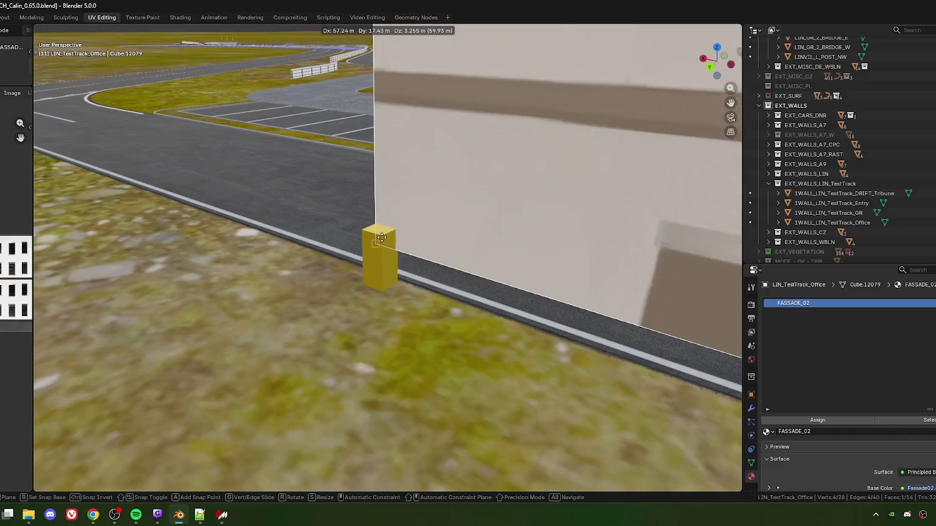
click(390, 273)
middle_drag(390, 273, 434, 279)
scroll(397, 276, down, 5)
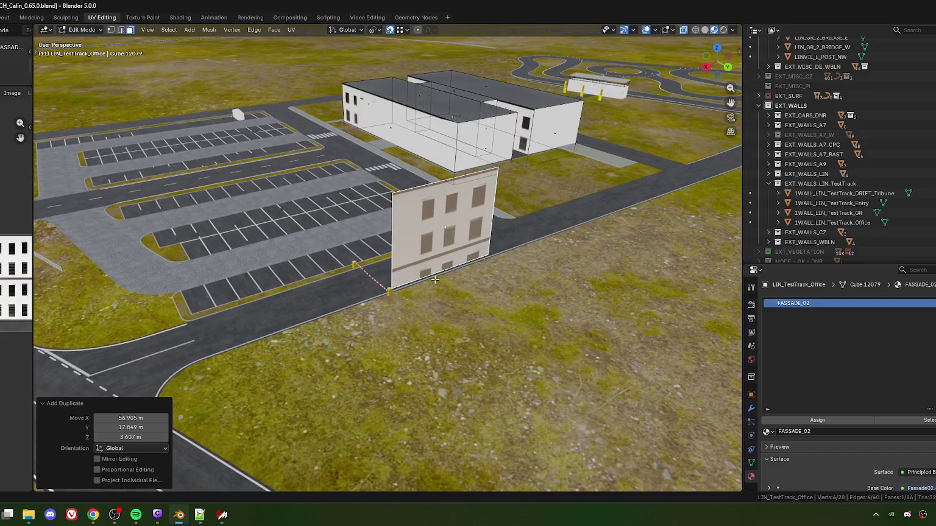
key(x)
click(422, 272)
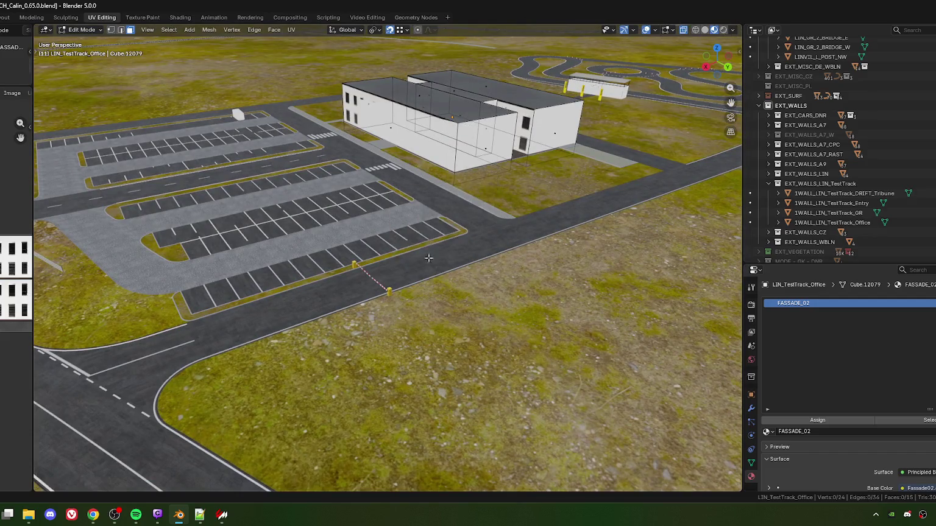
key(Tab)
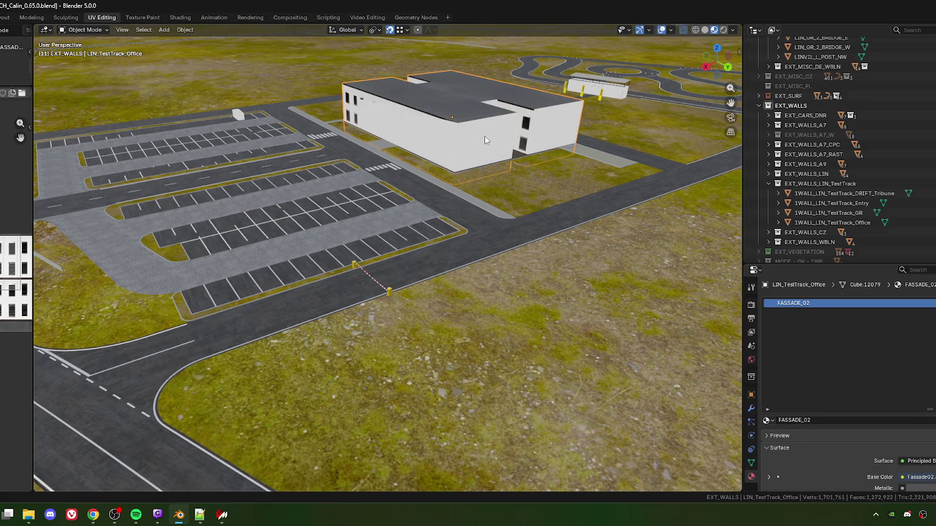
- Check the ground surface mesh beside the office, then edit the 1WALL_LIN_TestTrack_Office mesh
click(485, 140)
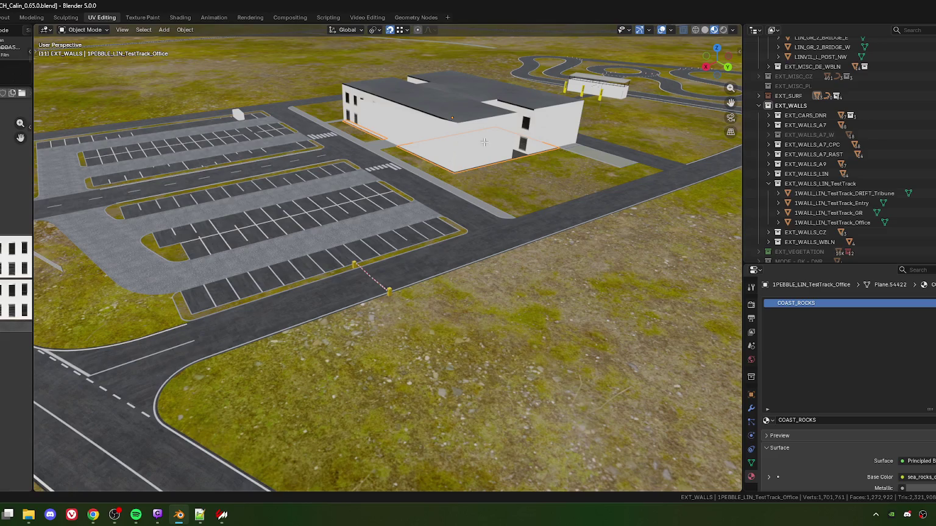
key(Tab)
click(486, 157)
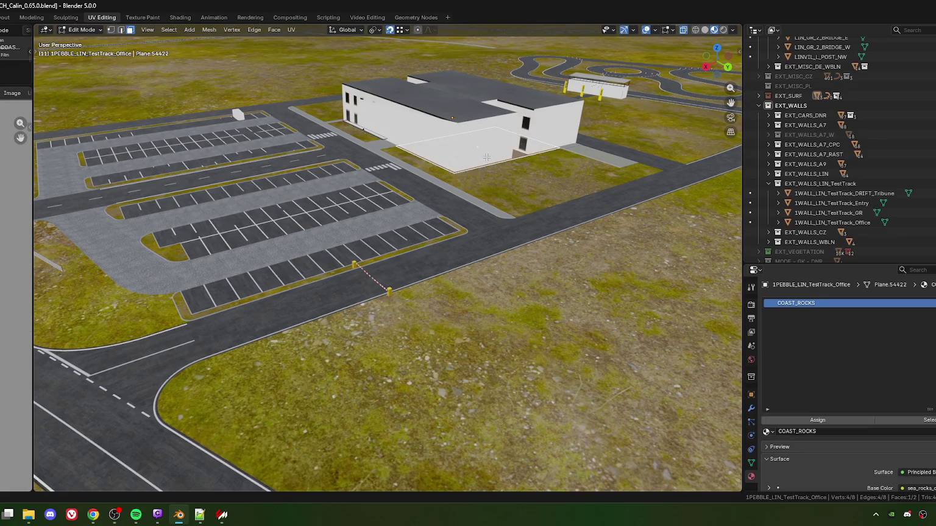
key(Tab)
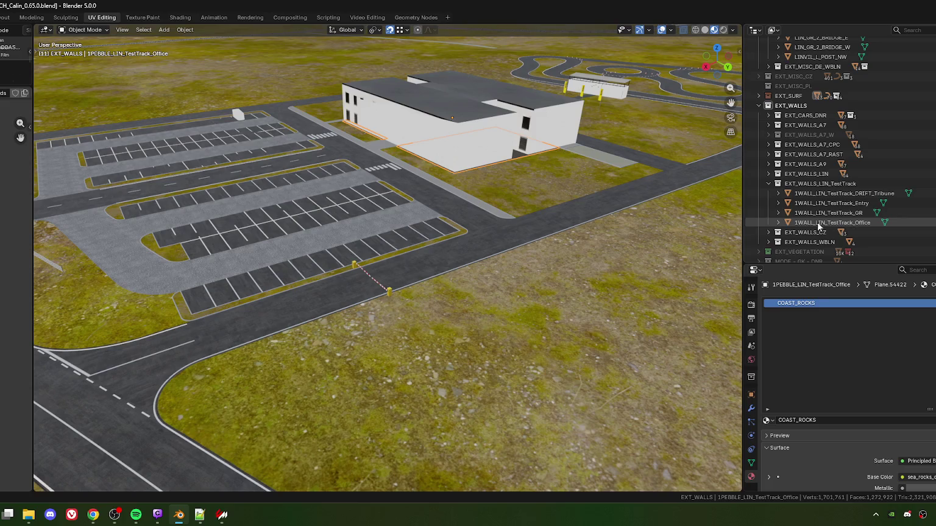
click(826, 223)
key(Tab)
- Duplicate a face of the office wall and place the copy at the parking-lot barrier
click(485, 148)
middle_drag(549, 223, 340, 293)
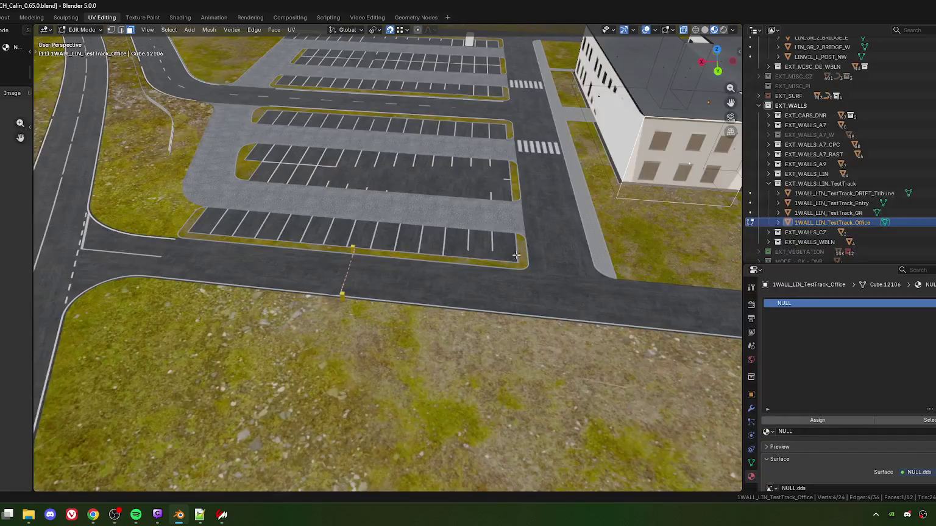
middle_drag(498, 261, 621, 207)
scroll(356, 280, up, 3)
scroll(356, 274, up, 3)
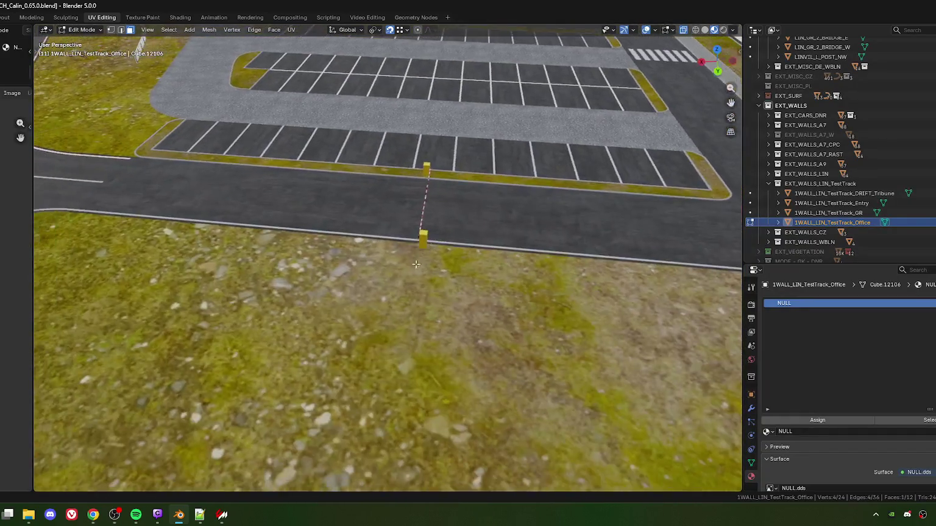
scroll(356, 255, up, 3)
scroll(357, 242, up, 2)
key(shift+d)
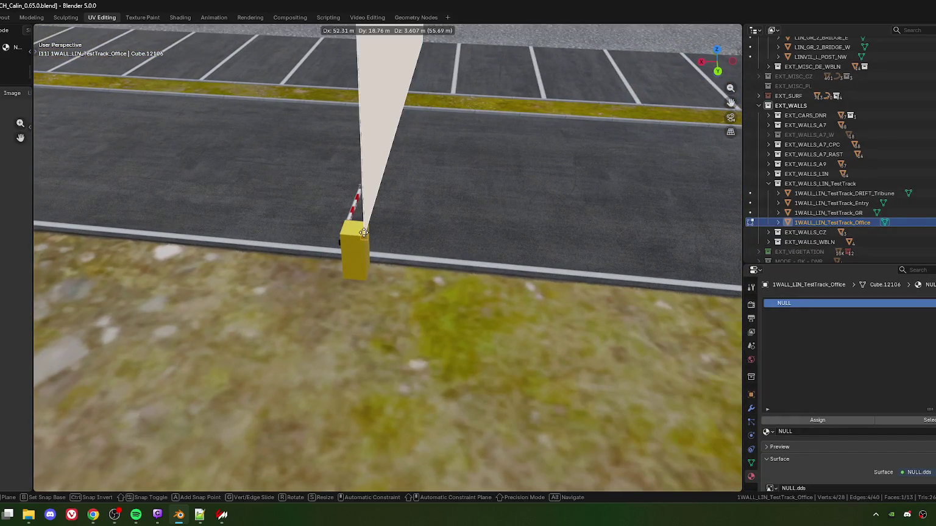
click(363, 232)
- Lower the new wall panel vertically toward the ground in two adjustments
middle_drag(372, 260, 429, 255)
key(g)
key(z)
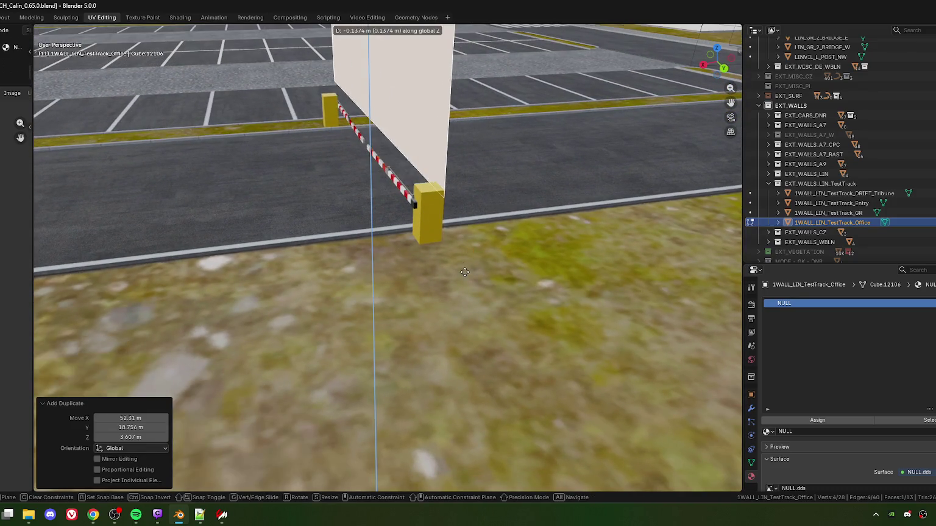
click(485, 273)
mouse_move(485, 272)
middle_down()
mouse_move(355, 234)
mouse_move(472, 262)
middle_up()
key(g)
key(z)
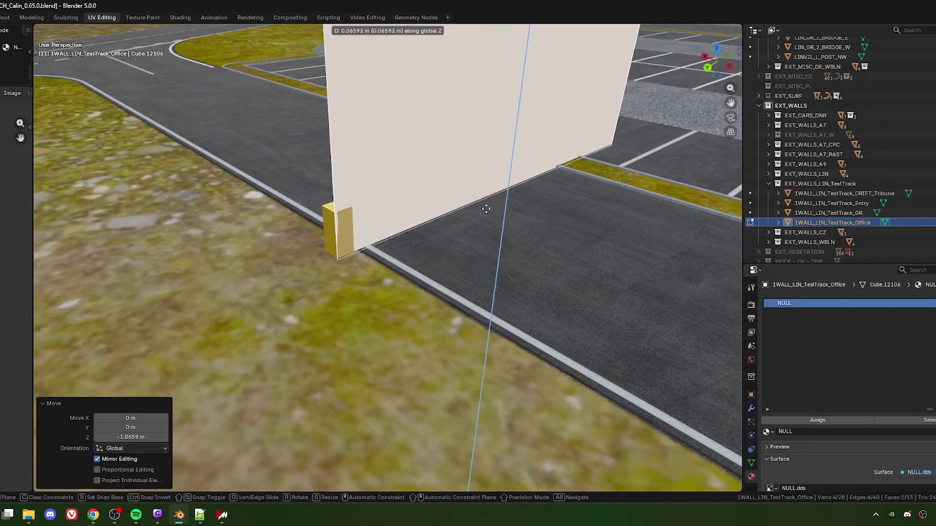
click(487, 209)
key(KP_7)
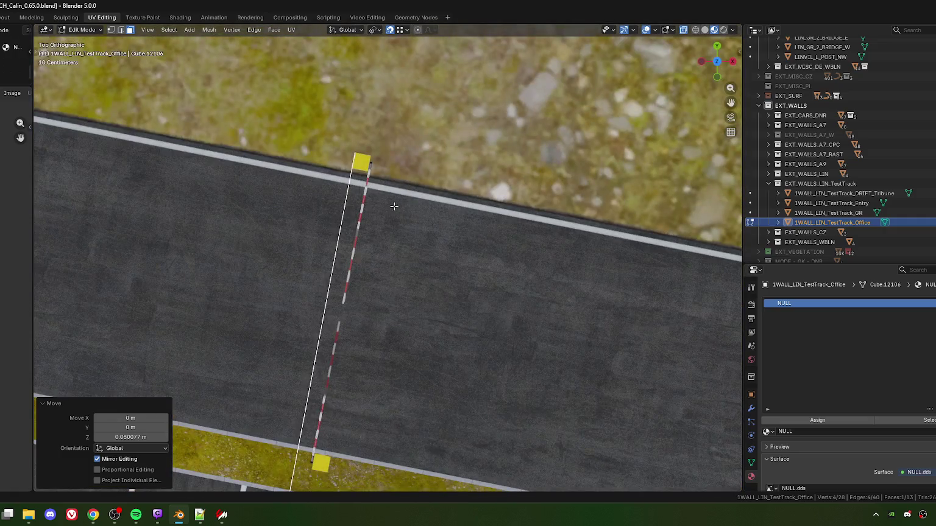
- In top view, move the wall panel onto the barrier arm and select its end edge
key(g)
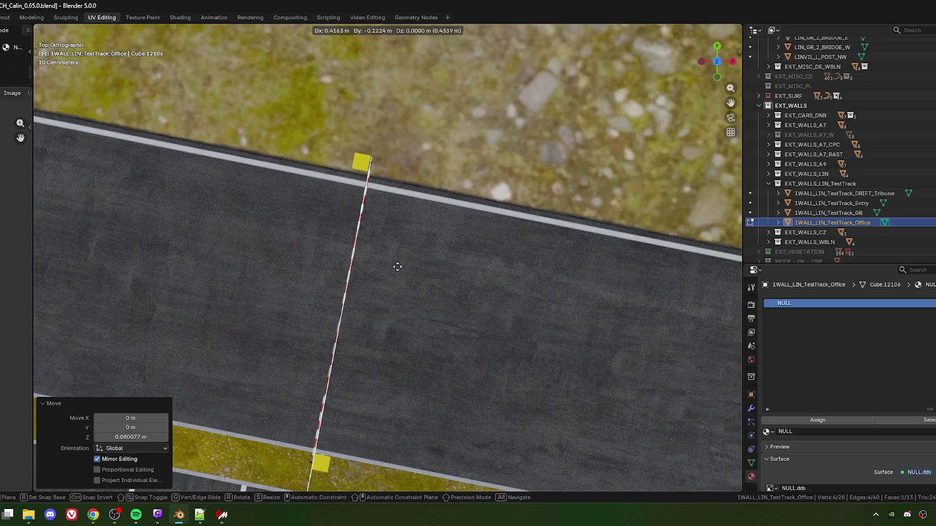
click(396, 270)
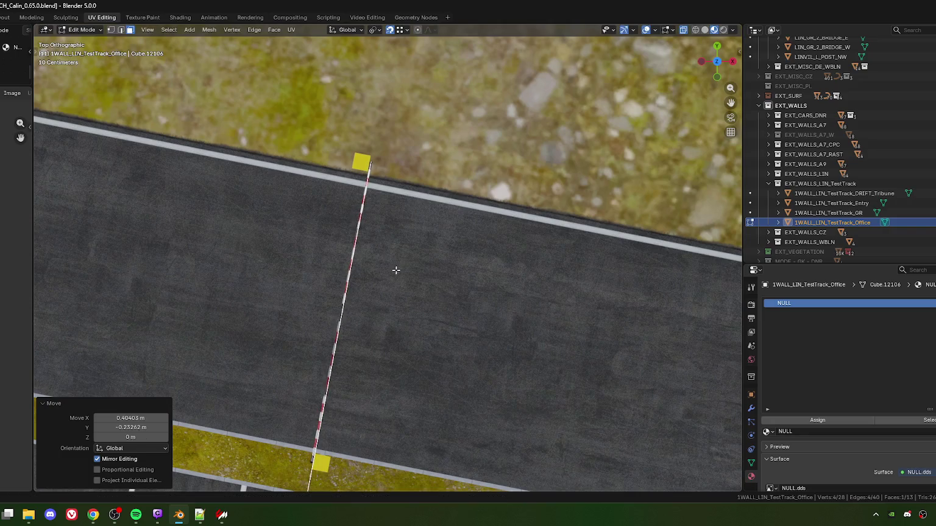
shift+middle_drag(393, 267, 368, 378)
key(1)
drag(324, 379, 390, 430)
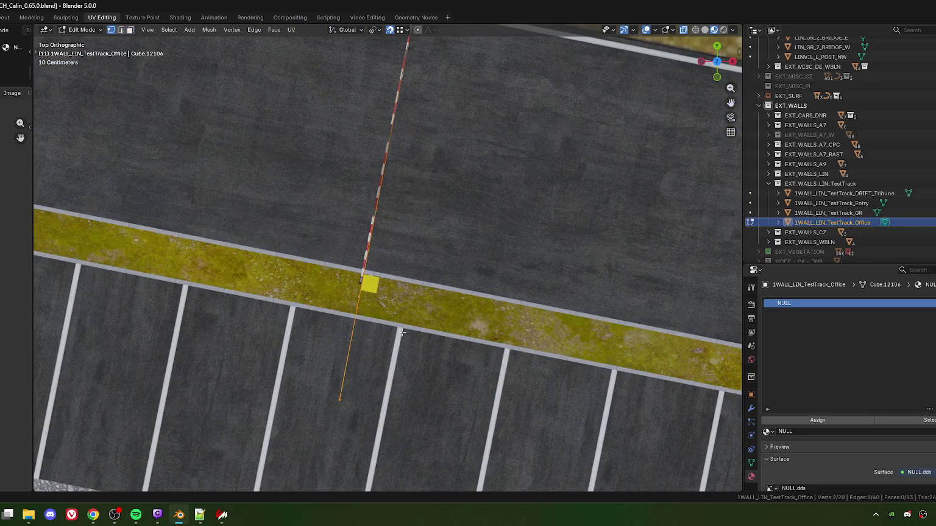
scroll(380, 387, up, 4)
shift+middle_drag(380, 386, 422, 341)
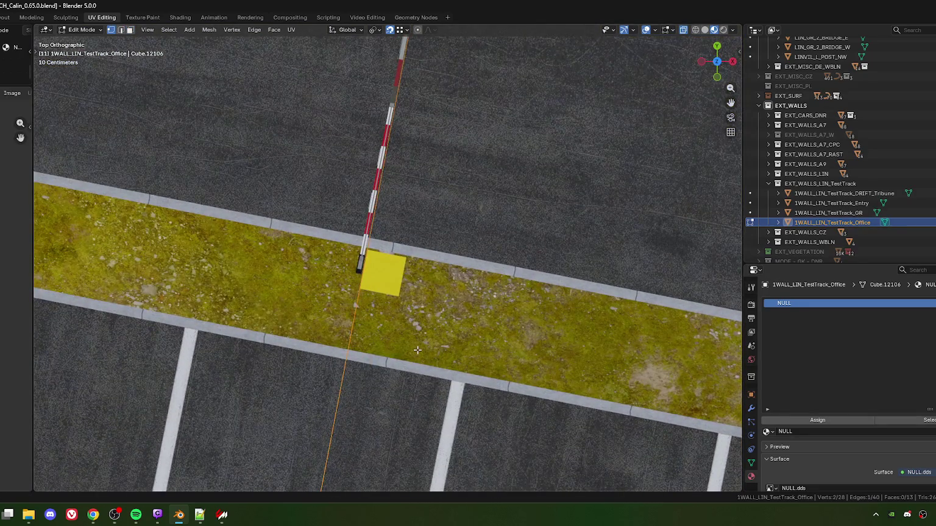
- Slide the wall's end edge along its length to sit beside the yellow post
key(g)
key(y)
key(x)
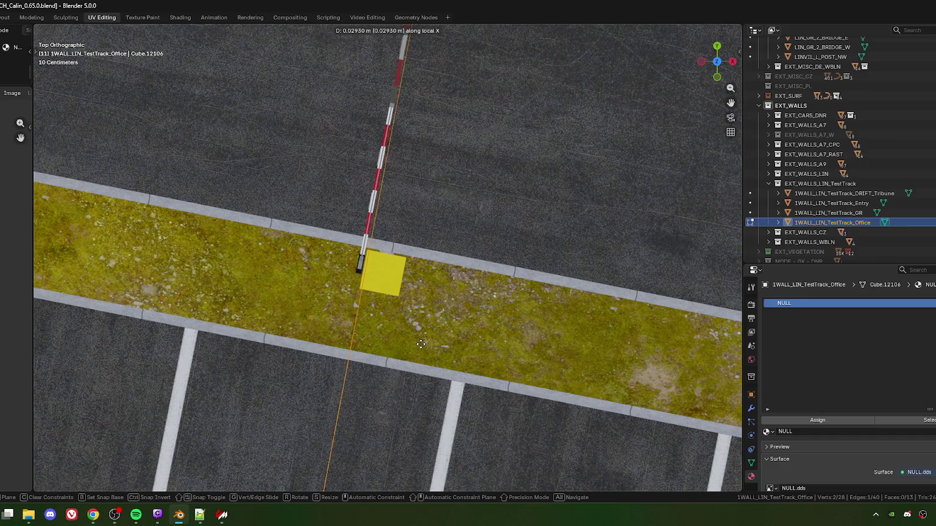
key(y)
key(y)
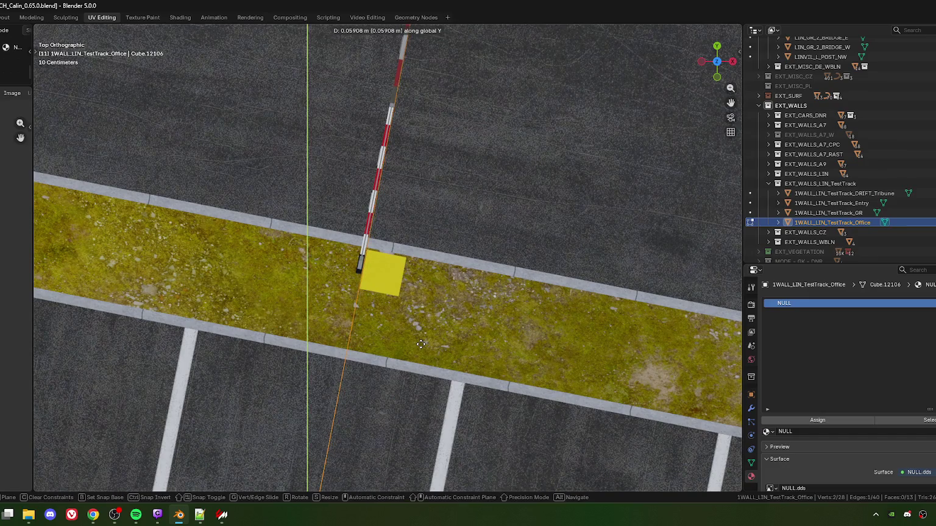
click(420, 345)
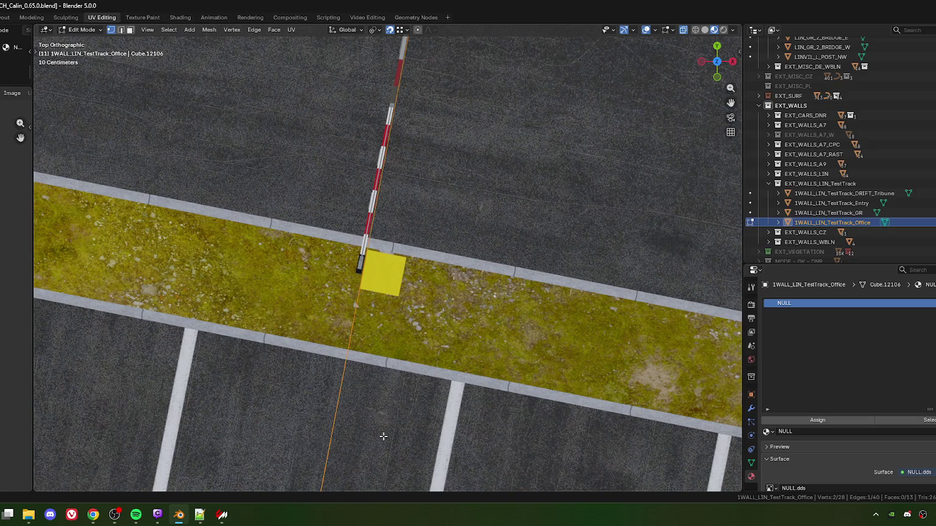
key(g)
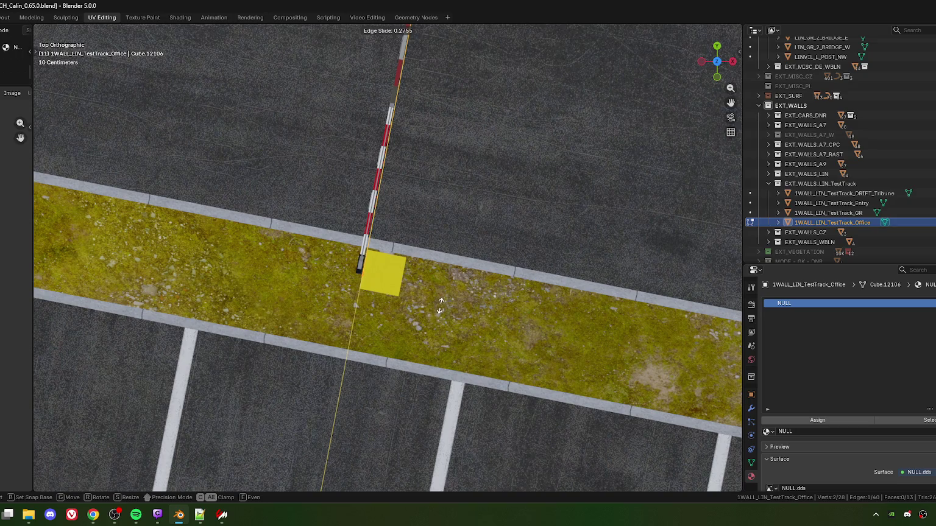
click(440, 305)
- Move the other end edge out to the barrier arm's dark tip
scroll(366, 280, up, 5)
scroll(365, 280, up, 3)
scroll(366, 280, up, 2)
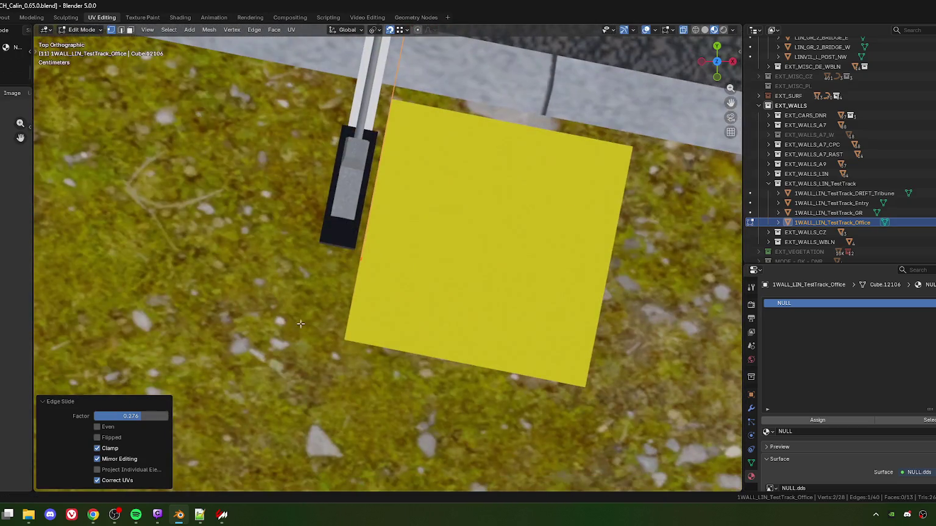
key(g)
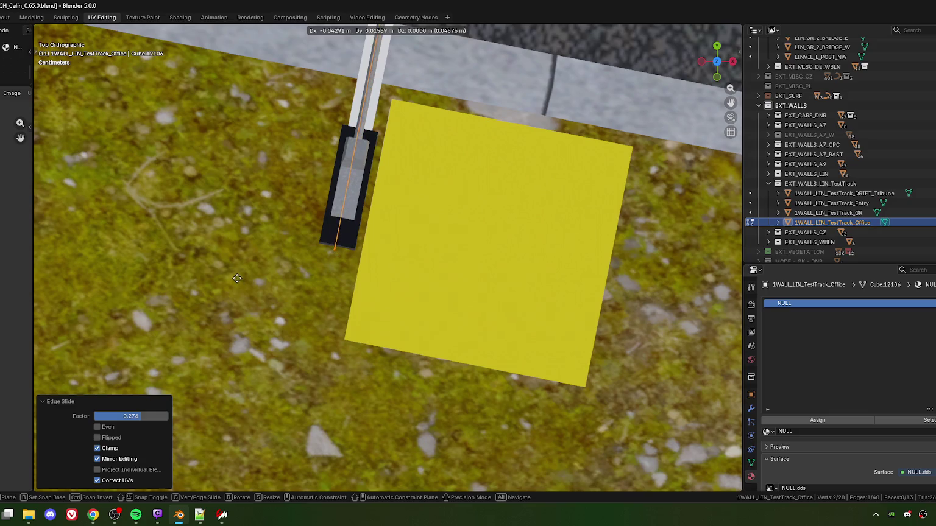
click(238, 278)
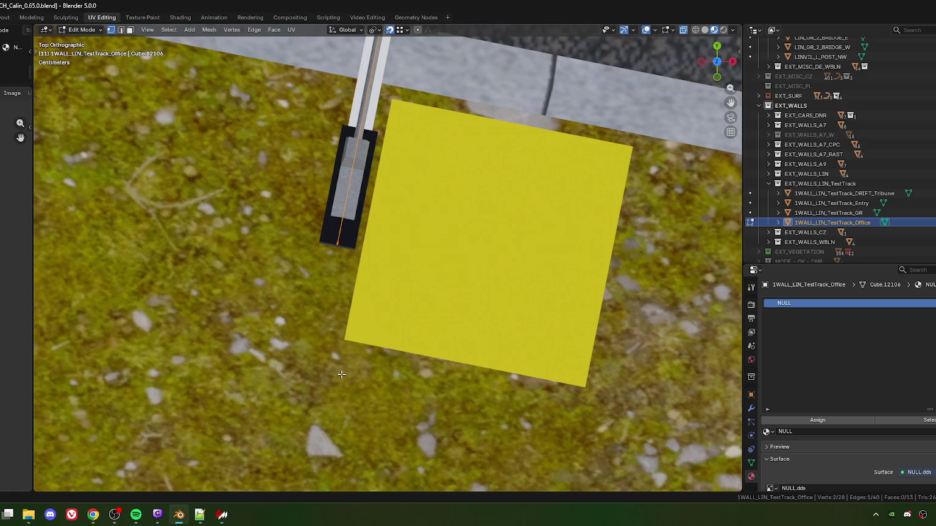
- Lower the wall panel 11.185 m to sit over the barrier arm
scroll(341, 374, down, 5)
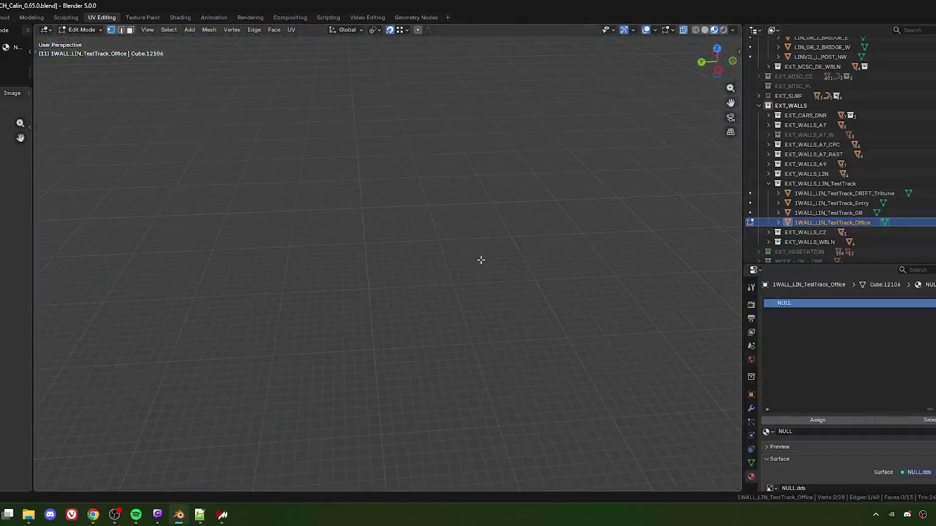
middle_drag(358, 315, 411, 231)
scroll(411, 231, down, 5)
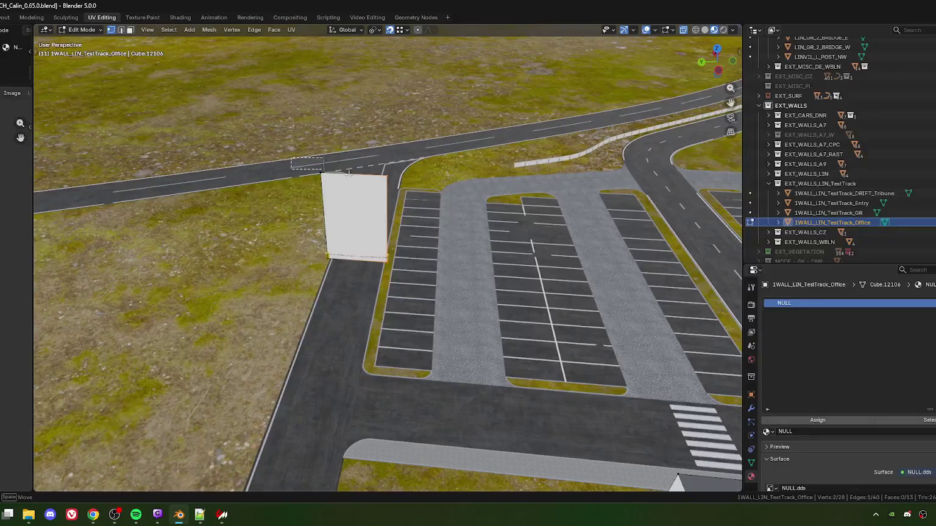
scroll(402, 234, up, 5)
scroll(373, 250, up, 3)
click(375, 231)
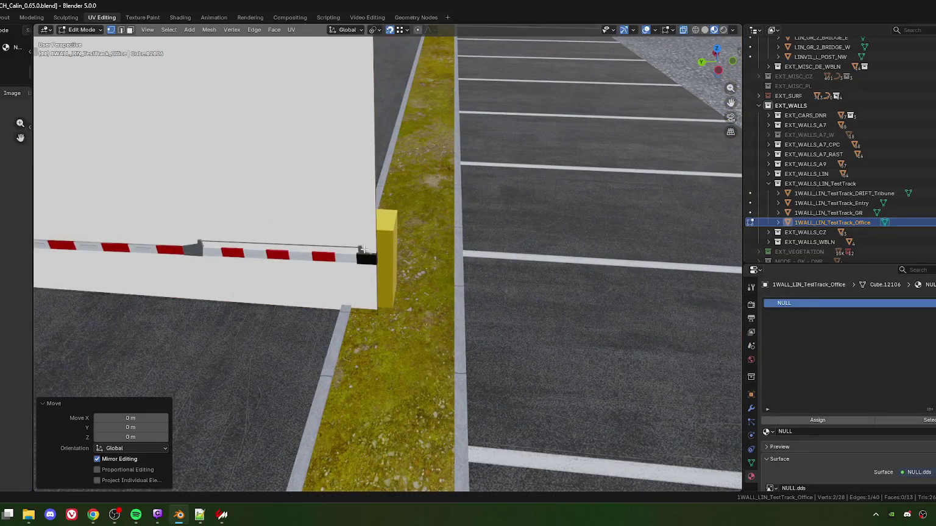
- Add a loop cut across the wall panel
scroll(312, 279, up, 3)
middle_drag(312, 279, 402, 270)
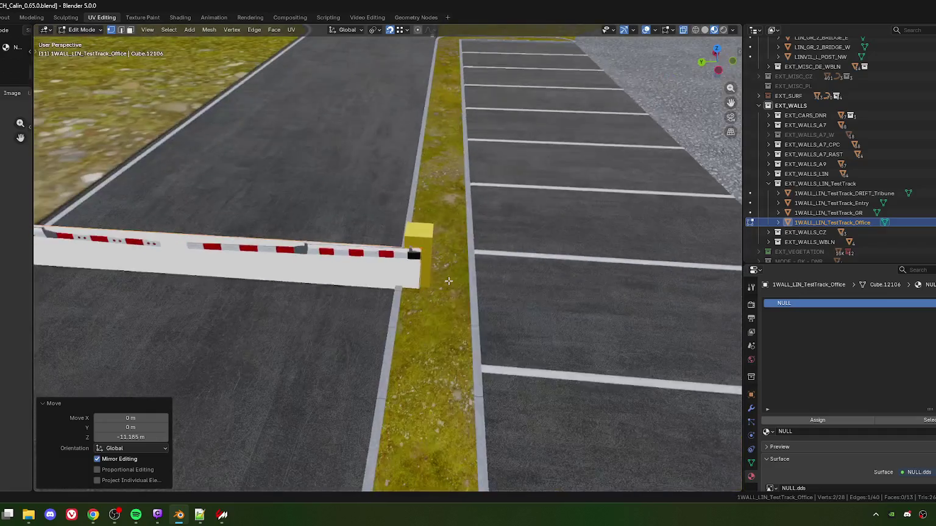
key(ctrl+r)
click(402, 269)
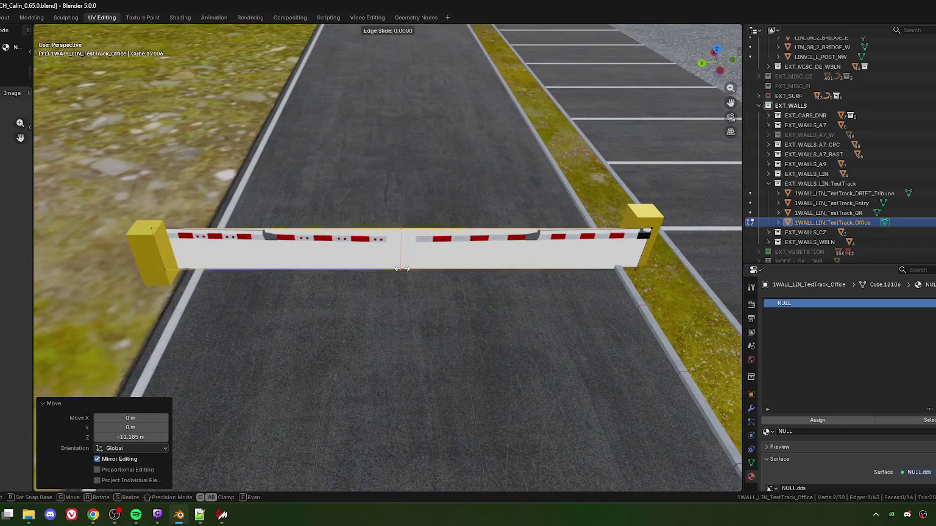
- Replace the off-centre loop cut with one at the wall's centre
click(395, 227)
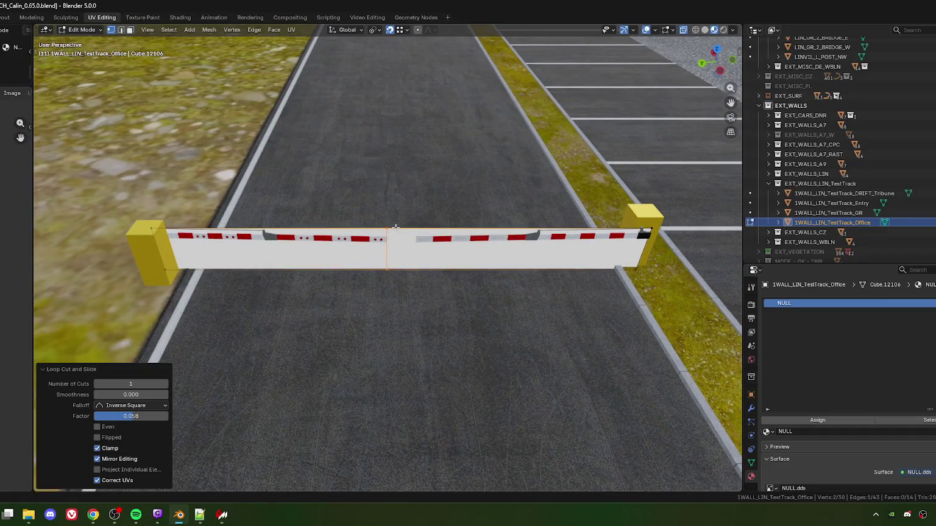
click(419, 288)
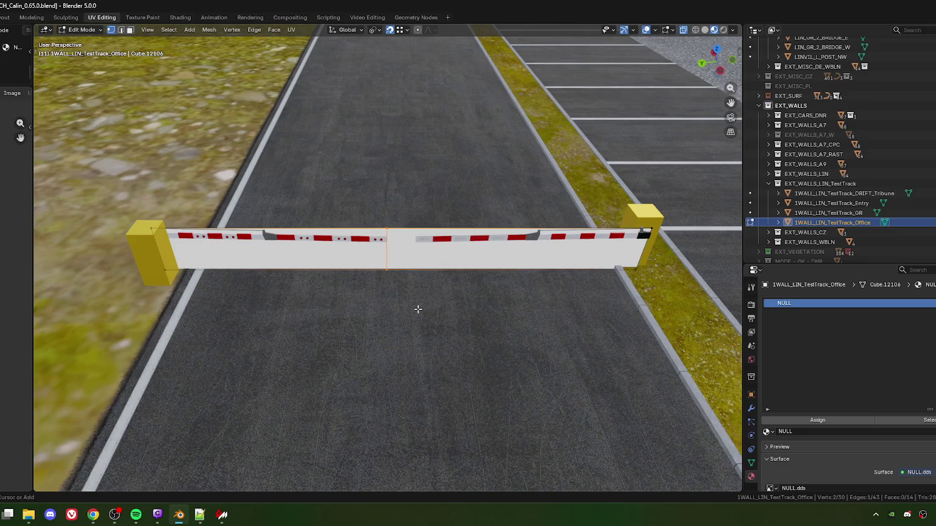
key(ctrl+z)
key(ctrl+r)
click(406, 267)
click(407, 274)
- Scale the centre edge loop to 0.613 so the wall tapers to the middle
scroll(462, 337, up, 5)
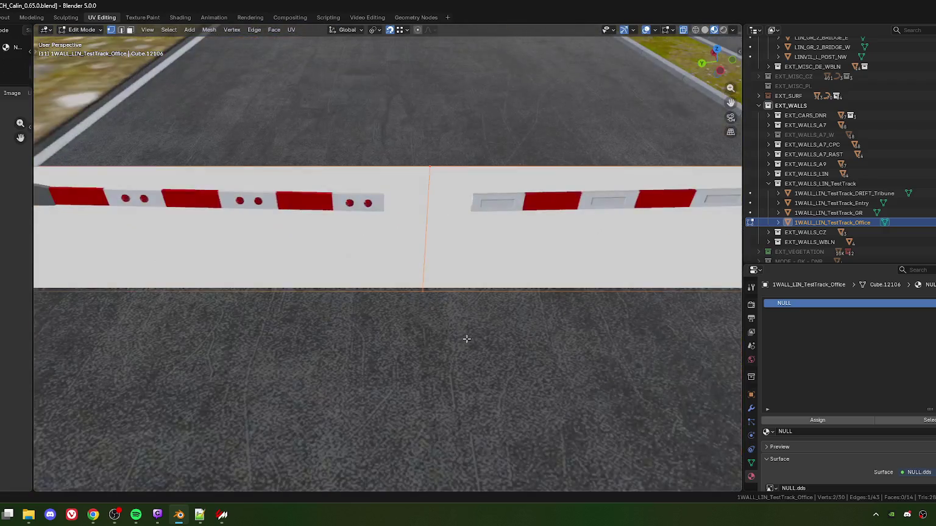
middle_drag(462, 336, 424, 309)
key(s)
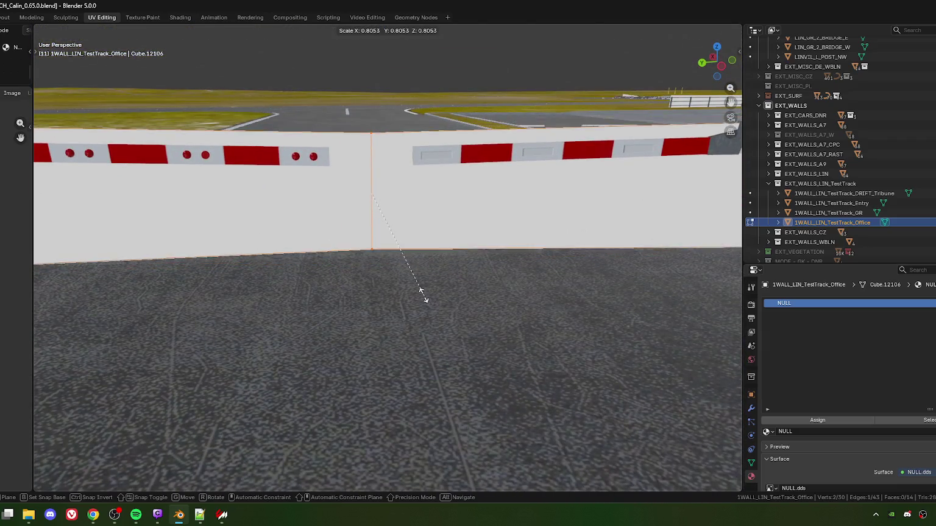
click(414, 272)
scroll(419, 305, down, 5)
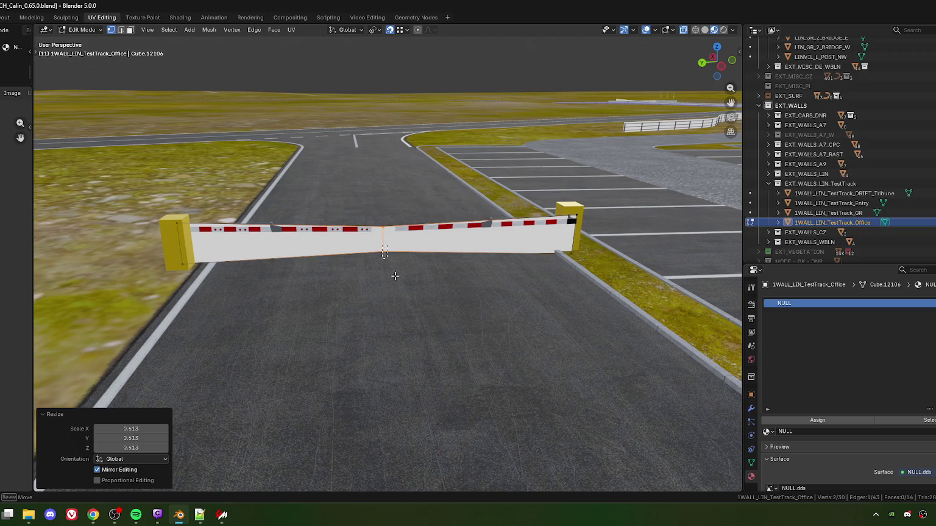
- Raise the centre cut's bottom vertex vertically along Z
click(390, 270)
key(g)
key(z)
click(402, 289)
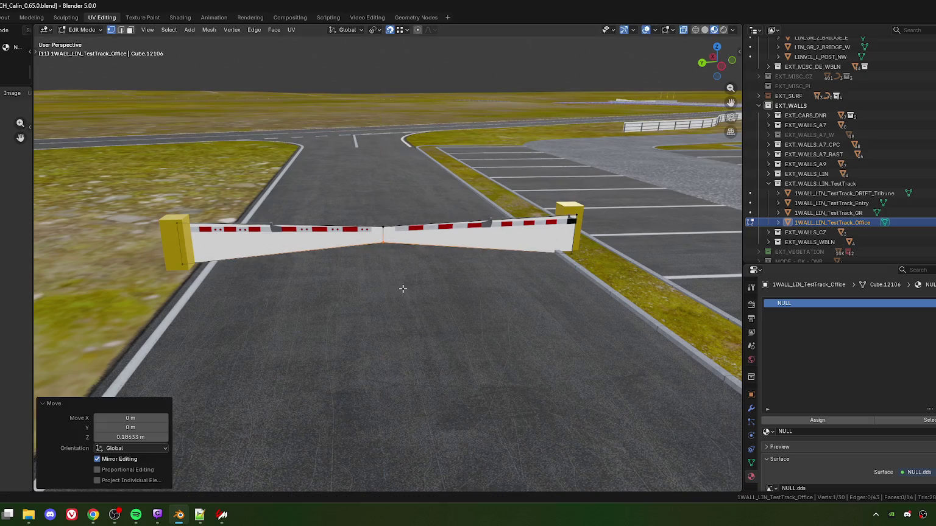
- Extrude a new wall segment from the edge at the barrier's right end
click(570, 248)
middle_drag(605, 221, 424, 284)
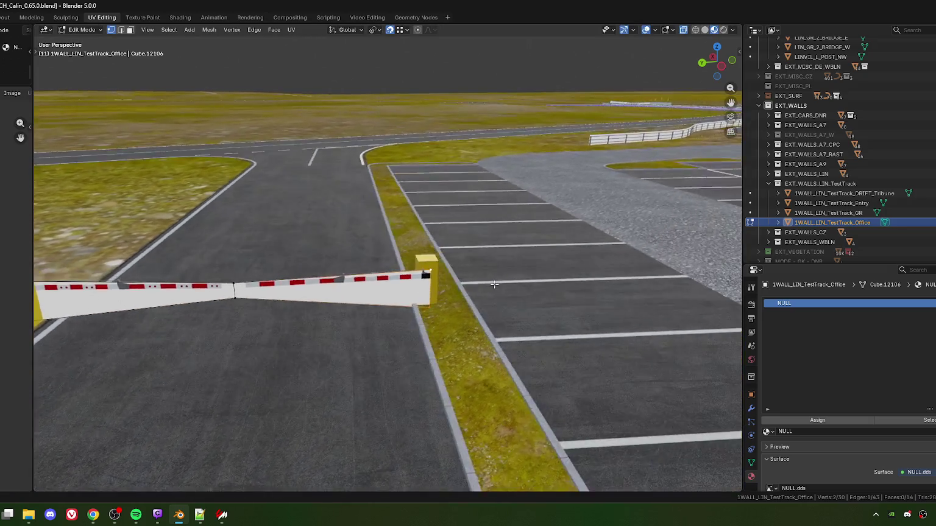
scroll(416, 285, up, 2)
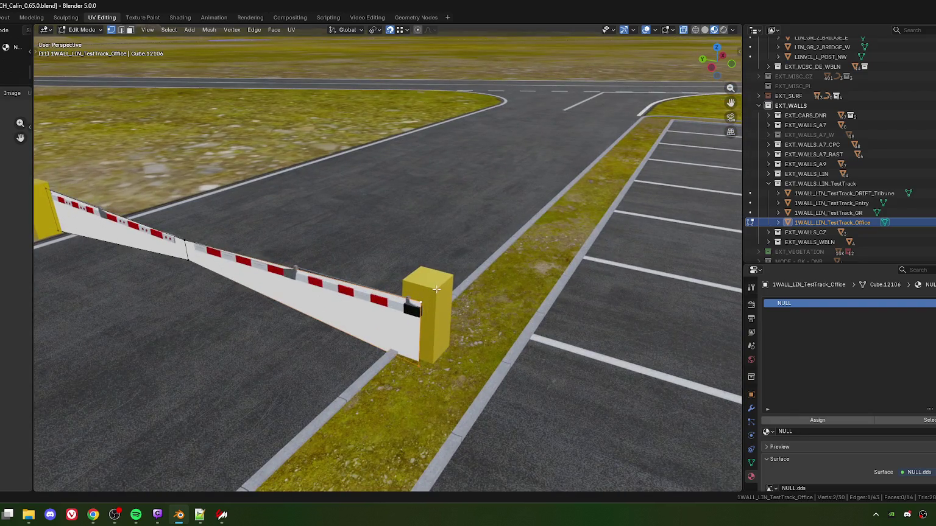
key(e)
click(425, 305)
middle_drag(490, 306, 447, 316)
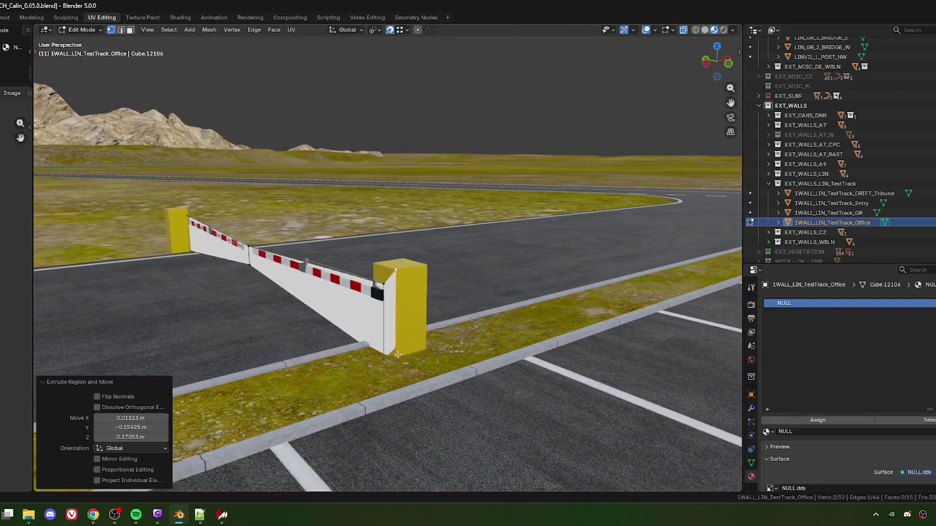
- Lower a vertex of the new wall segment by 0.25 m
click(397, 354)
key(g)
key(z)
click(405, 359)
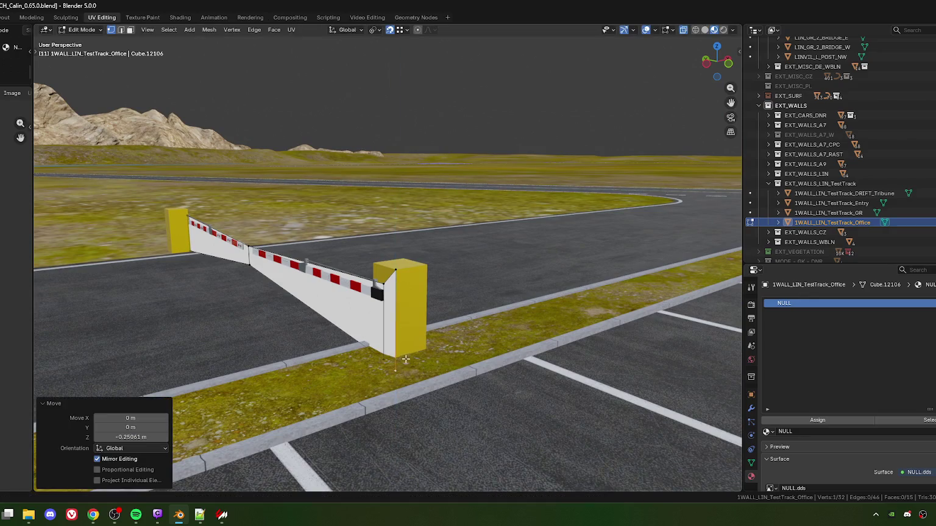
- Extrude further wall segments around the top and sides of the right post
shift+click(395, 268)
mouse_move(428, 313)
middle_down()
mouse_move(409, 316)
mouse_move(426, 317)
middle_up()
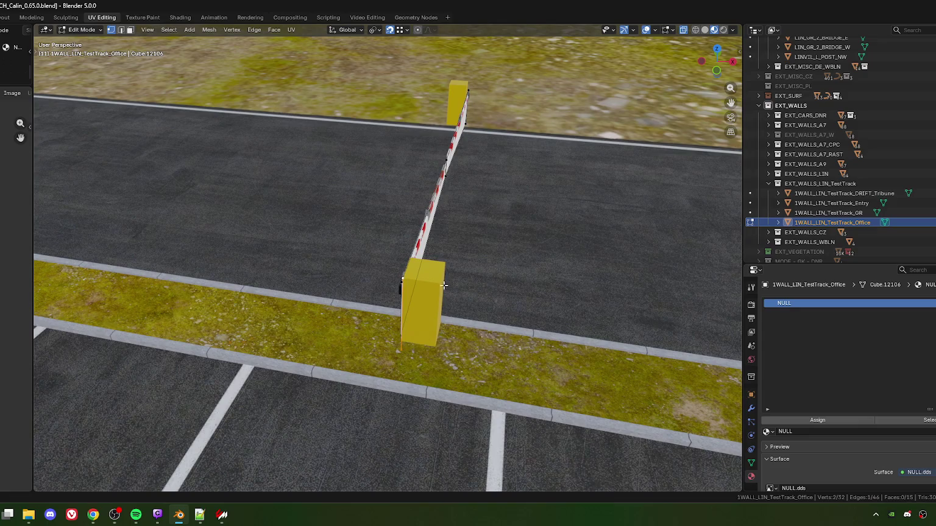
key(e)
click(436, 289)
mouse_move(436, 289)
middle_down()
mouse_move(454, 313)
mouse_move(402, 302)
mouse_move(374, 322)
mouse_move(363, 283)
middle_up()
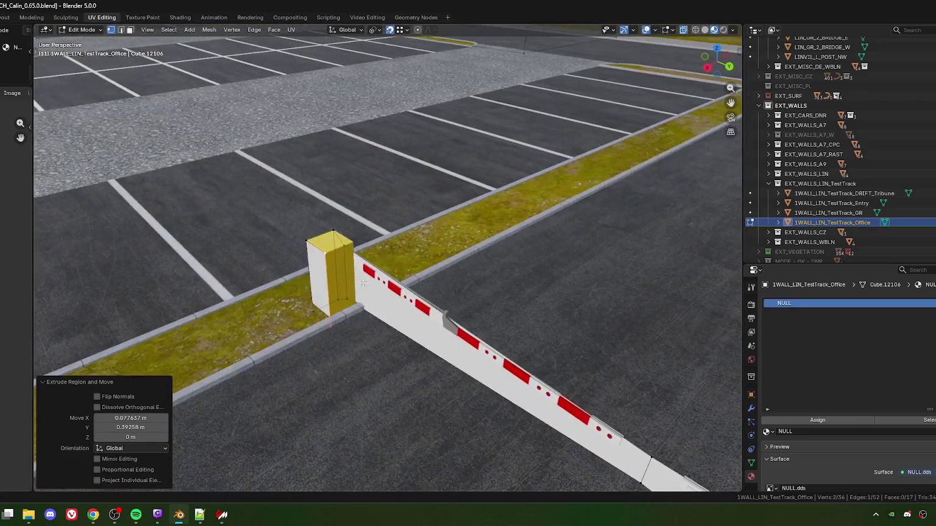
key(e)
click(353, 241)
mouse_move(353, 242)
middle_down()
mouse_move(403, 303)
mouse_move(568, 294)
mouse_move(367, 283)
mouse_move(376, 225)
middle_up()
scroll(367, 283, up, 2)
key(e)
click(377, 291)
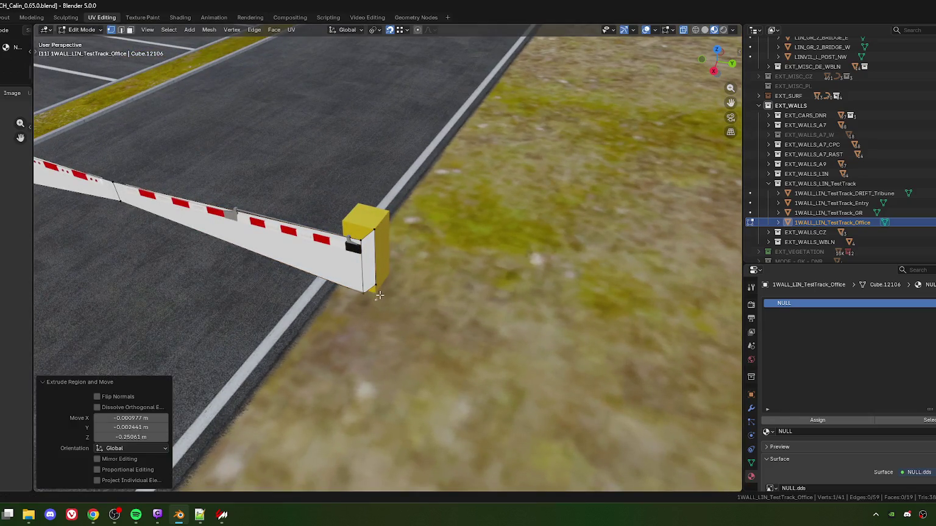
- Delete the stray vertex and extrude two wall sides around the left post
key(m)
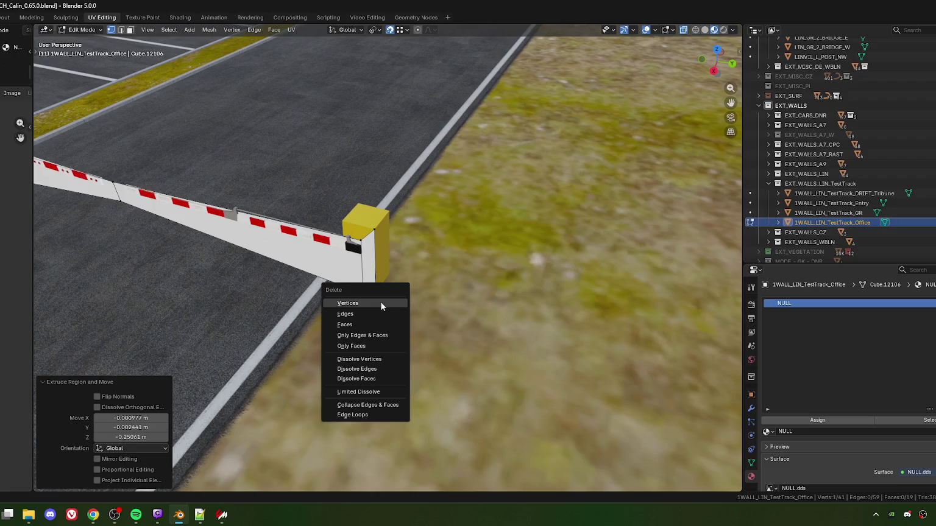
click(383, 304)
shift+click(376, 298)
mouse_move(377, 295)
middle_down()
mouse_move(396, 230)
mouse_move(447, 249)
mouse_move(490, 327)
mouse_move(266, 246)
middle_up()
key(e)
click(399, 226)
key(e)
click(442, 253)
- Select the barrier's bottom edge and post vertices and raise them along Z
click(266, 248)
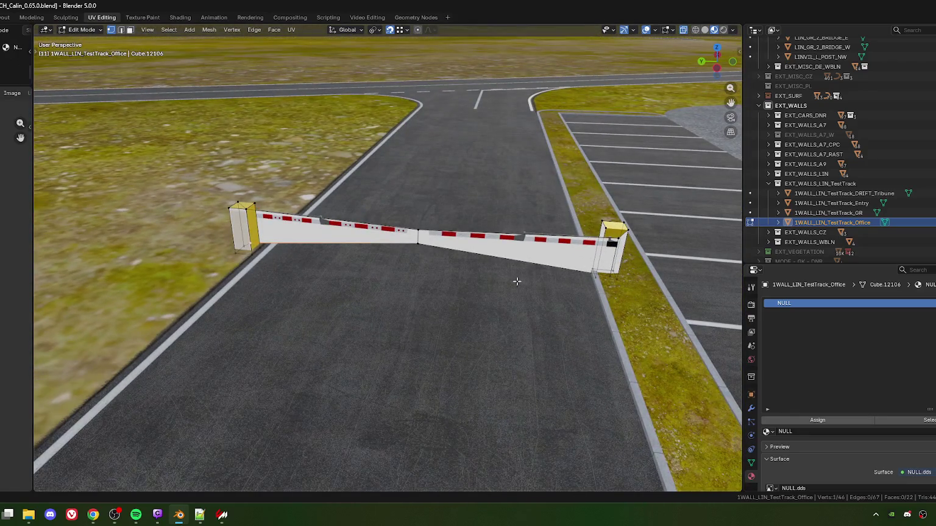
middle_drag(391, 286, 458, 286)
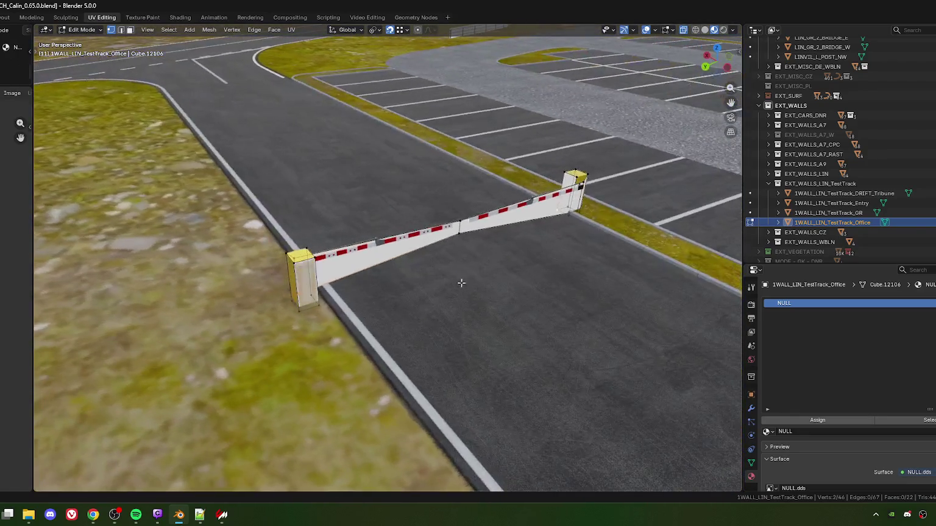
click(568, 229)
middle_drag(480, 247, 547, 245)
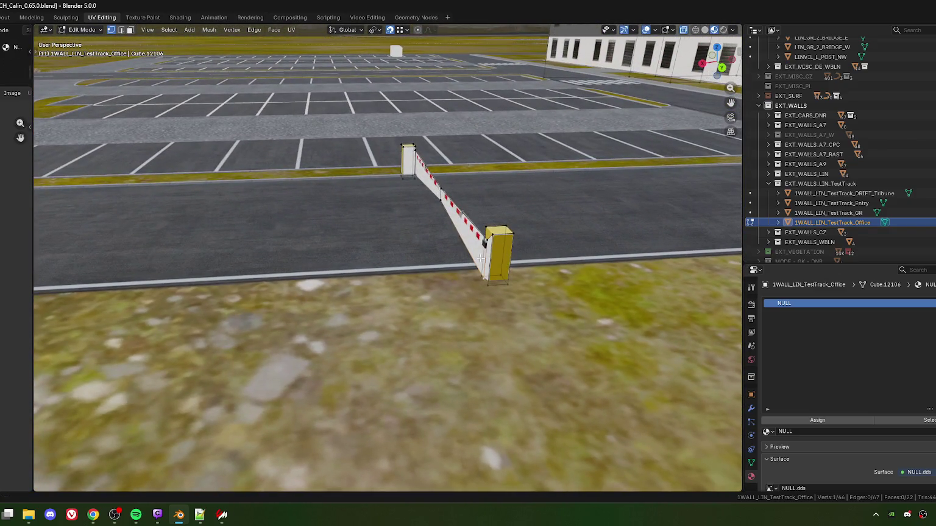
scroll(522, 175, up, 3)
scroll(426, 232, up, 3)
middle_drag(407, 241, 418, 234)
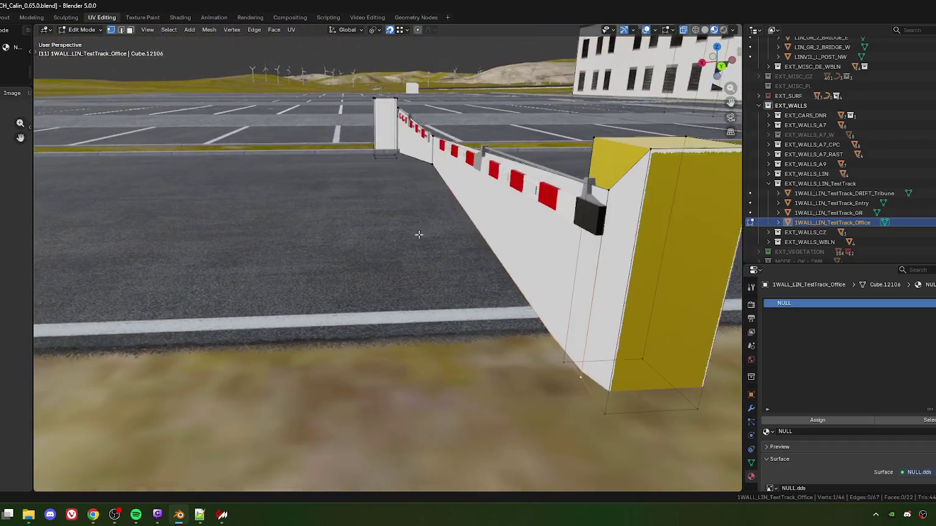
scroll(418, 234, up, 3)
mouse_move(433, 265)
middle_down()
mouse_move(544, 225)
mouse_move(393, 291)
mouse_move(369, 359)
middle_up()
scroll(393, 291, up, 3)
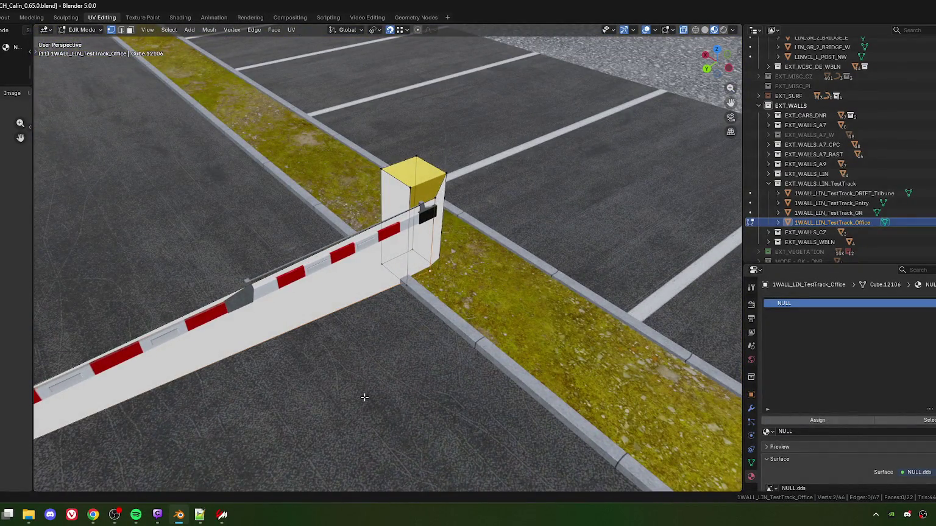
key(g)
key(z)
click(363, 374)
- Select the barrier's middle vertex and start lowering it vertically
scroll(347, 348, down, 3)
mouse_move(347, 348)
middle_down()
mouse_move(364, 328)
mouse_move(305, 258)
middle_up()
click(307, 250)
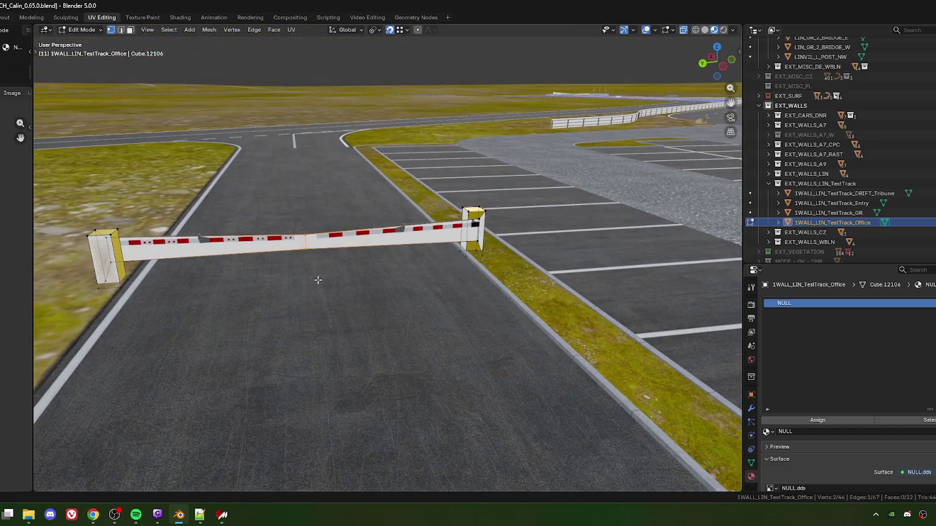
click(316, 274)
key(g)
key(z)
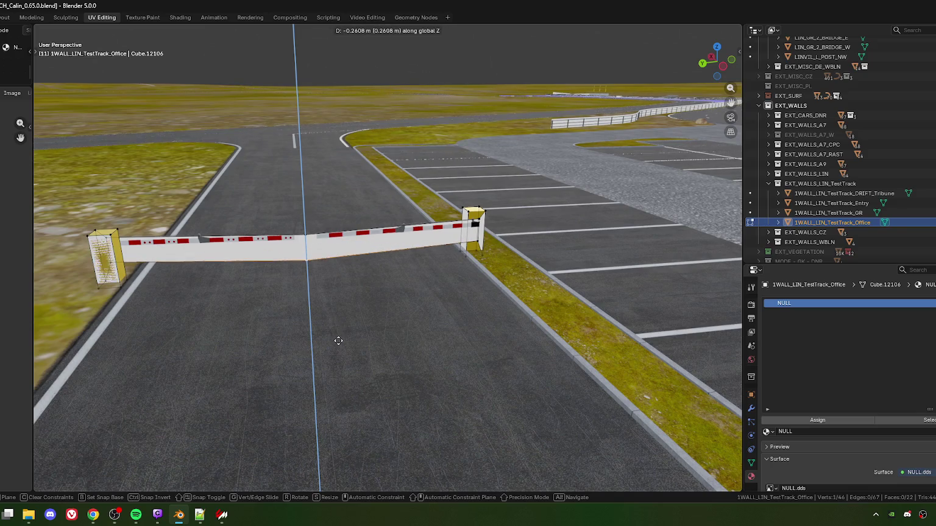
- Dissolve the two middle vertices so the barrier wall becomes one flat panel
click(340, 347)
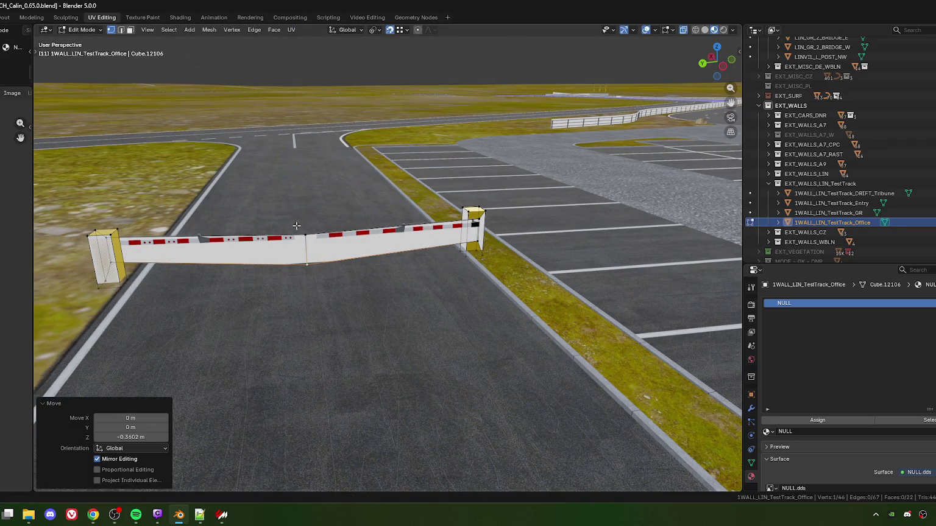
shift+click(303, 248)
right_click(304, 248)
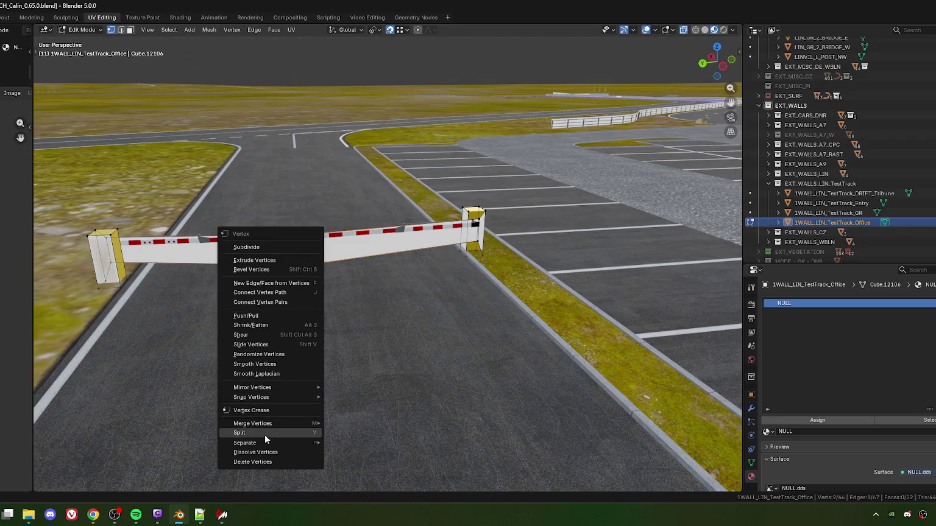
click(283, 452)
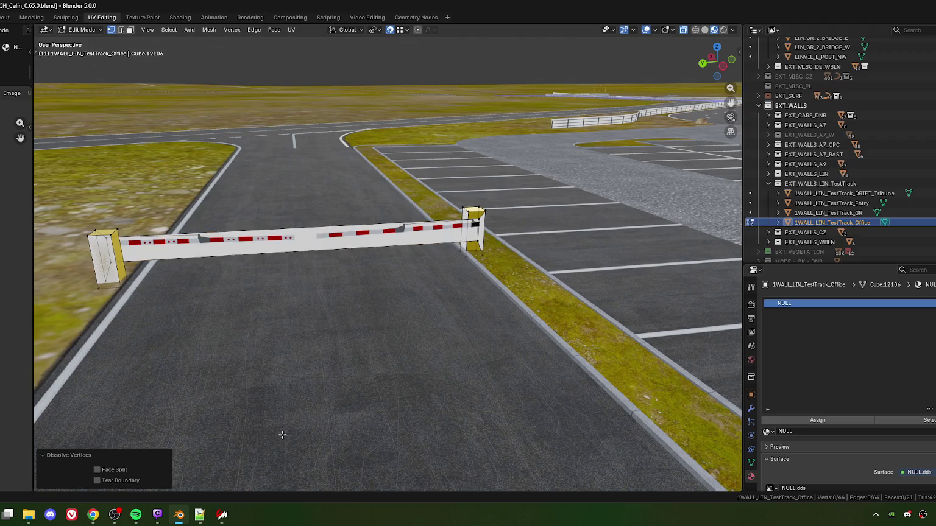
- Lower the wall's bottom edge between the two posts down to the road
click(459, 251)
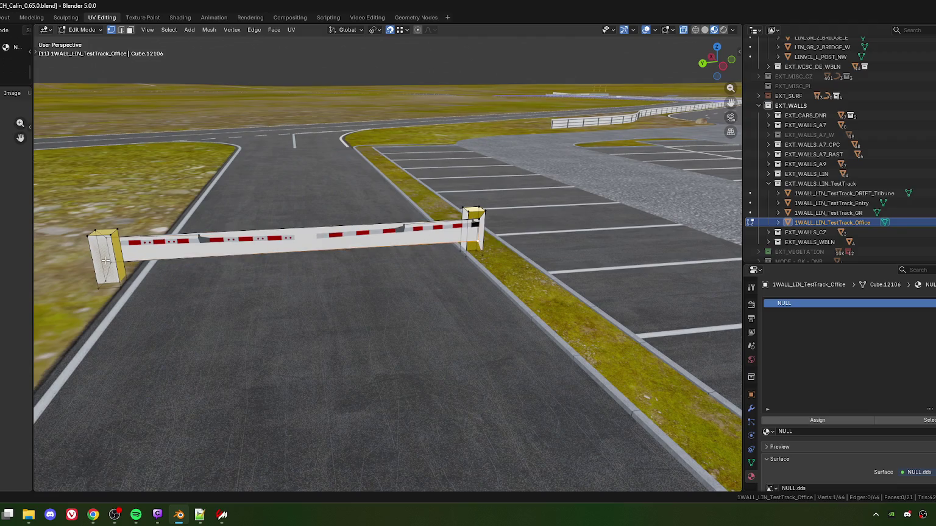
shift+click(105, 261)
middle_drag(209, 273, 109, 311)
key(g)
key(z)
click(109, 311)
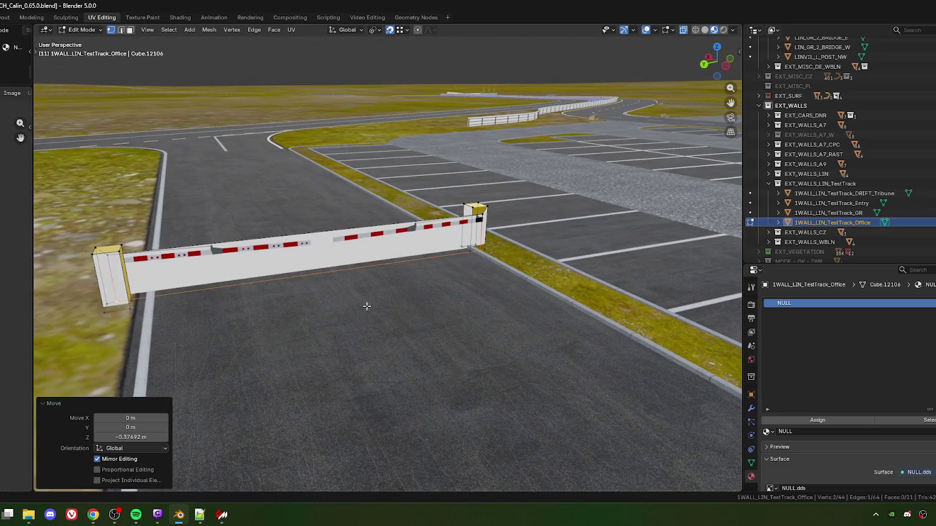
- In Object Mode, rename the object, replacing 'Office' with 'BoomGate'
key(Tab)
key(F2)
drag(370, 282, 395, 288)
text(BoomGate)
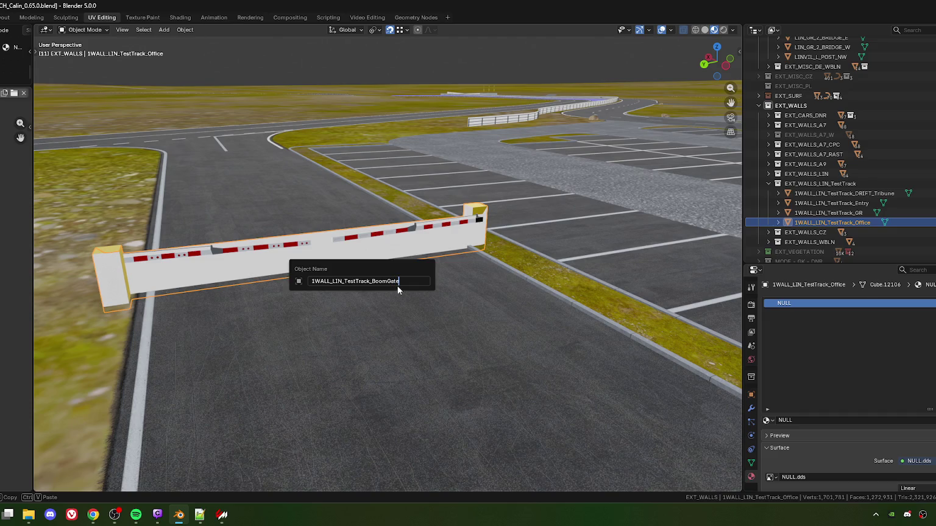
- Confirm the 1WALL_LIN_TestTrack_BoomGate name and apply rotation and scale
key(Return)
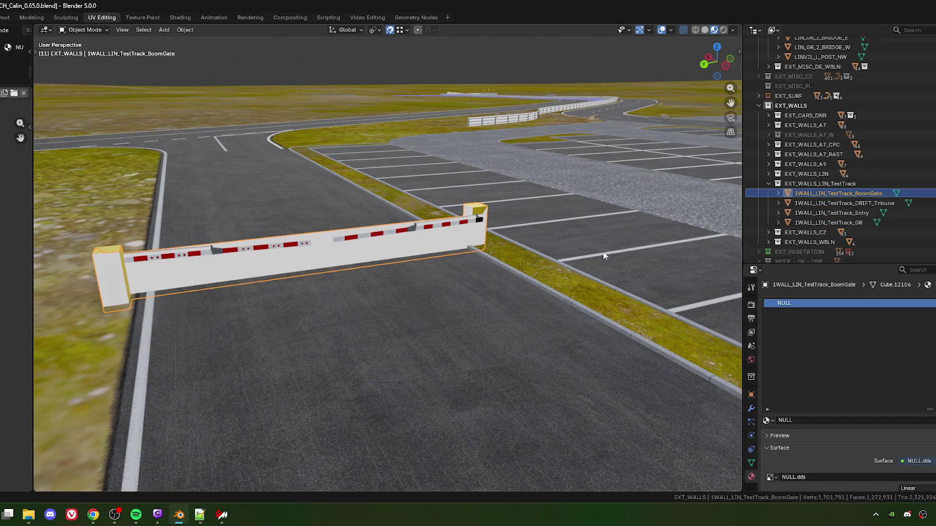
key(ctrl+a)
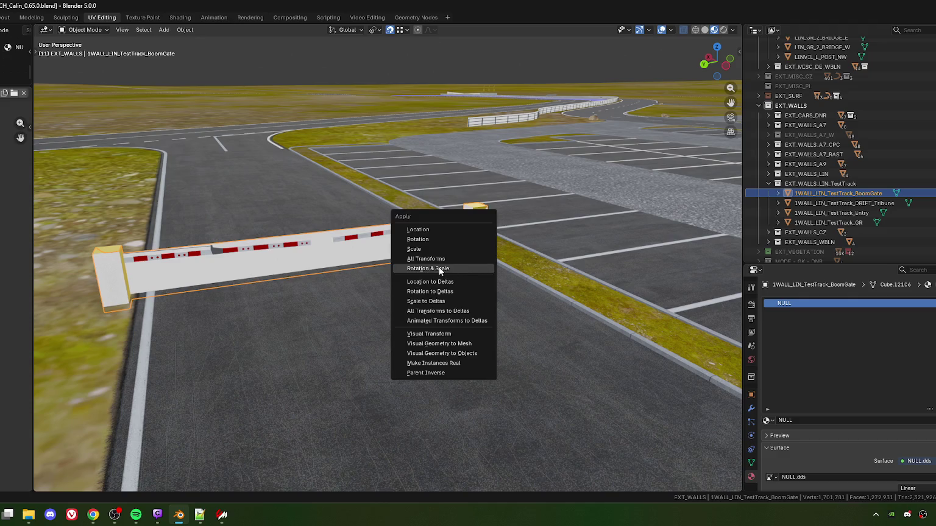
click(436, 268)
- Set the object's origin to its geometry
right_click(356, 246)
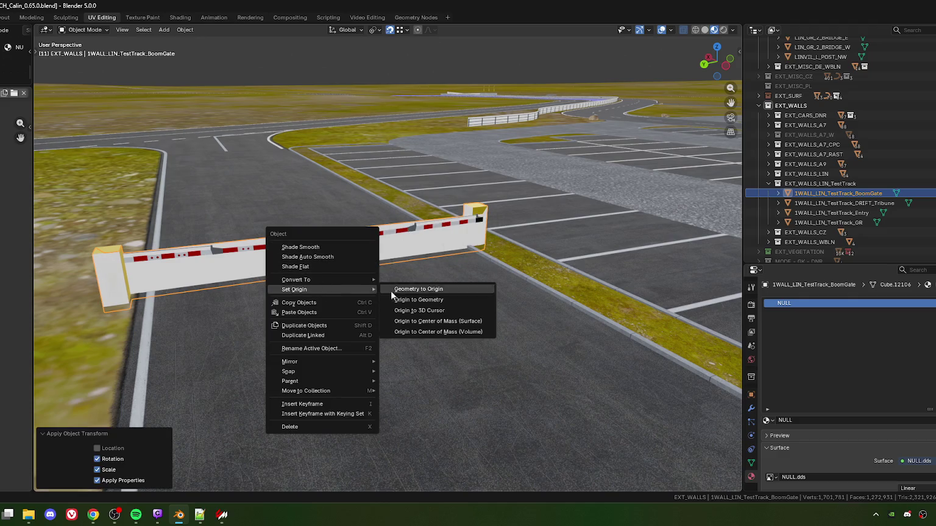
click(429, 302)
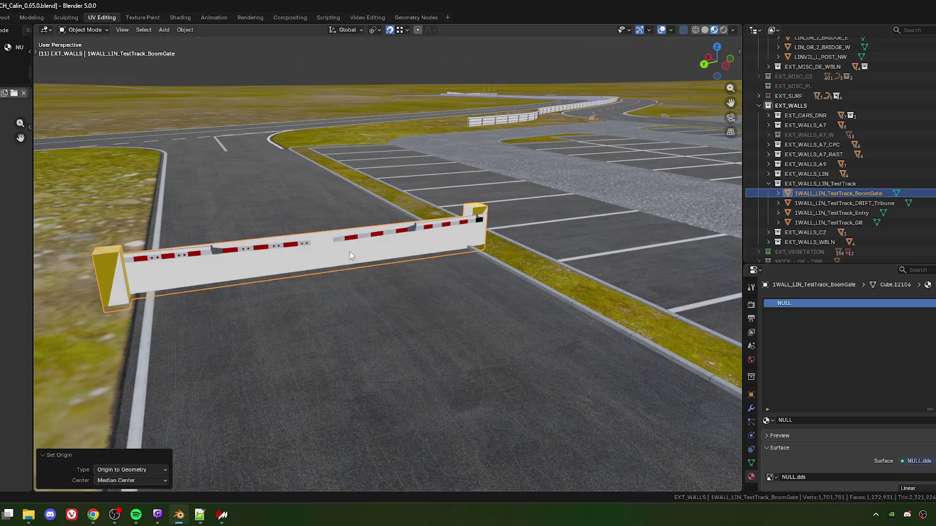
scroll(347, 251, down, 5)
mouse_move(371, 271)
middle_down()
mouse_move(497, 277)
mouse_move(475, 281)
middle_up()
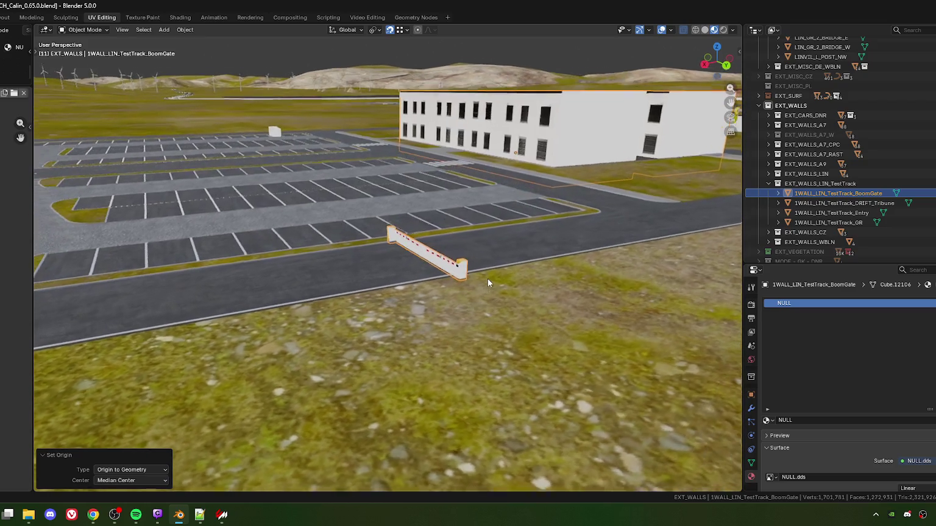
key(Tab)
- Separate the gate's selected vertices into their own object and return to Object Mode
drag(356, 206, 518, 293)
right_click(428, 249)
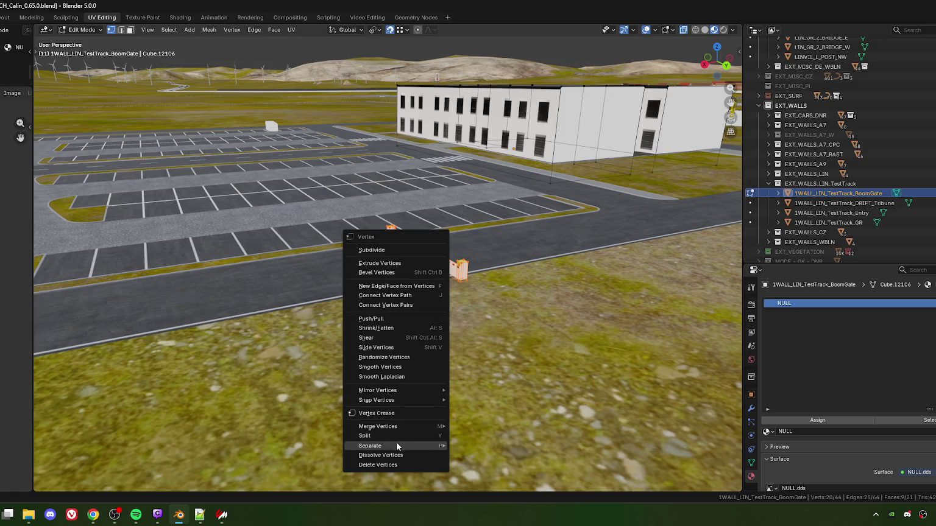
mouse_move(370, 445)
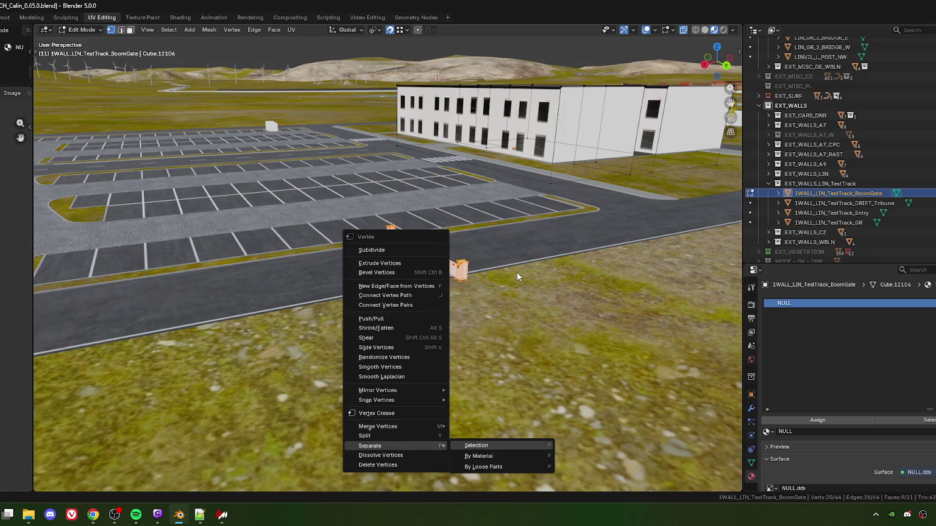
key(Return)
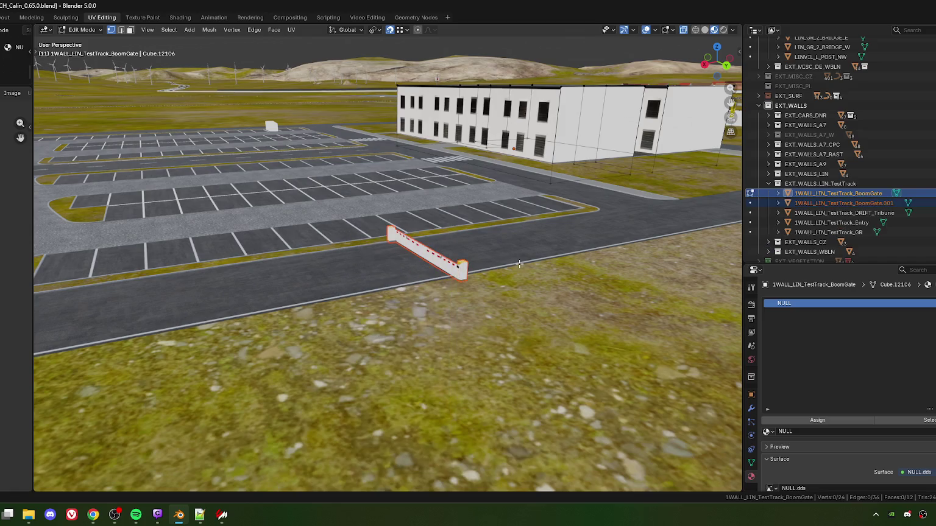
key(Tab)
- Set the gate object's origin to geometry and apply its rotation and scale
right_click(400, 260)
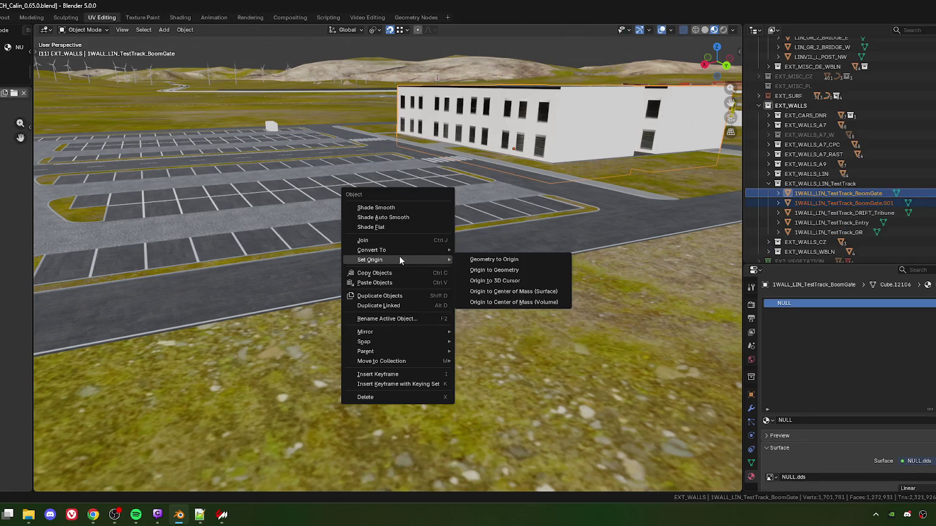
click(499, 270)
key(ctrl+a)
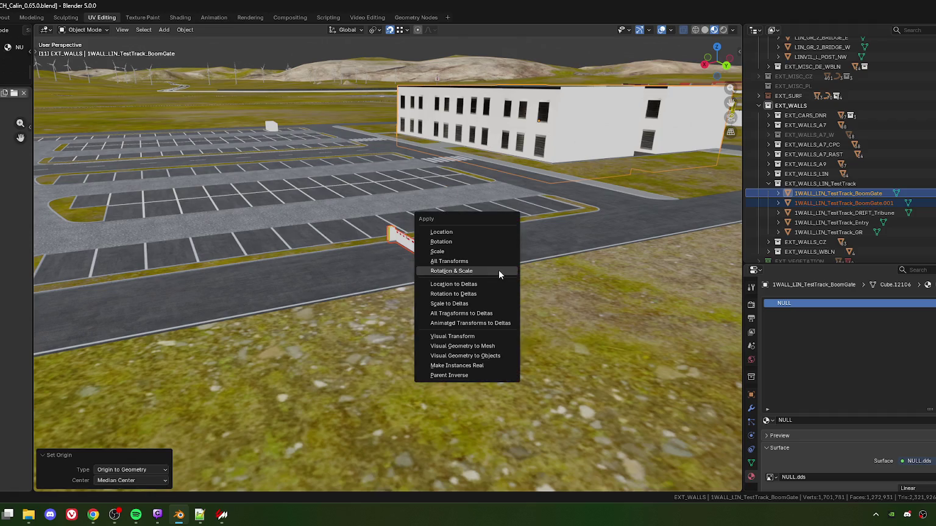
click(471, 272)
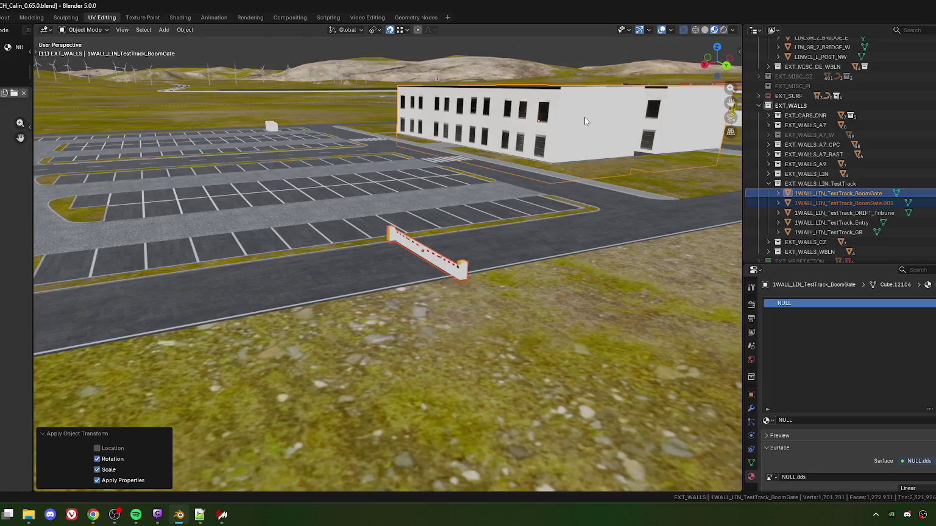
middle_drag(584, 116, 497, 220)
click(494, 220)
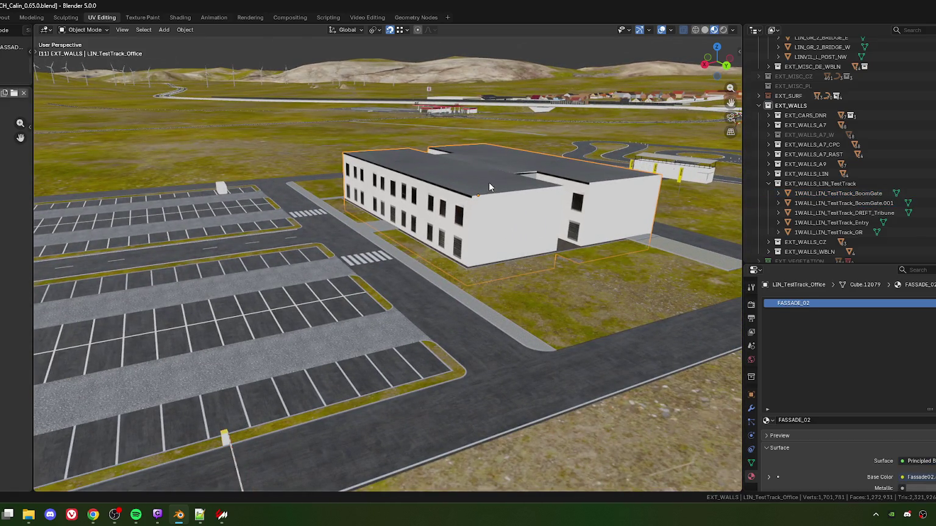
- View the office building from above and check the BoomGate and BoomGate.001 objects
middle_drag(478, 181, 497, 224)
scroll(580, 238, up, 3)
scroll(580, 238, down, 3)
middle_drag(426, 219, 357, 210)
scroll(389, 230, up, 4)
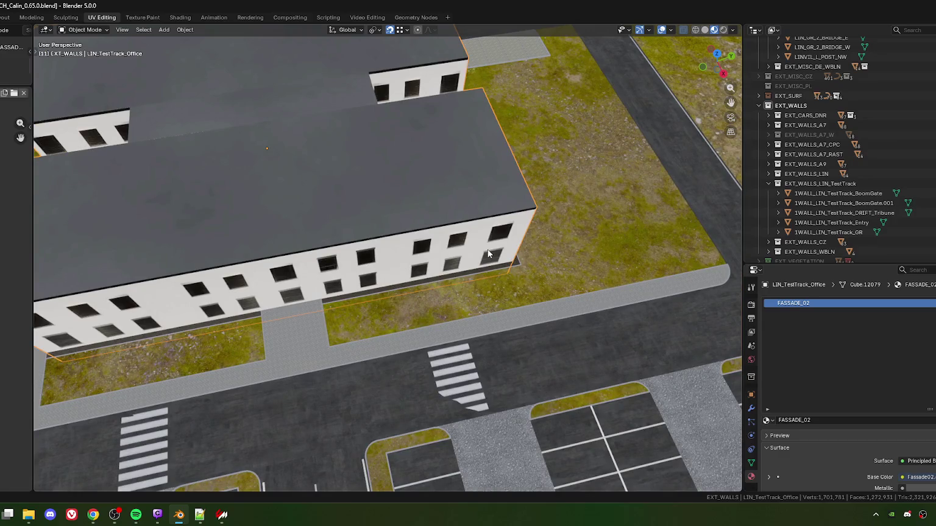
click(869, 203)
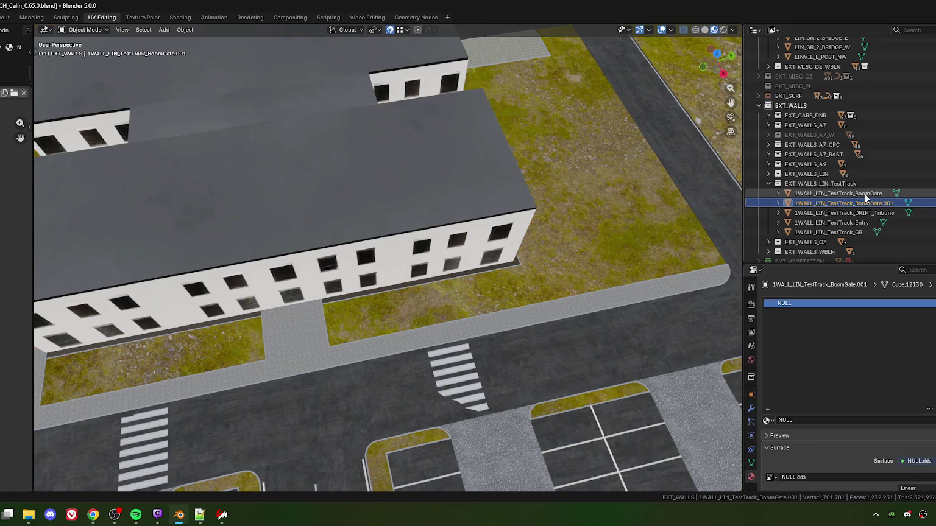
click(865, 194)
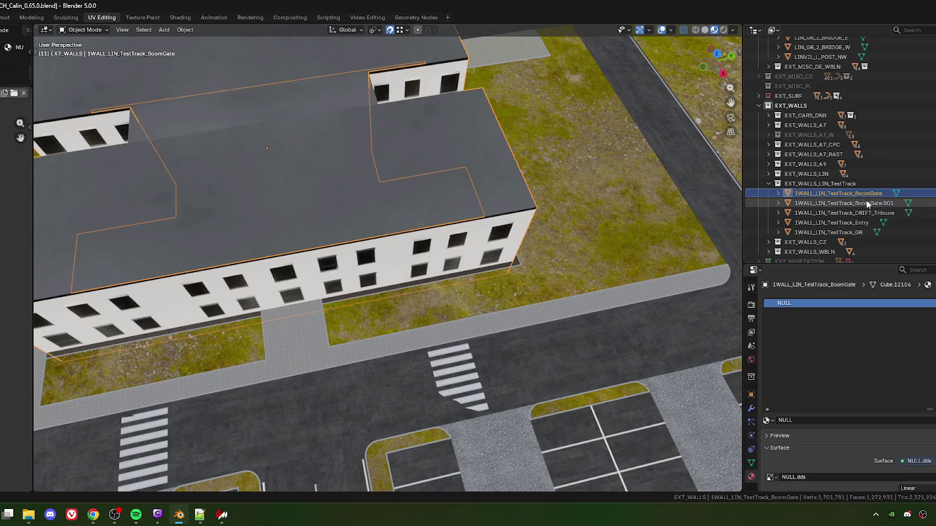
- Rename the BoomGate object to 1WALL_LIN_TestTrack_Office
double_click(869, 204)
scroll(877, 211, down, 3)
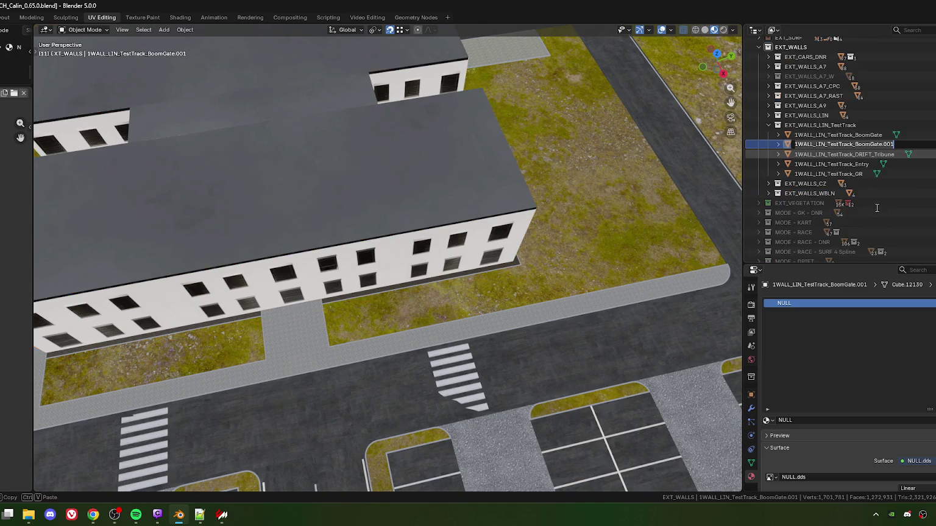
scroll(861, 133, up, 1)
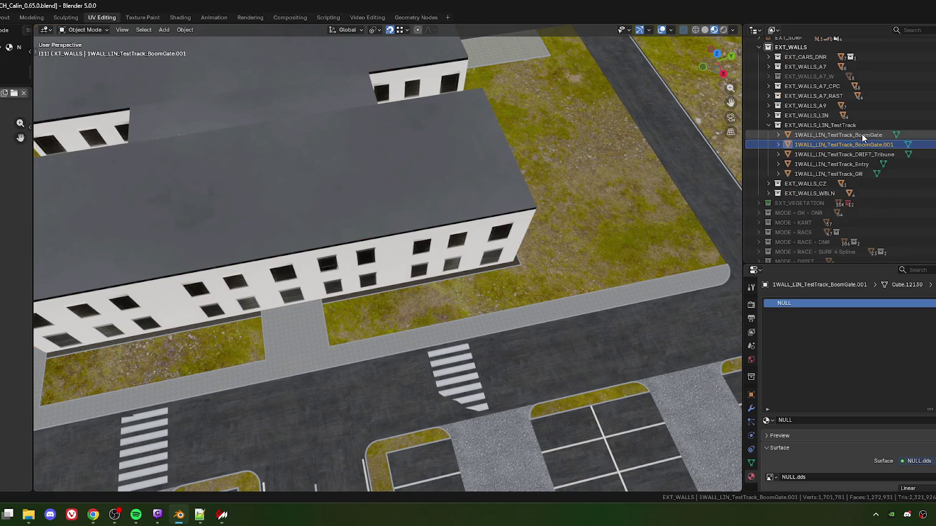
double_click(865, 142)
key(Left)
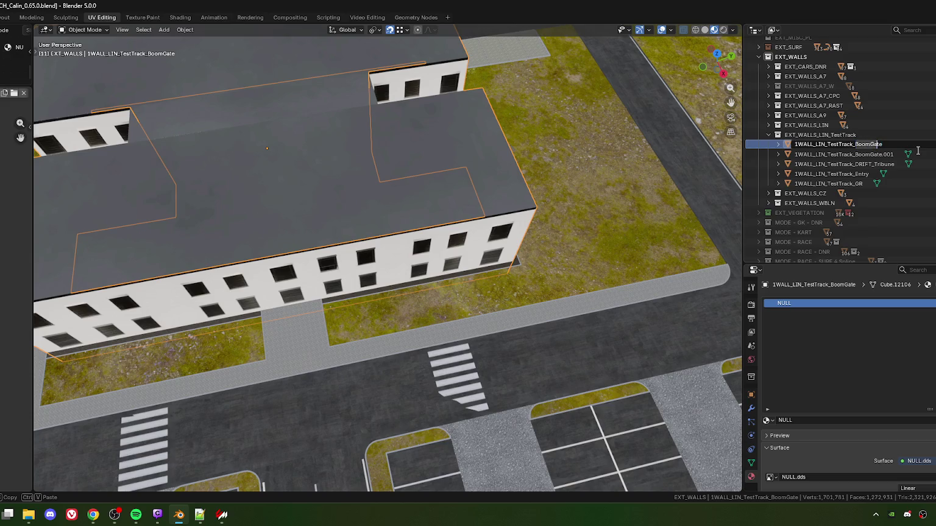
key(BackSpace)
key(BackSpace)
key(BackSpace)
text(Ce)
key(Return)
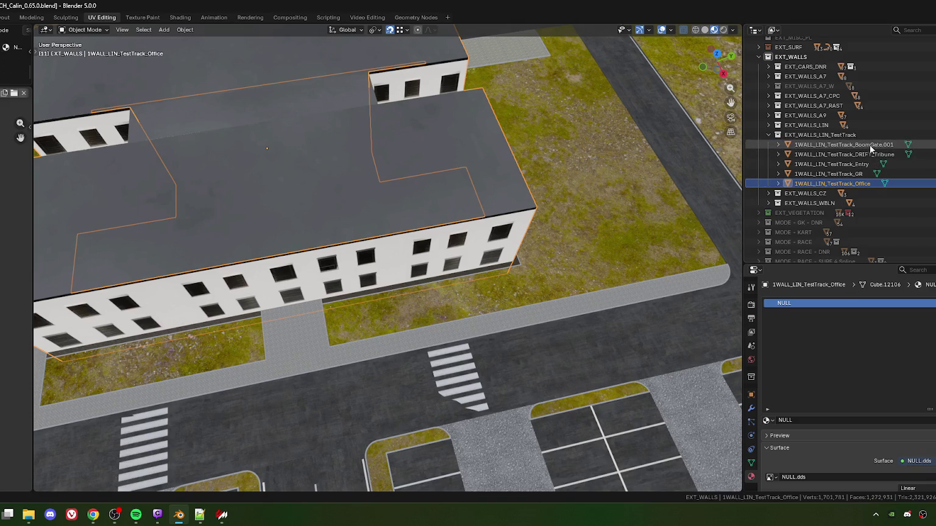
- Rename BoomGate.001 to 1WALL_LIN_TestTrack_BoomGate by removing the .001 suffix
double_click(891, 146)
key(End)
key(BackSpace)
key(BackSpace)
key(BackSpace)
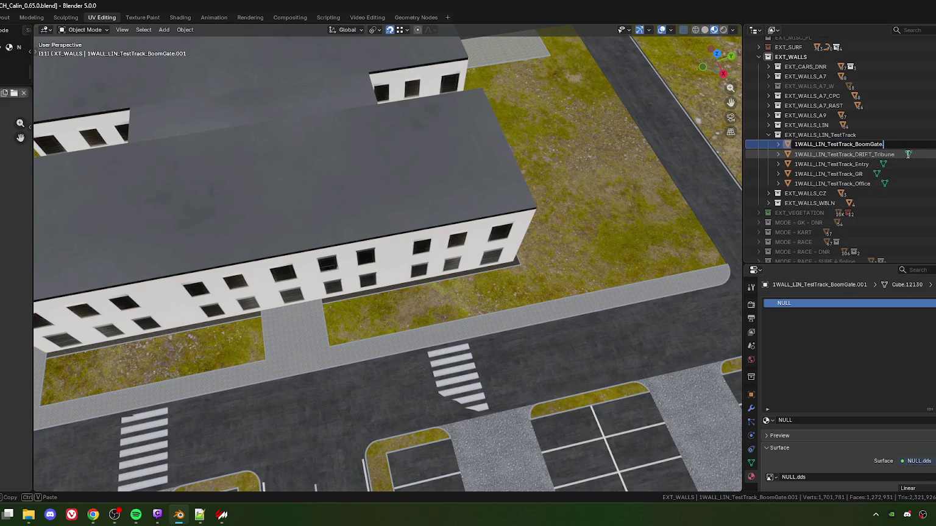
key(Return)
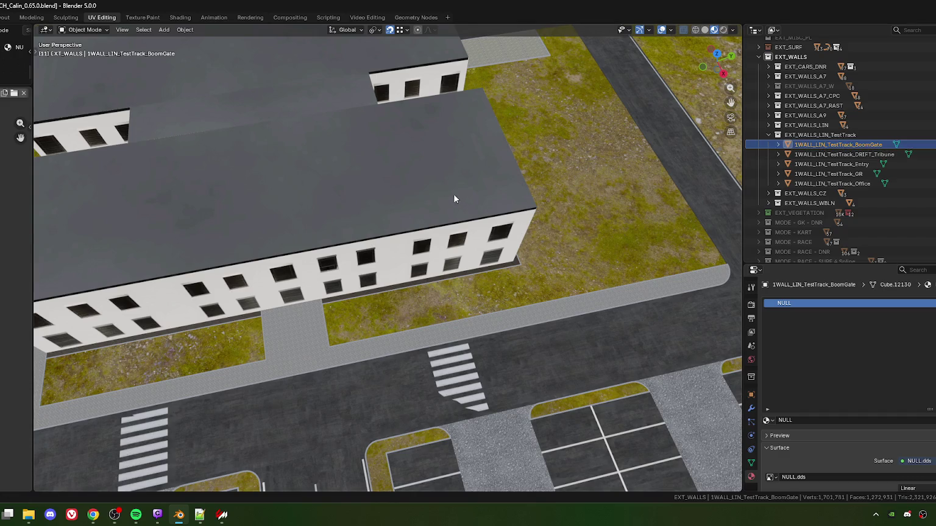
- Select the renamed Office object, then survey the parking lots and select the small white box
click(335, 215)
shift+middle_drag(335, 215, 414, 212)
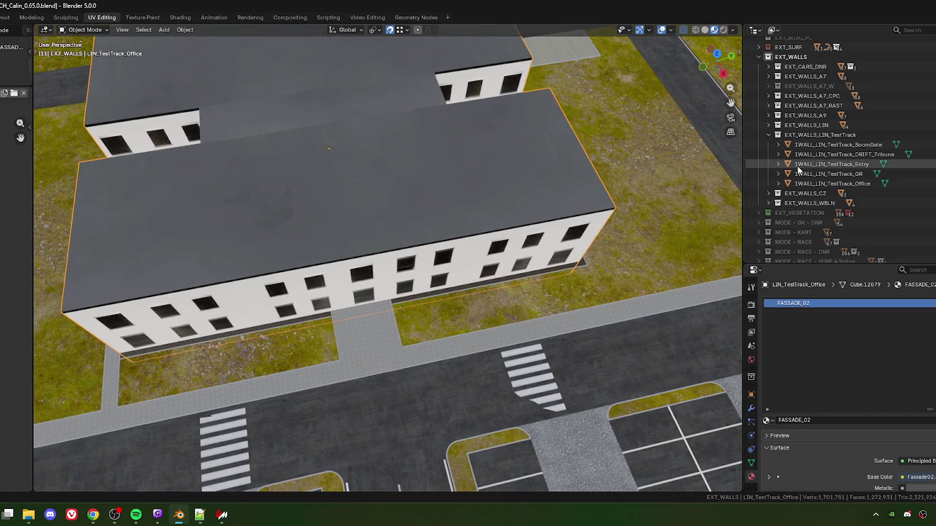
click(860, 183)
scroll(414, 175, down, 5)
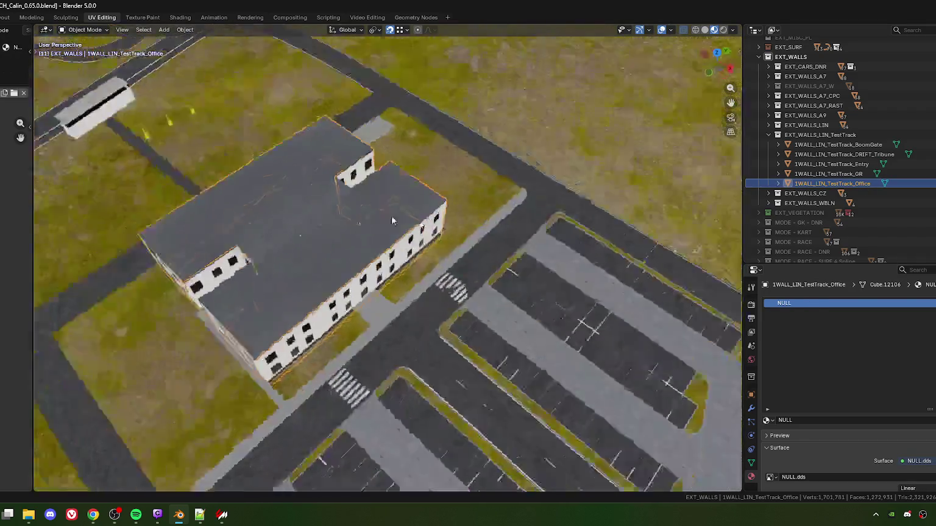
mouse_move(379, 215)
middle_down()
mouse_move(425, 205)
mouse_move(441, 229)
mouse_move(418, 210)
middle_up()
scroll(435, 220, down, 3)
scroll(390, 197, down, 5)
scroll(465, 227, up, 2)
scroll(418, 210, up, 2)
scroll(399, 251, up, 4)
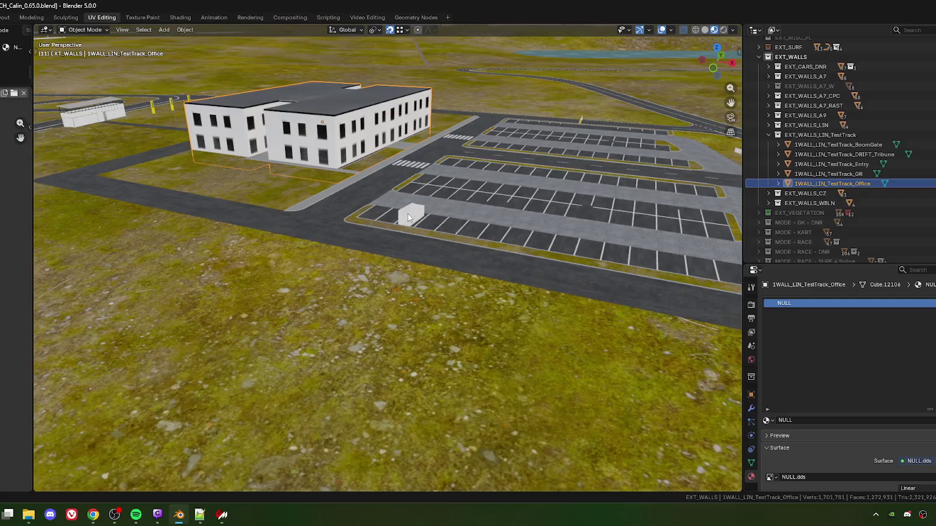
click(415, 230)
scroll(560, 157, up, 2)
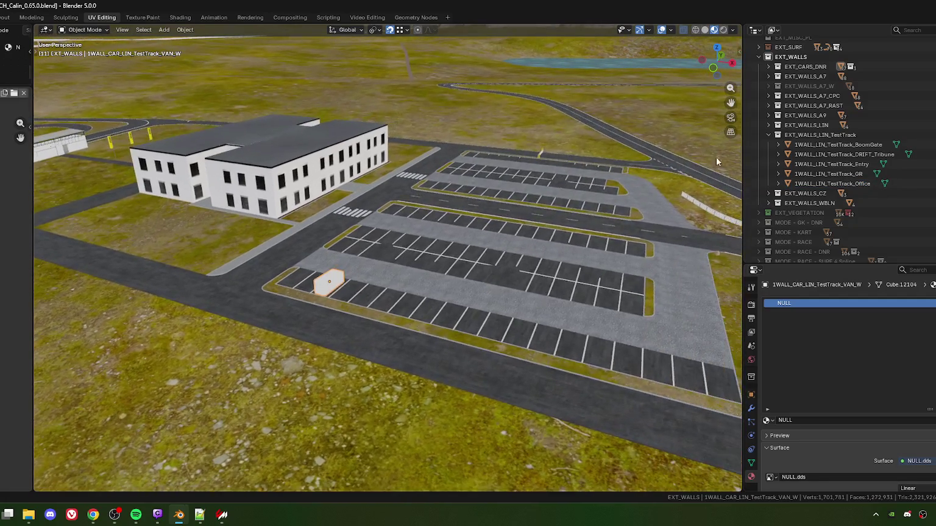
- Select all EXT_WALLS objects and export them as FBX, overwriting EXTENSION_WALLS.fbx
right_click(796, 57)
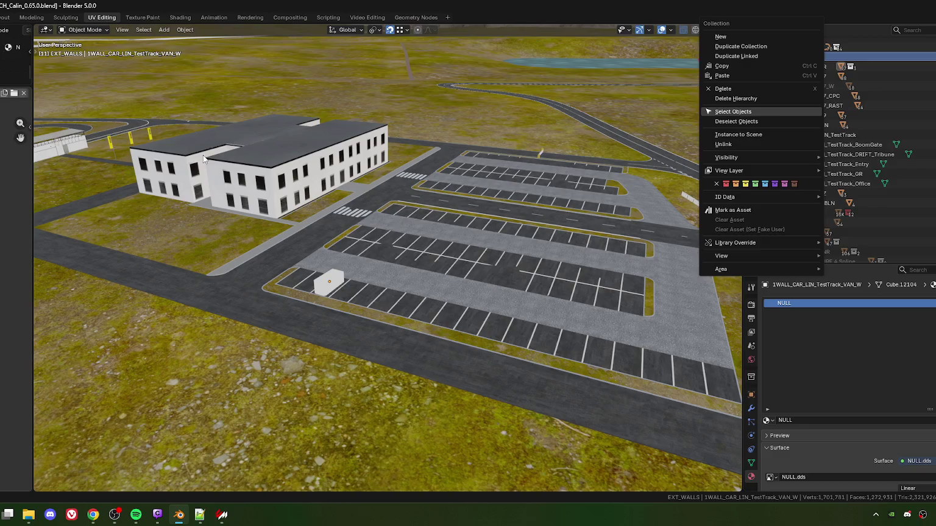
click(732, 111)
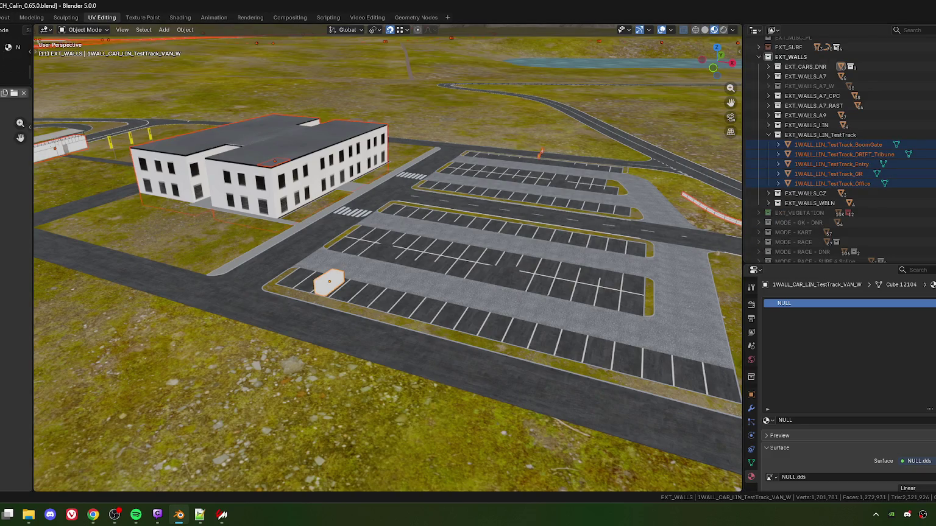
click(25, 245)
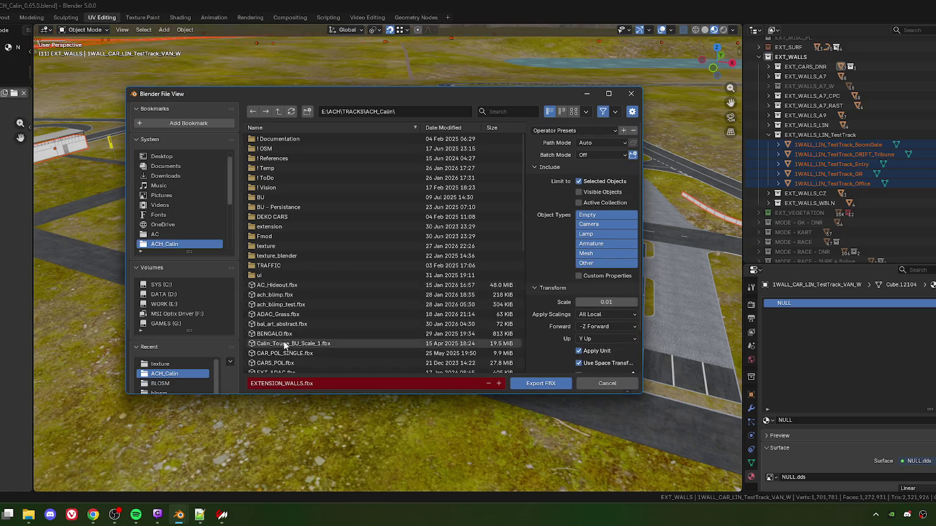
scroll(286, 329, down, 5)
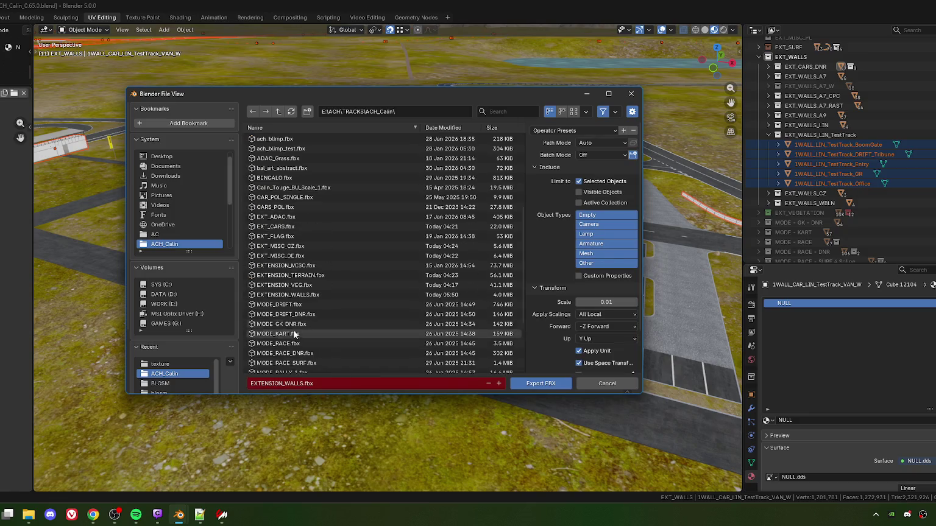
click(290, 296)
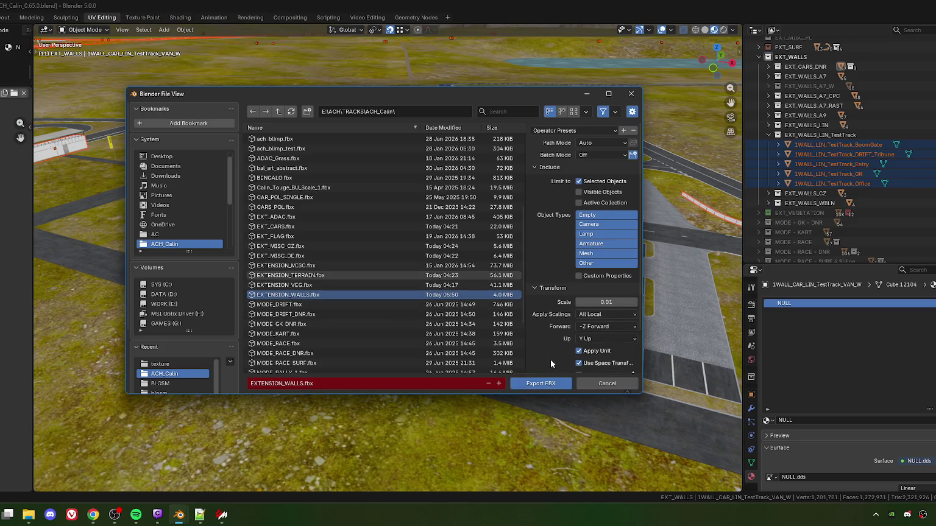
click(537, 383)
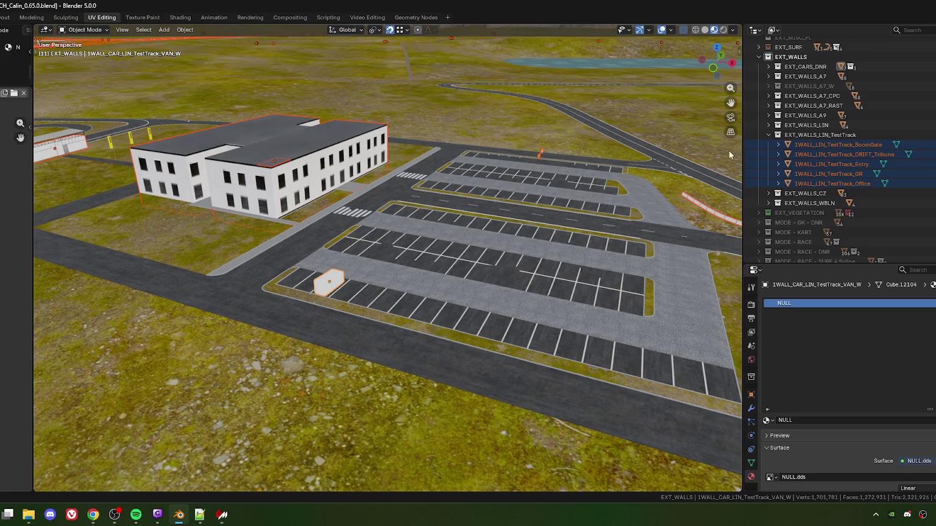
- Launch ksEditor from the desktop and open EXTENSION_WALLS.fbx from the ACH_Calin folder
key(super+d)
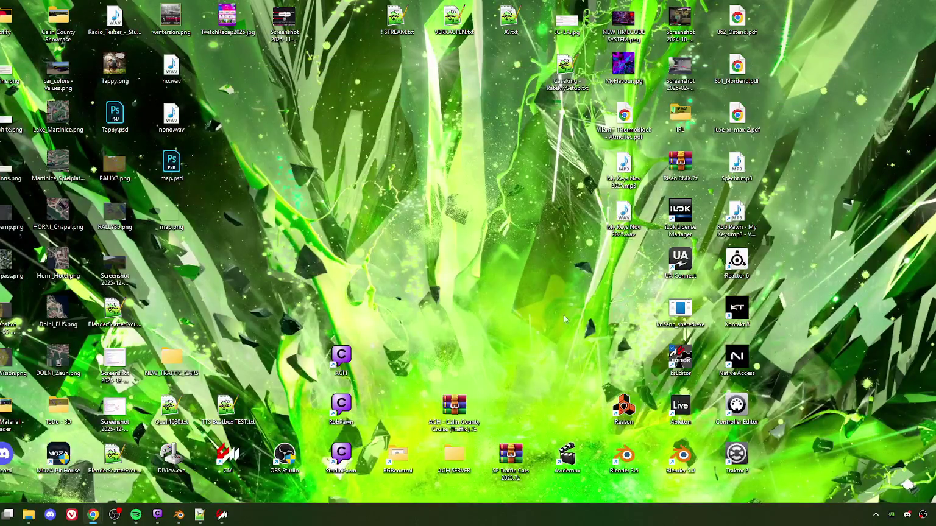
double_click(680, 357)
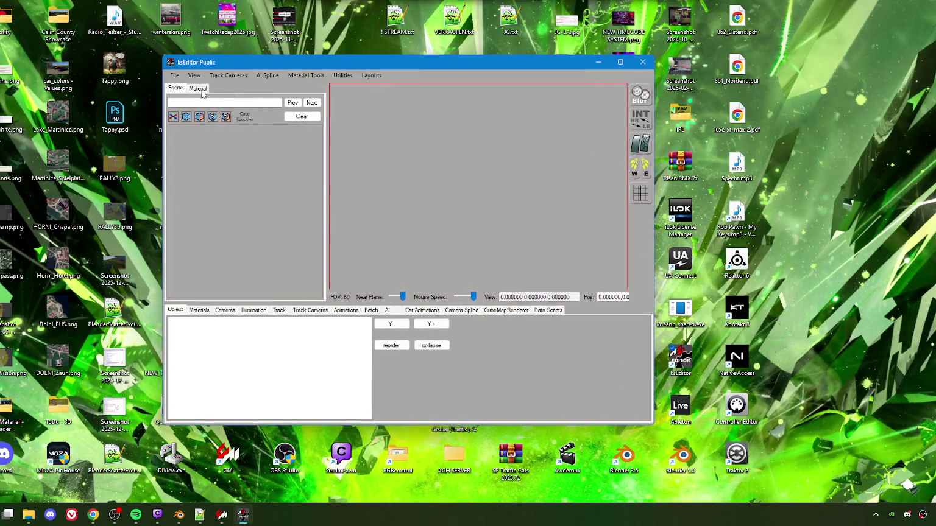
click(174, 75)
click(194, 96)
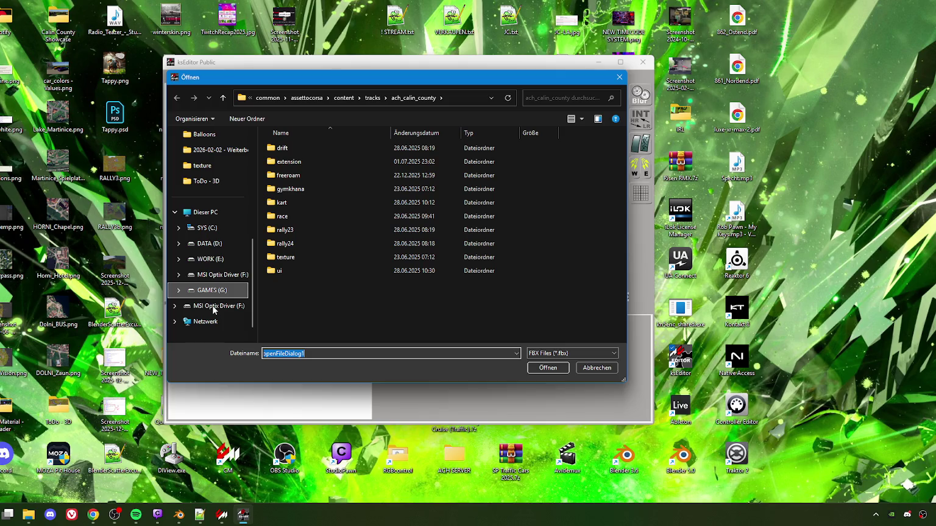
scroll(208, 187, up, 3)
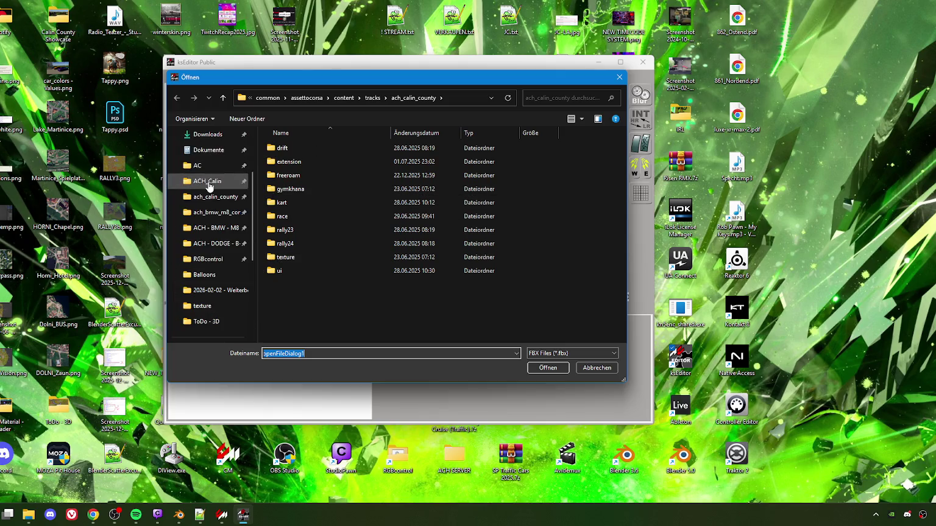
click(209, 180)
scroll(319, 272, down, 5)
scroll(321, 270, down, 3)
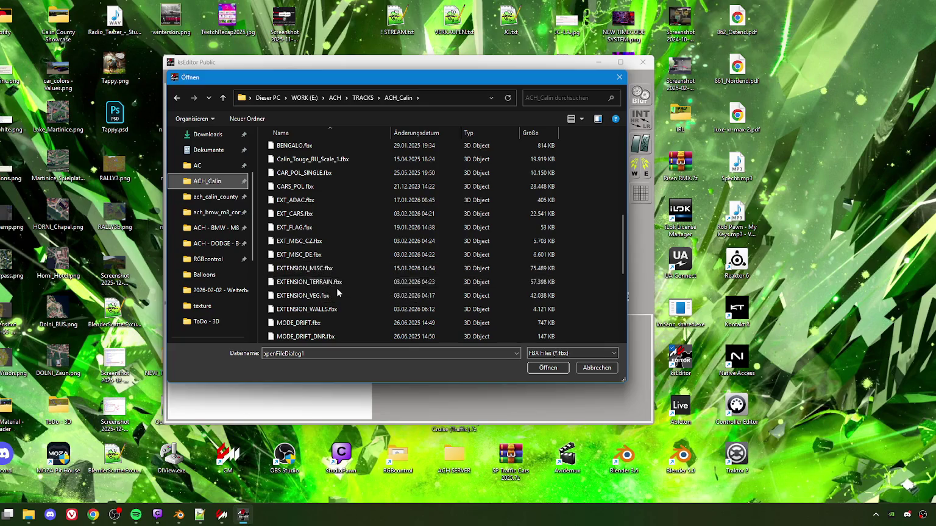
click(321, 309)
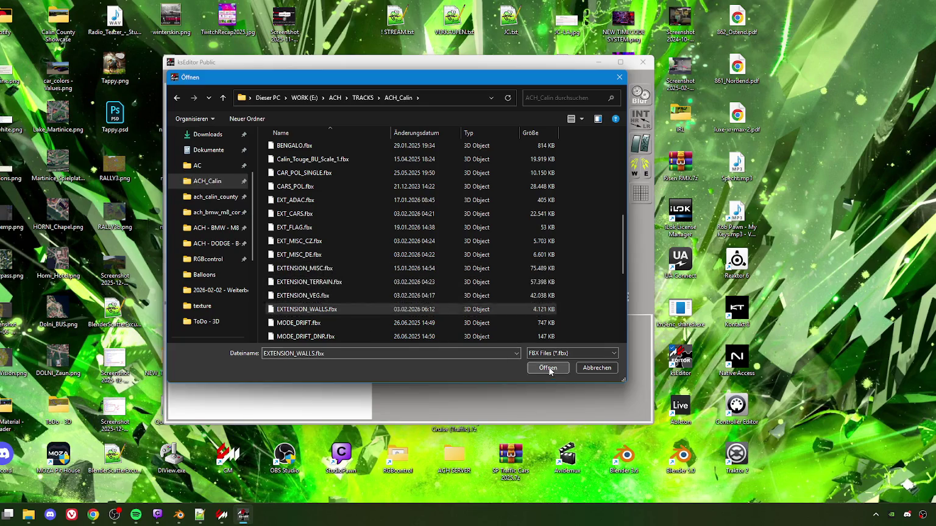
click(549, 368)
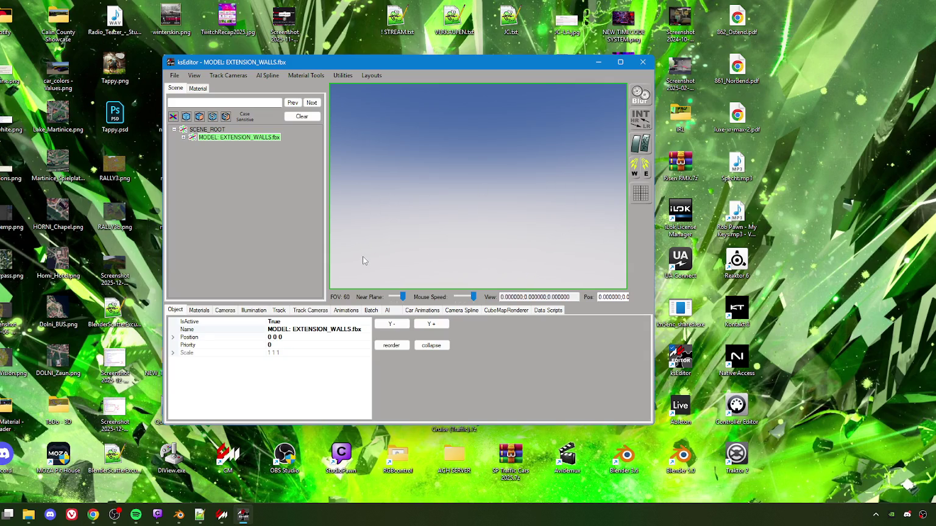
- Expand EXTENSION_WALLS.fbx in the scene tree and search for LIN_TestTrack
click(184, 137)
click(194, 146)
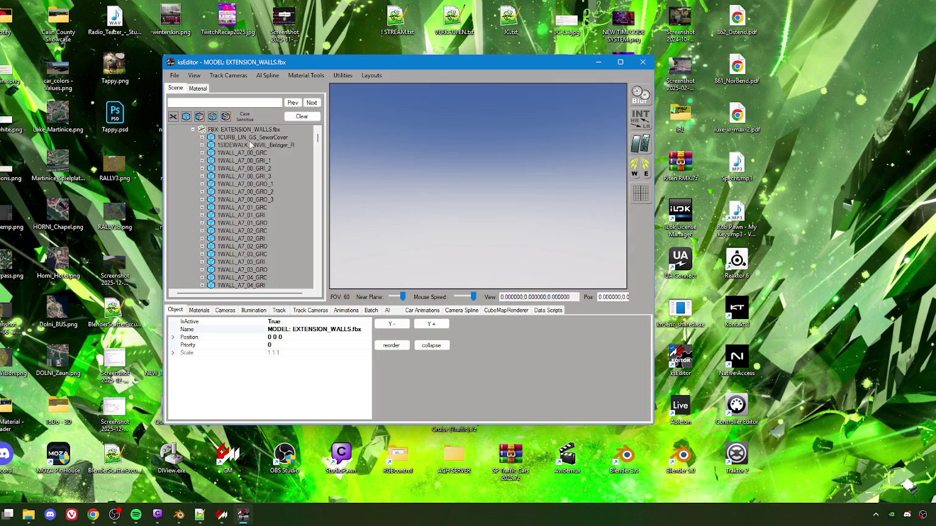
click(227, 105)
text(LIN_TestTrack)
click(312, 102)
- Step through the matches, setting IsRenderable to False on the BoomGate and DRIFT_Tribune meshes
click(312, 103)
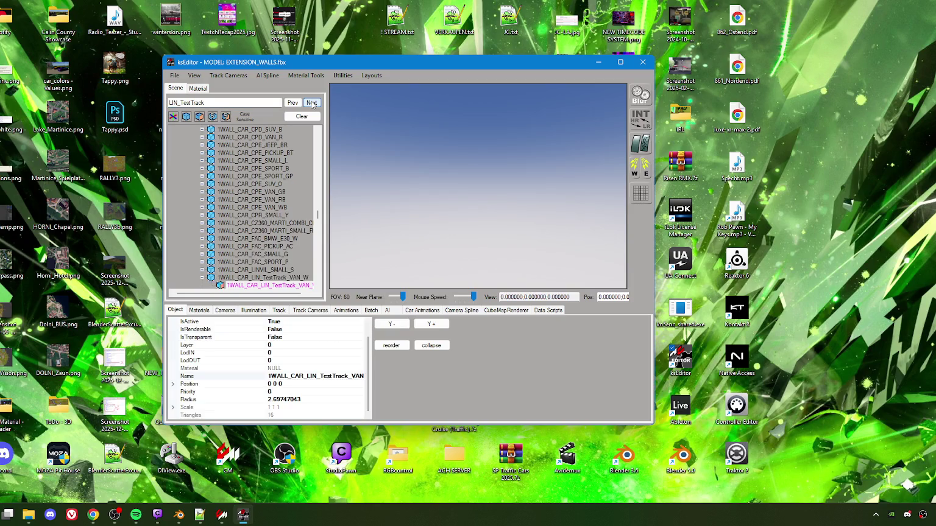
click(312, 103)
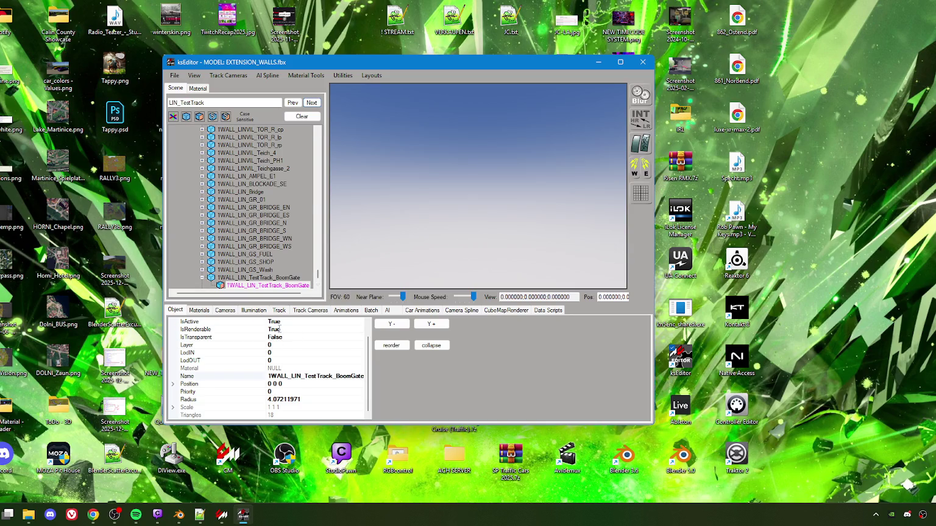
double_click(279, 329)
click(312, 103)
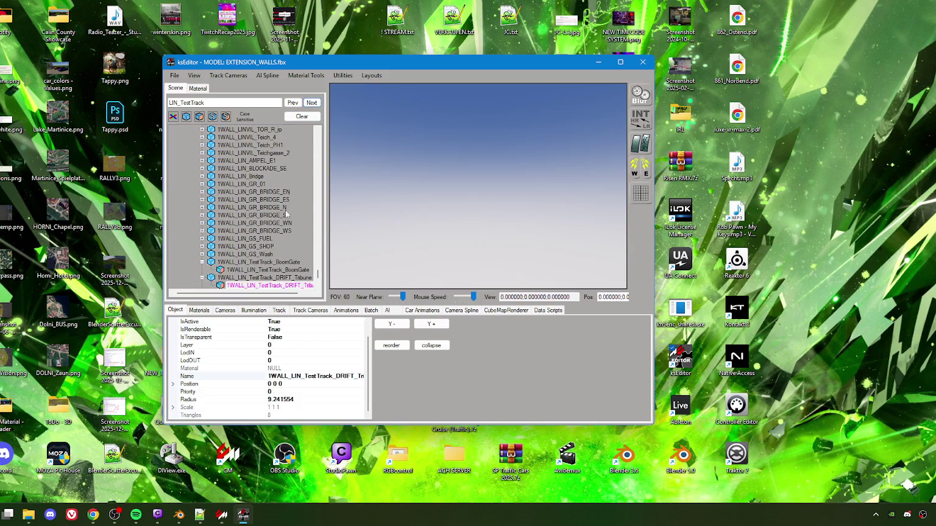
double_click(277, 330)
click(311, 103)
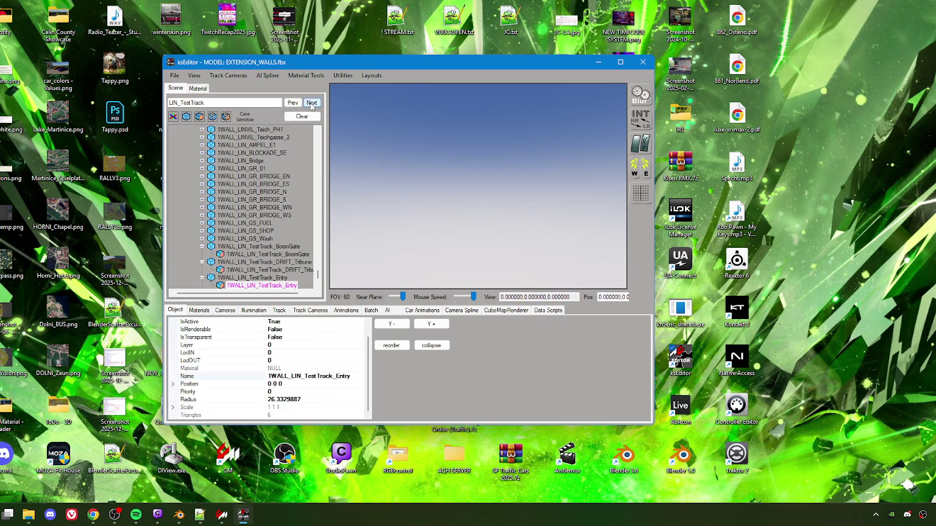
click(312, 103)
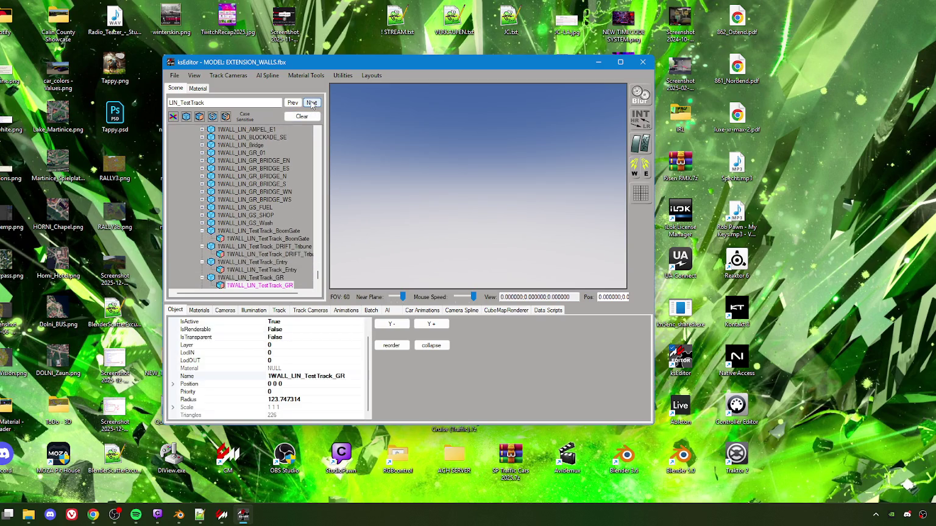
click(312, 103)
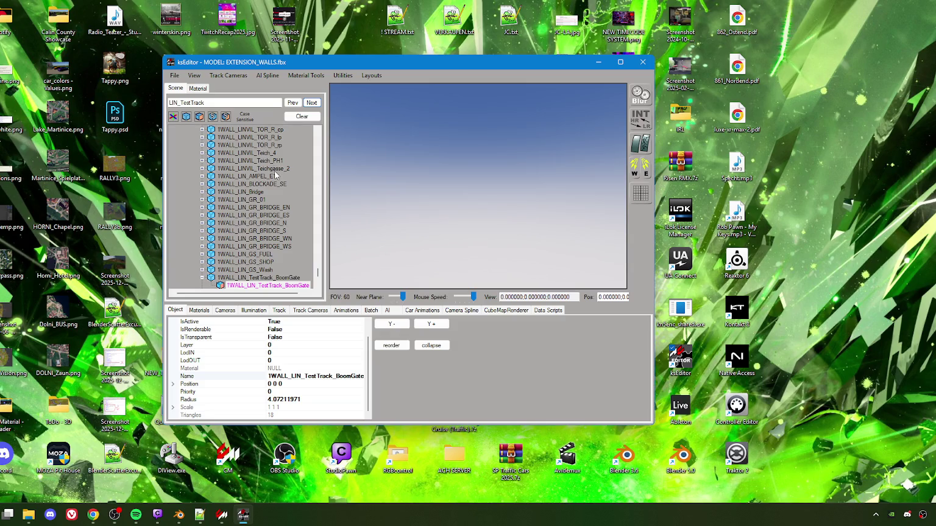
- Load the saved persistence settings and dismiss the confirmation
click(174, 76)
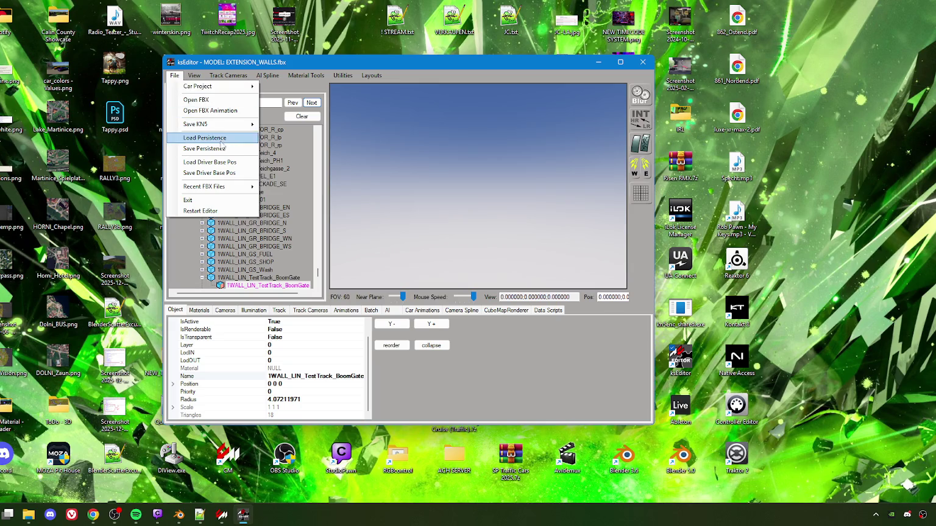
click(205, 137)
click(481, 287)
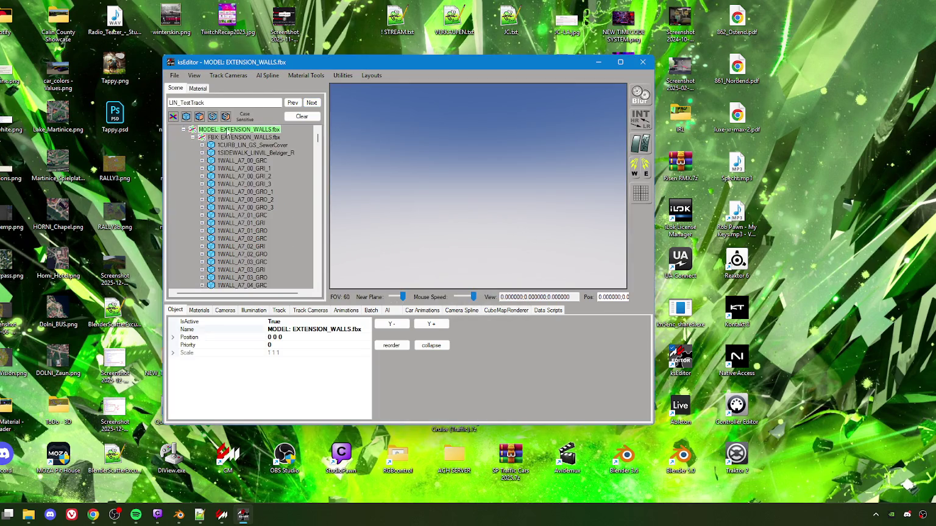
- Save the model over ext_walls.kn5 in ach_calin_county, confirm the overwrite, and close ksEditor
click(174, 76)
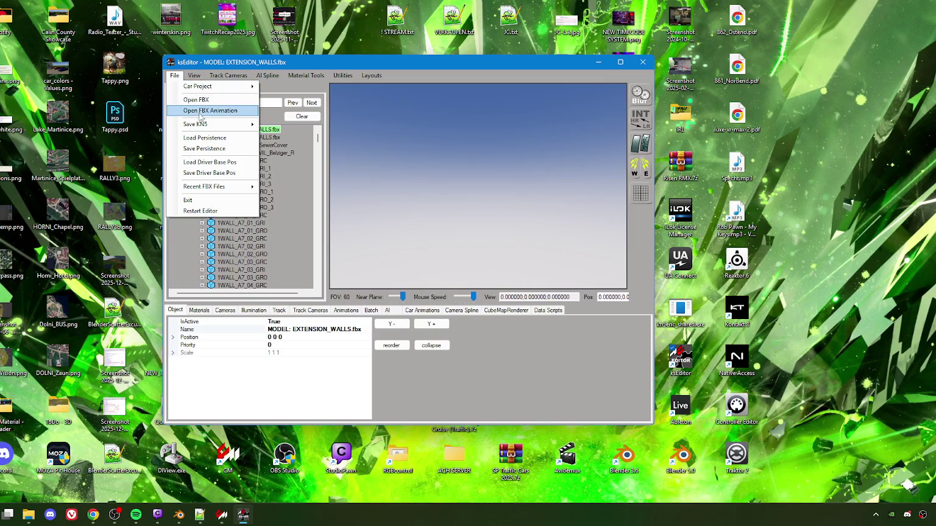
click(279, 146)
scroll(335, 260, down, 2)
scroll(213, 182, up, 4)
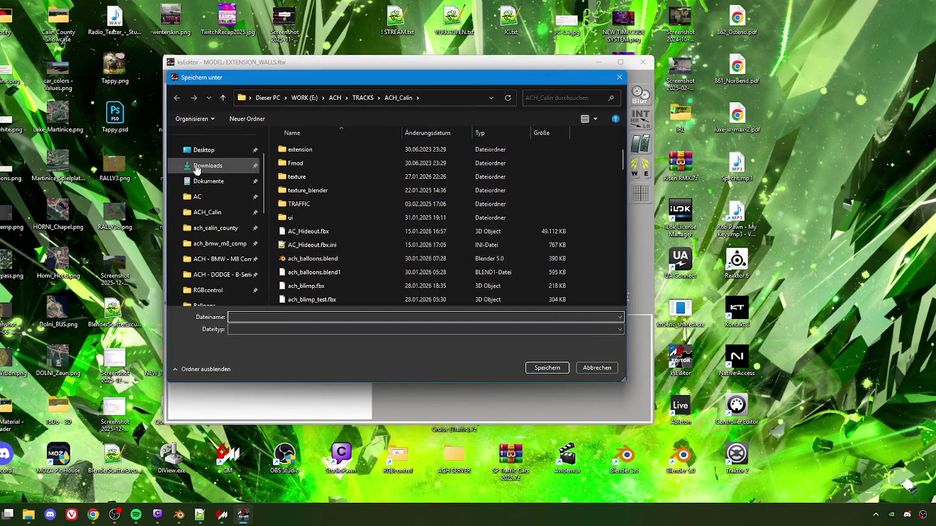
click(220, 227)
scroll(323, 243, down, 2)
scroll(323, 243, down, 2)
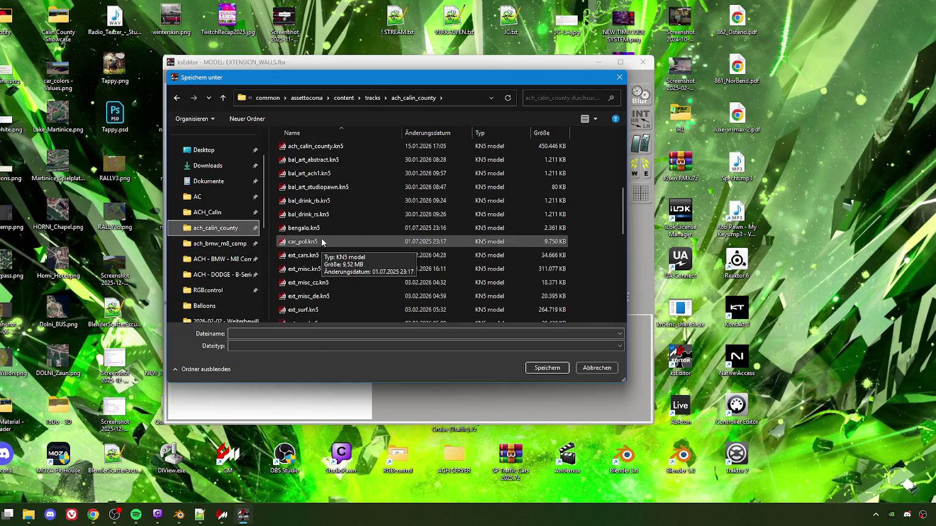
scroll(322, 243, down, 1)
click(308, 302)
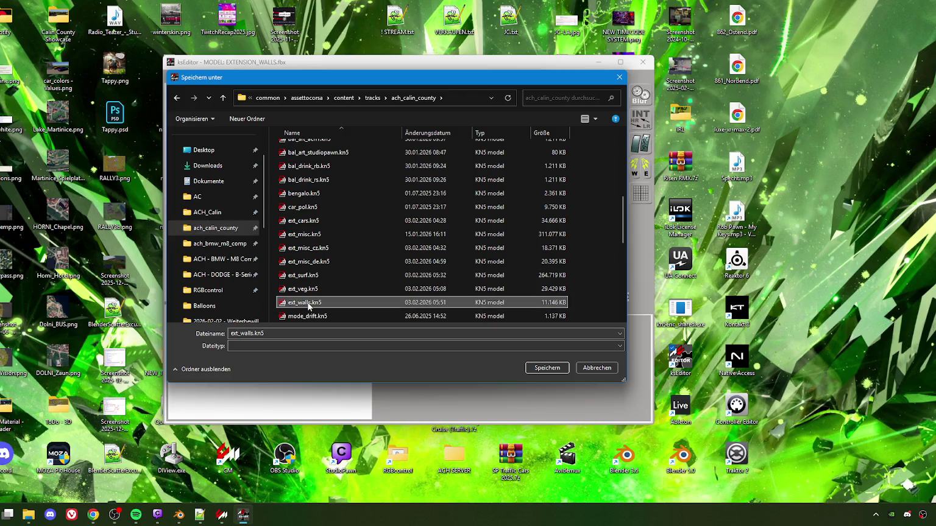
click(546, 368)
click(508, 257)
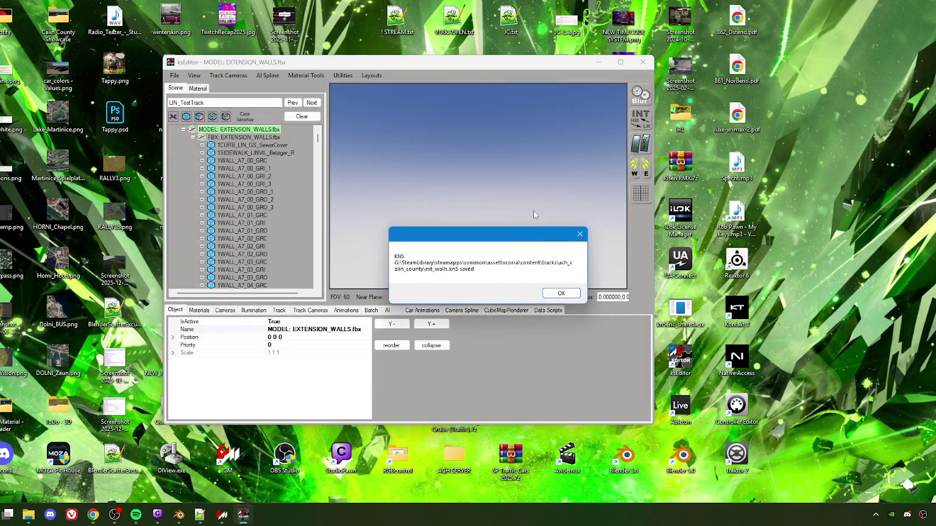
click(560, 293)
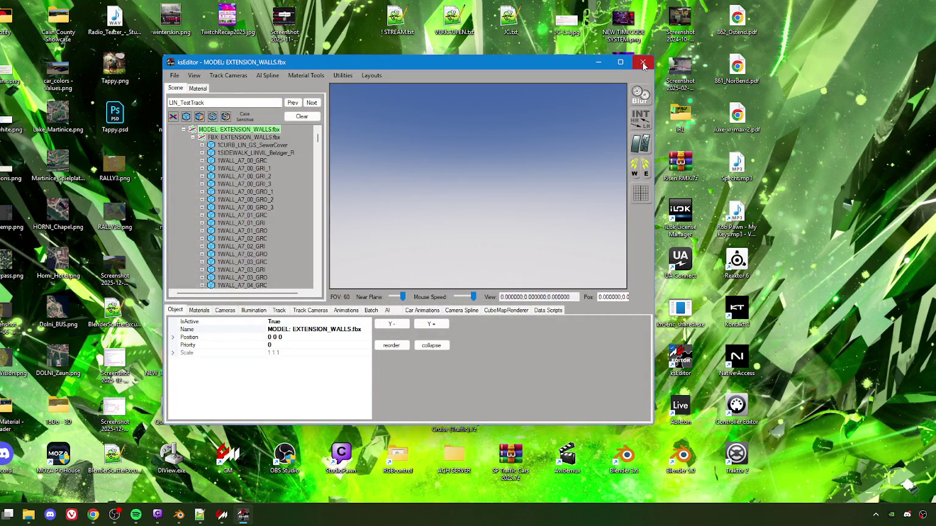
click(643, 62)
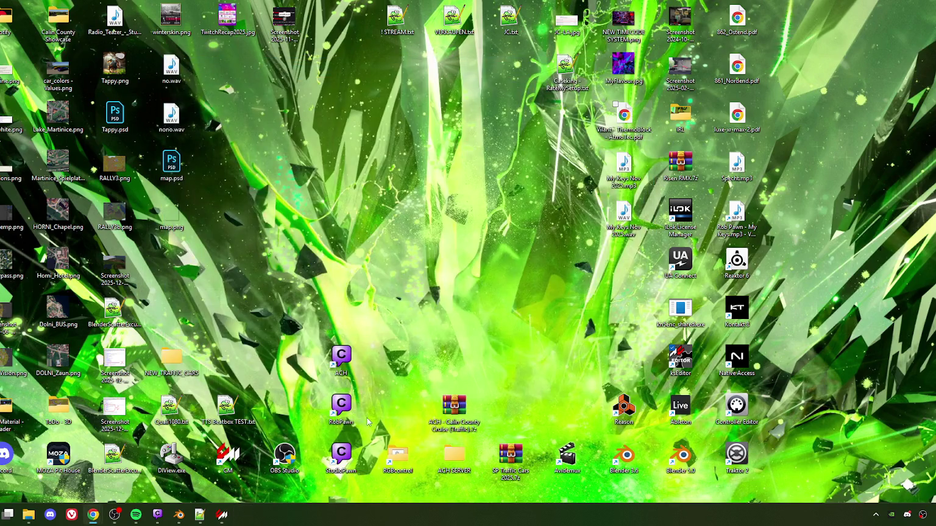
- Restore Blender, collapse the EXT_WALLS collections and clear the selection
click(181, 514)
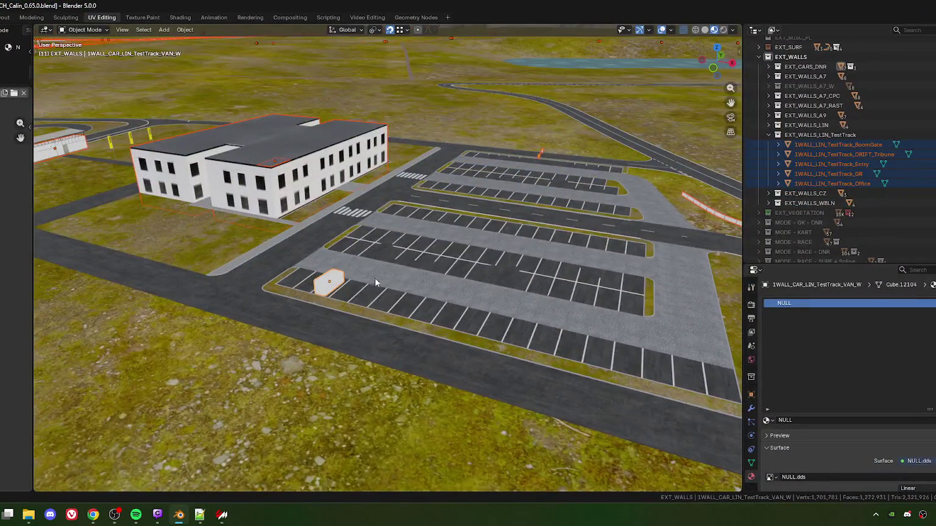
middle_drag(374, 277, 382, 298)
click(769, 134)
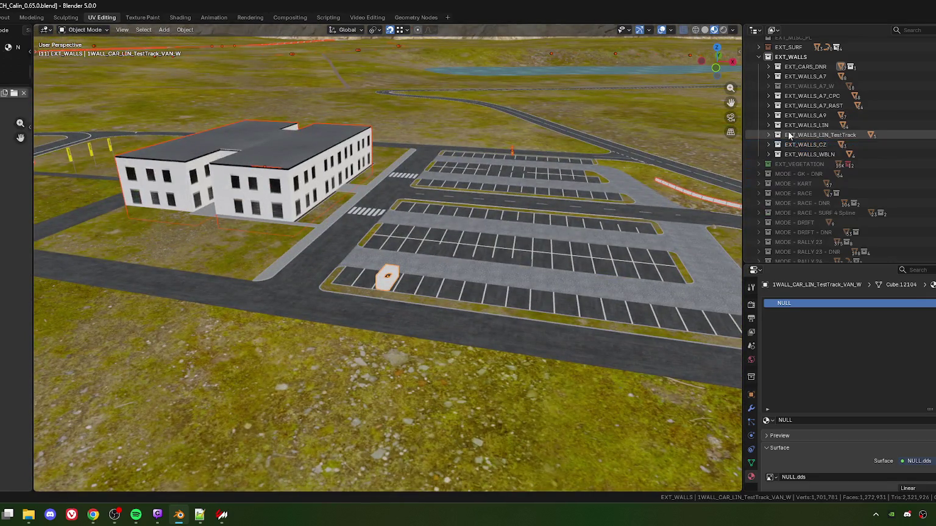
click(759, 56)
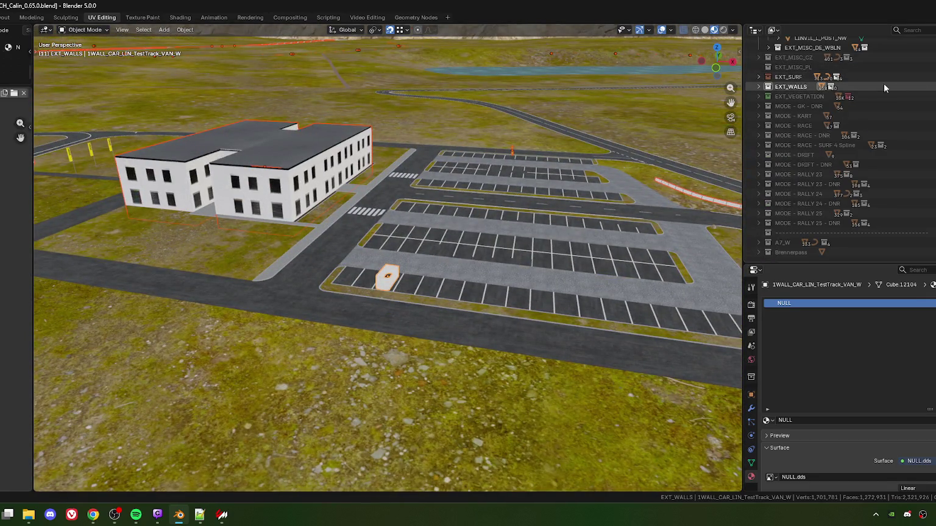
click(790, 86)
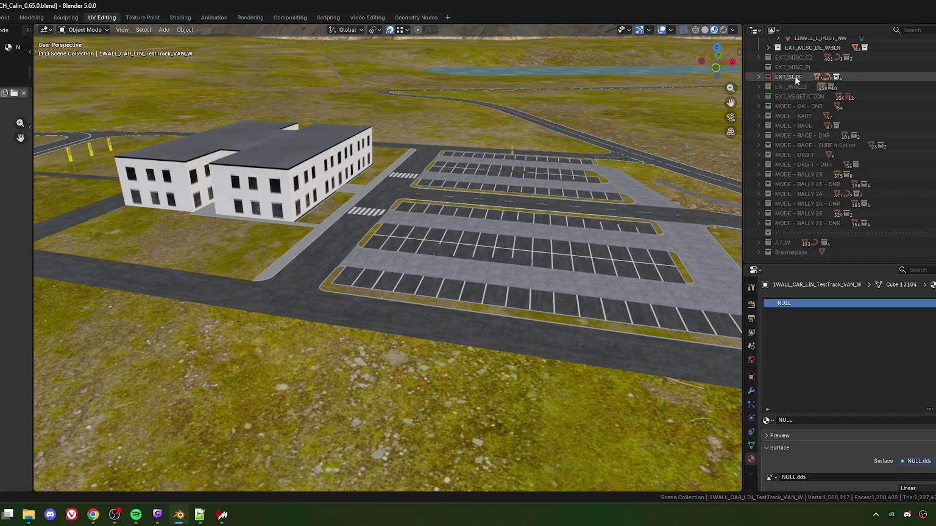
- Select the road and grass surface objects near the building and parking lot
mouse_move(367, 248)
middle_down()
mouse_move(456, 296)
mouse_move(515, 279)
mouse_move(503, 262)
middle_up()
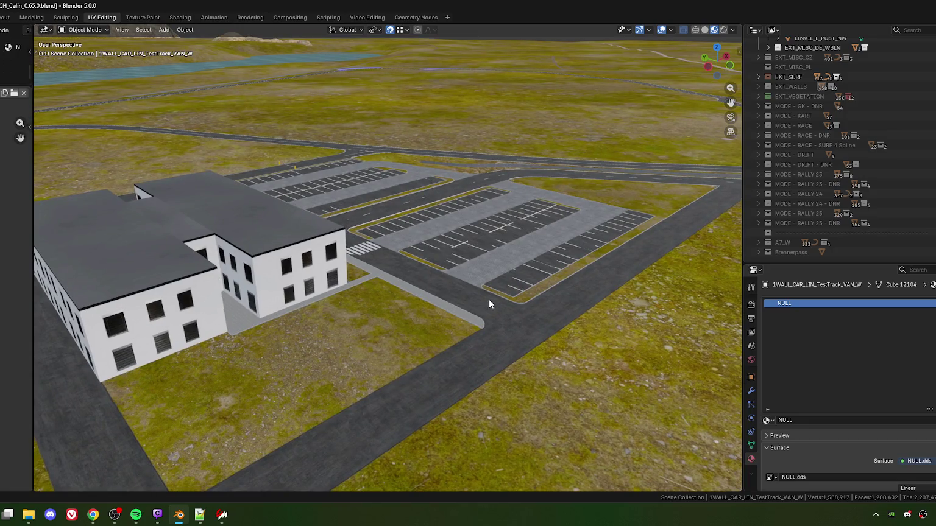
click(578, 164)
scroll(616, 190, up, 3)
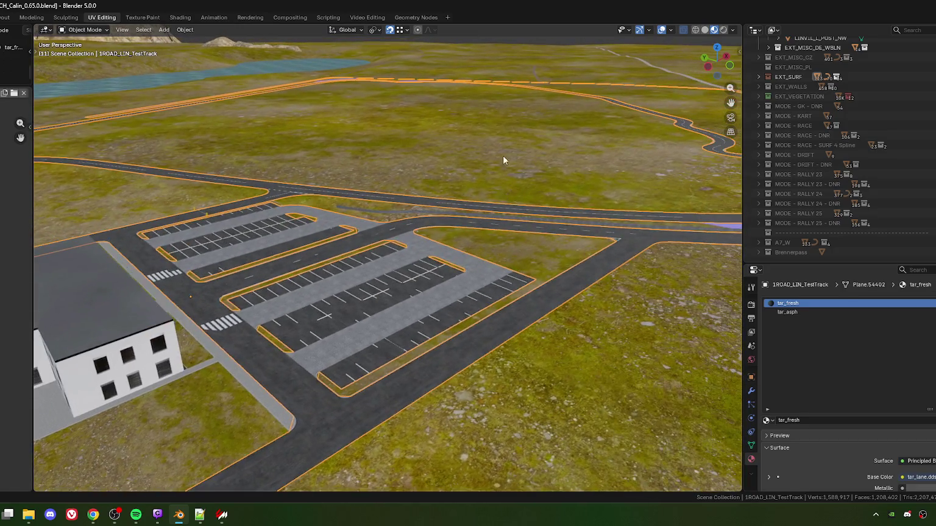
click(533, 310)
mouse_move(537, 316)
middle_down()
mouse_move(422, 326)
mouse_move(473, 307)
mouse_move(425, 301)
mouse_move(476, 308)
mouse_move(486, 268)
middle_up()
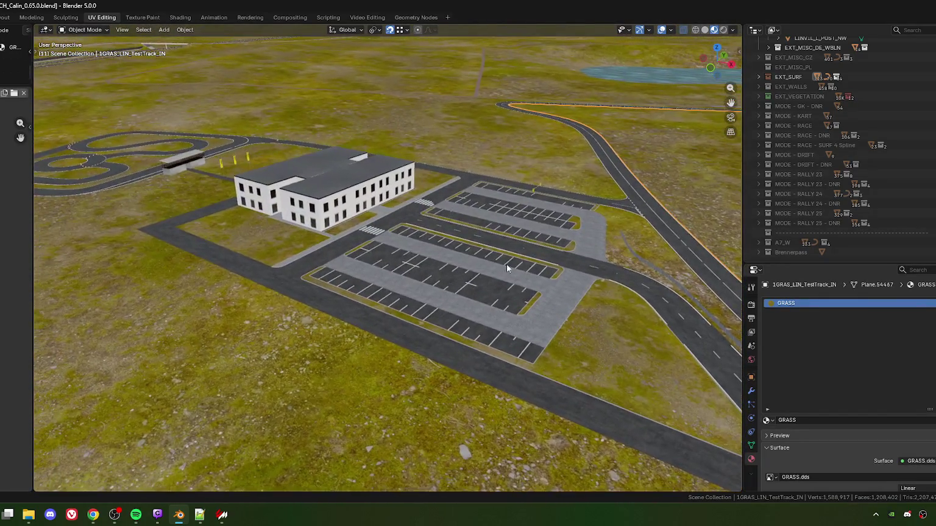
- Select the EXT_SURF collection and zoom out to view the whole track
click(758, 76)
click(759, 76)
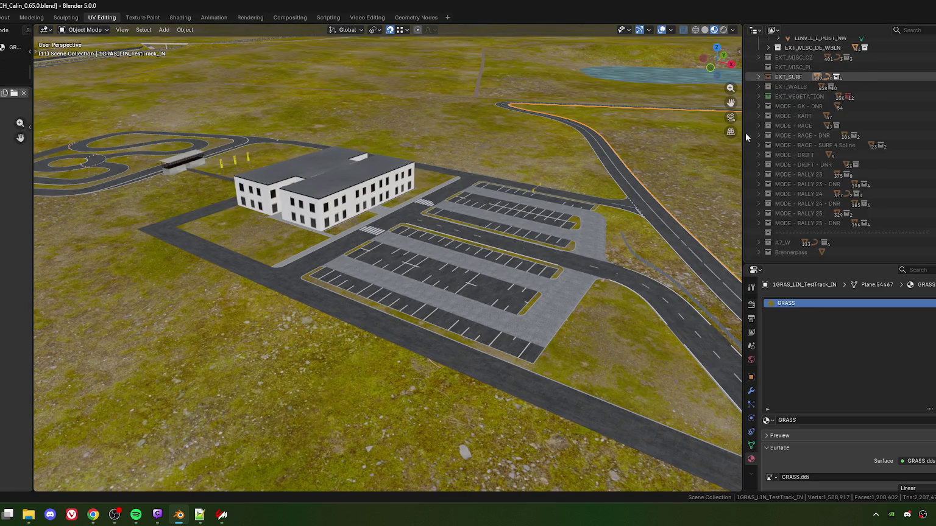
click(788, 77)
scroll(569, 234, down, 5)
mouse_move(624, 293)
middle_down()
mouse_move(483, 238)
mouse_move(527, 246)
mouse_move(481, 220)
middle_up()
- Box-select the track surface objects and apply Rotation & Scale to them
drag(441, 188, 550, 283)
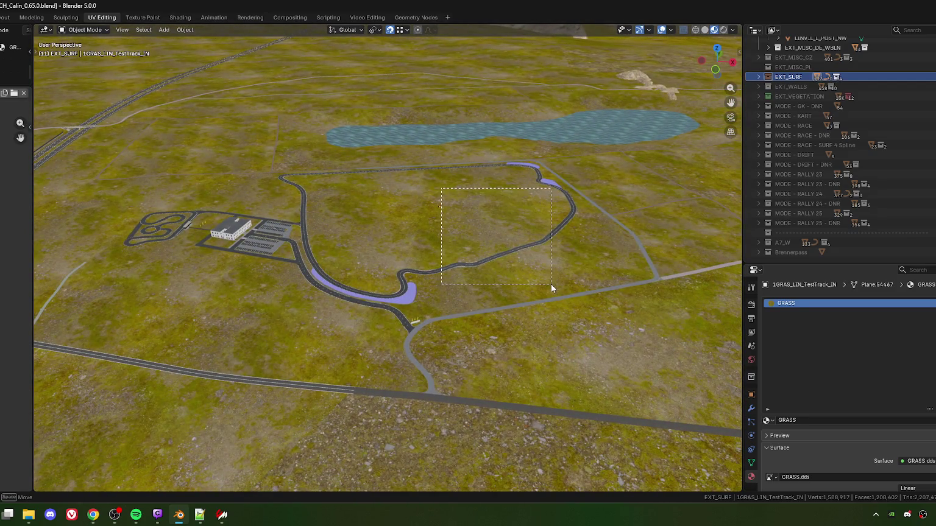
key(ctrl+a)
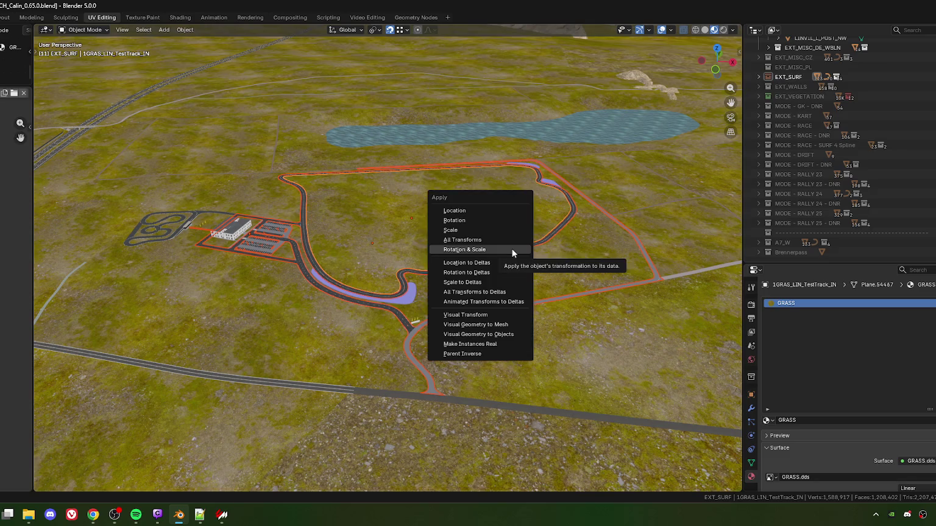
click(466, 252)
scroll(473, 260, up, 4)
scroll(452, 282, up, 2)
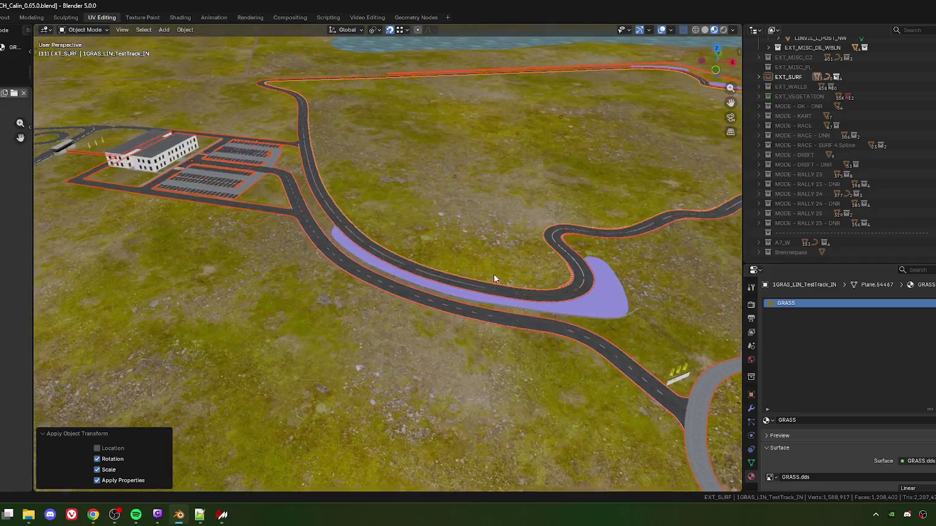
middle_drag(492, 272, 504, 271)
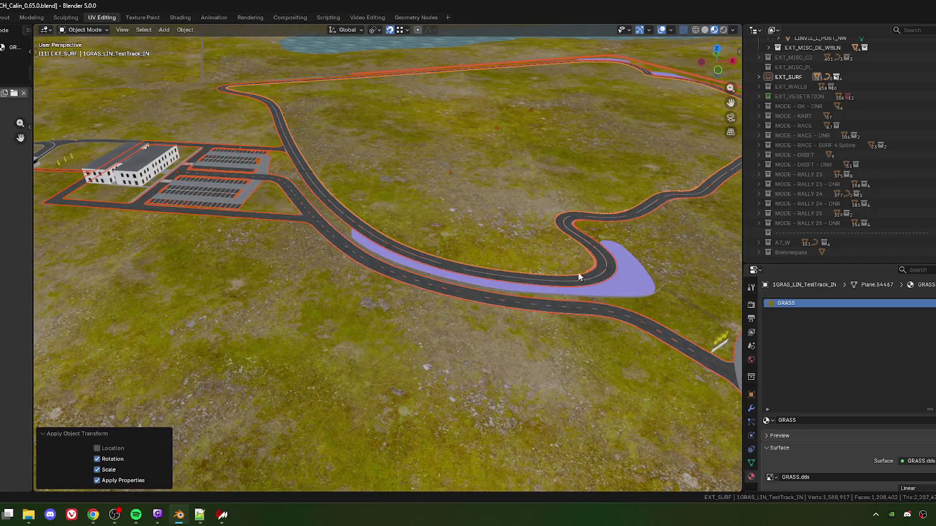
scroll(300, 203, down, 3)
middle_drag(380, 250, 409, 263)
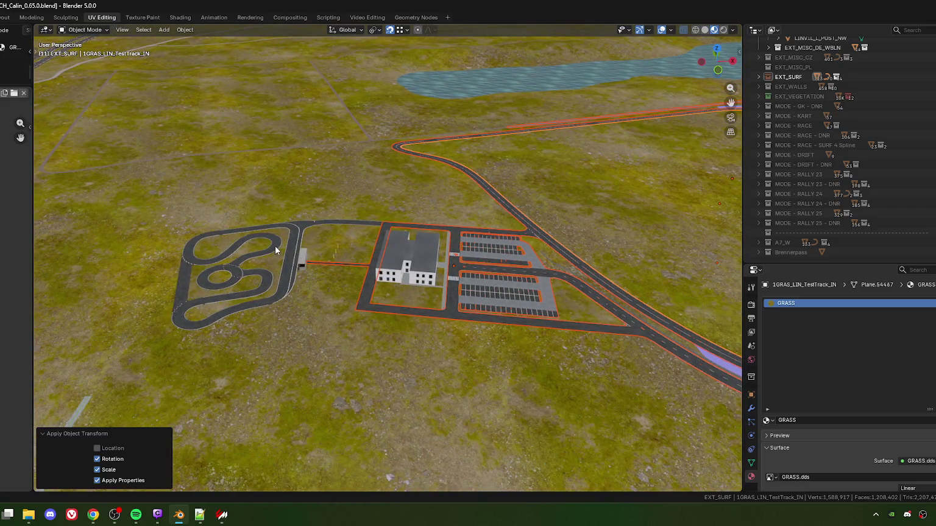
mouse_move(275, 246)
middle_down()
mouse_move(416, 239)
mouse_move(323, 230)
mouse_move(366, 241)
middle_up()
mouse_move(308, 218)
middle_down()
mouse_move(374, 212)
mouse_move(352, 219)
middle_up()
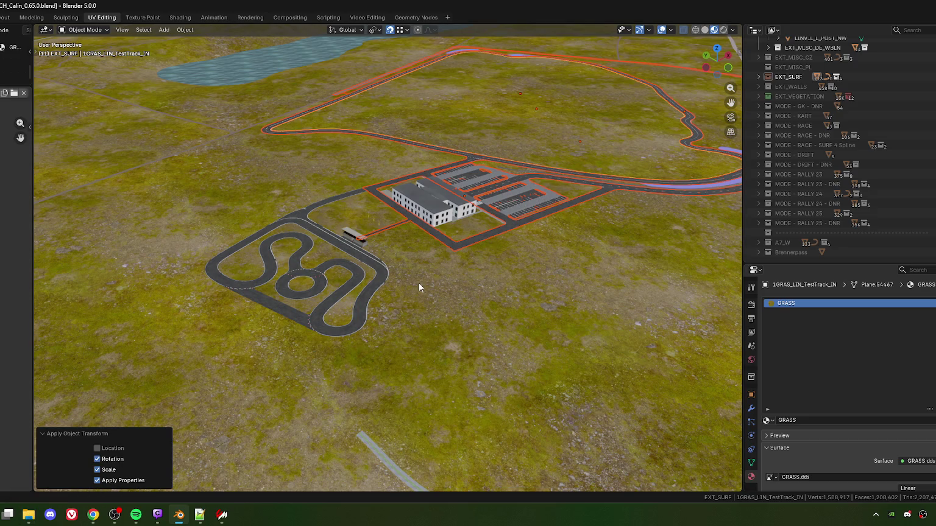
- Select the ADAC entry banner by the purple run-off area and frame it front-on
scroll(380, 256, up, 5)
scroll(351, 179, up, 2)
scroll(517, 304, down, 5)
scroll(517, 304, down, 4)
scroll(487, 251, up, 1)
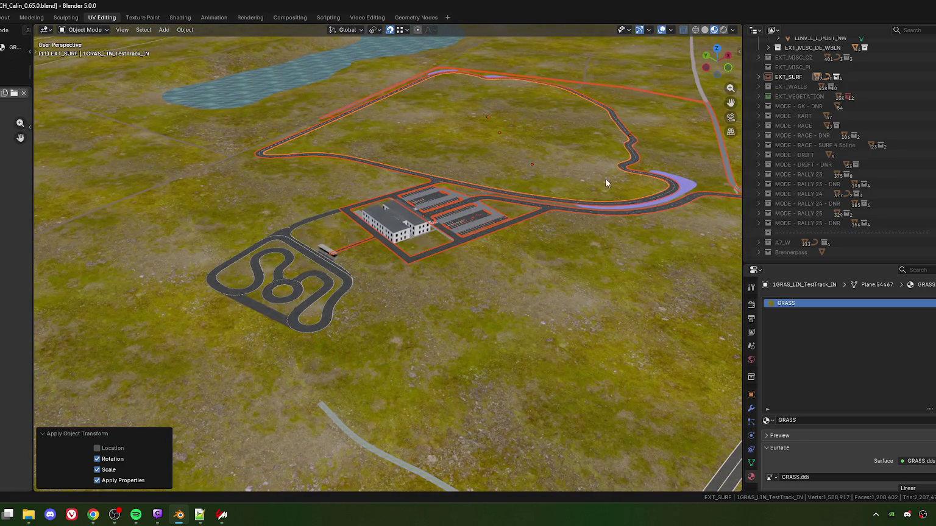
mouse_move(652, 214)
middle_down()
mouse_move(619, 295)
mouse_move(300, 298)
mouse_move(346, 215)
middle_up()
scroll(619, 295, up, 3)
scroll(267, 291, up, 2)
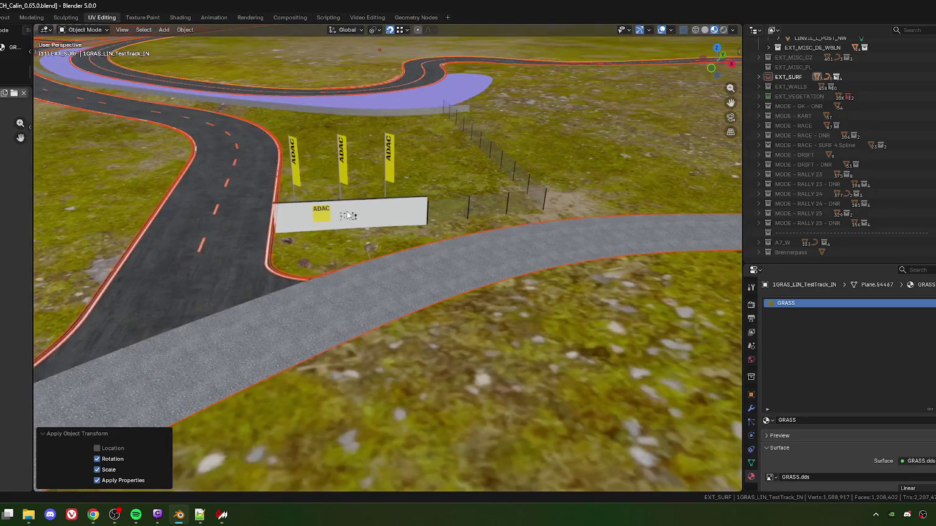
click(365, 244)
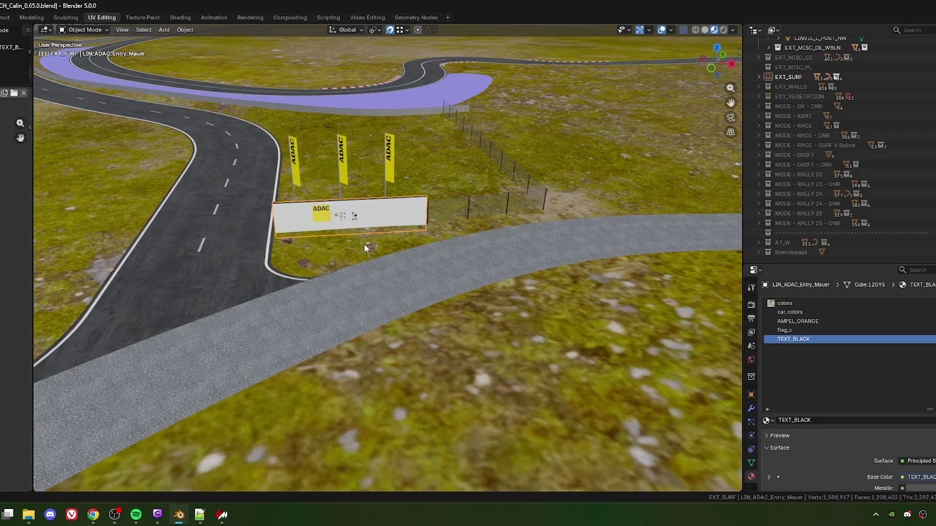
key(KP_Decimal)
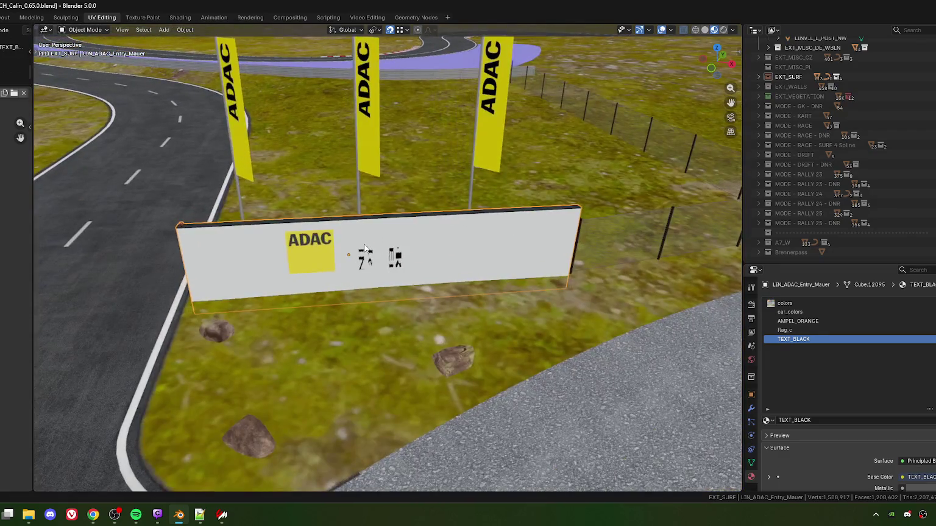
scroll(364, 244, up, 3)
middle_drag(298, 296, 365, 224)
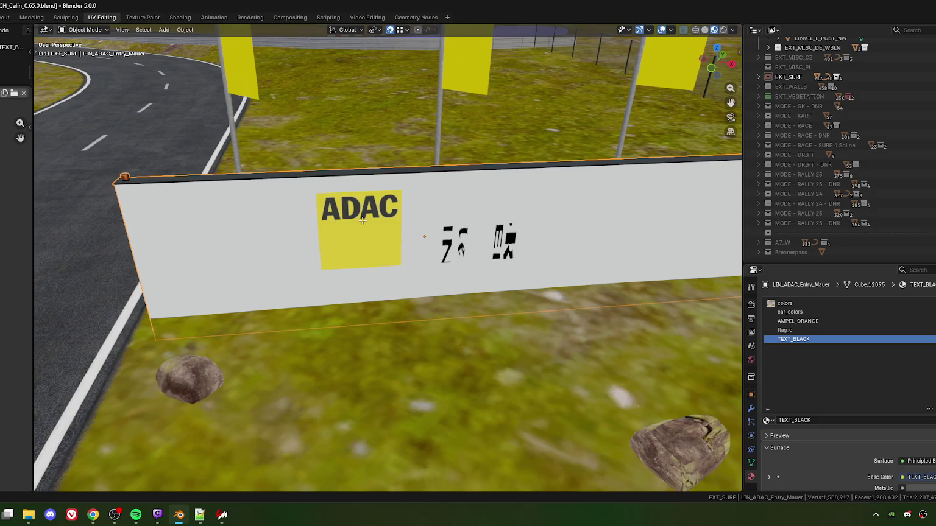
- Enter Edit Mode on the banner and select only its lettering panel face
key(Tab)
click(362, 237)
click(361, 210)
shift+click(364, 253)
scroll(363, 253, up, 5)
middle_drag(379, 275, 603, 287)
scroll(487, 280, down, 3)
click(587, 287)
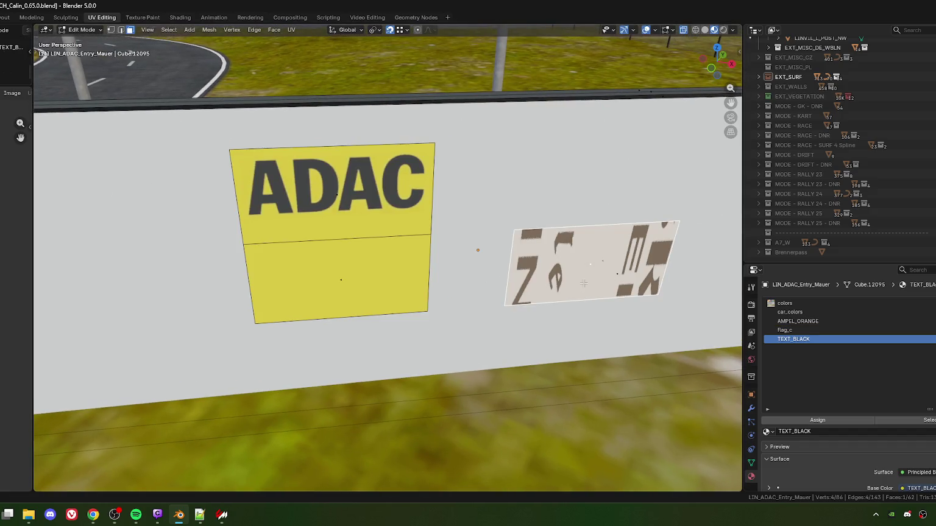
- Move the lettering panel face along the wall to the right of the ADAC sign
key(g)
click(268, 178)
shift+middle_drag(274, 182, 385, 252)
key(ctrl+r)
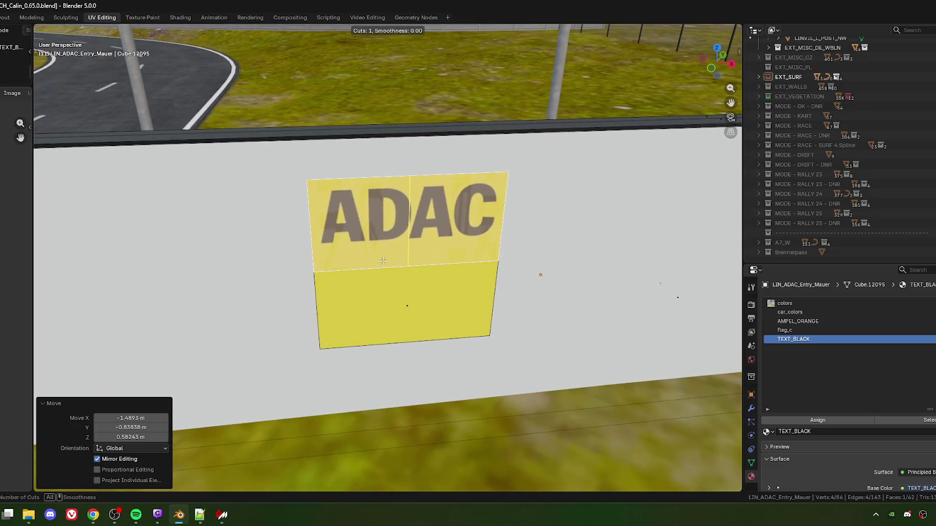
key(Escape)
key(g)
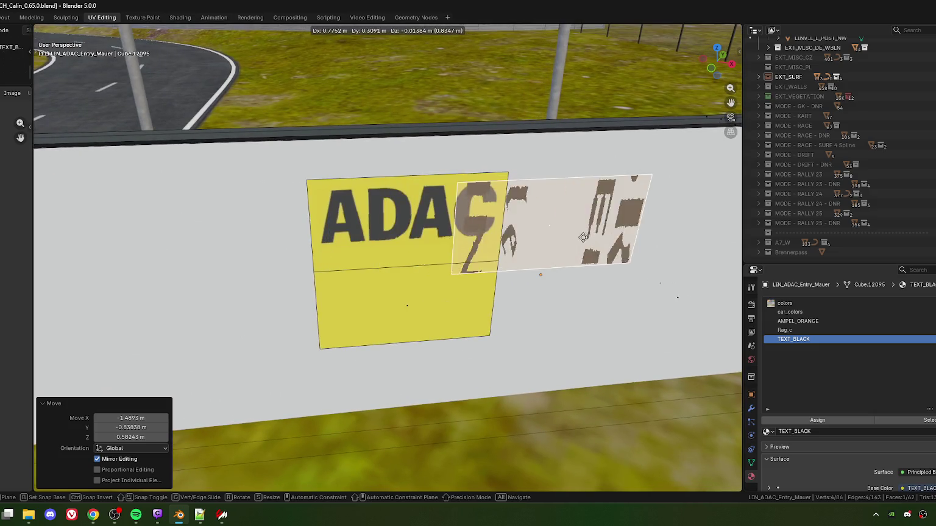
click(624, 238)
shift+middle_drag(624, 238, 453, 265)
- Loop-cut the lettering panel into four strips and move them over the ADAC sign
key(ctrl+r)
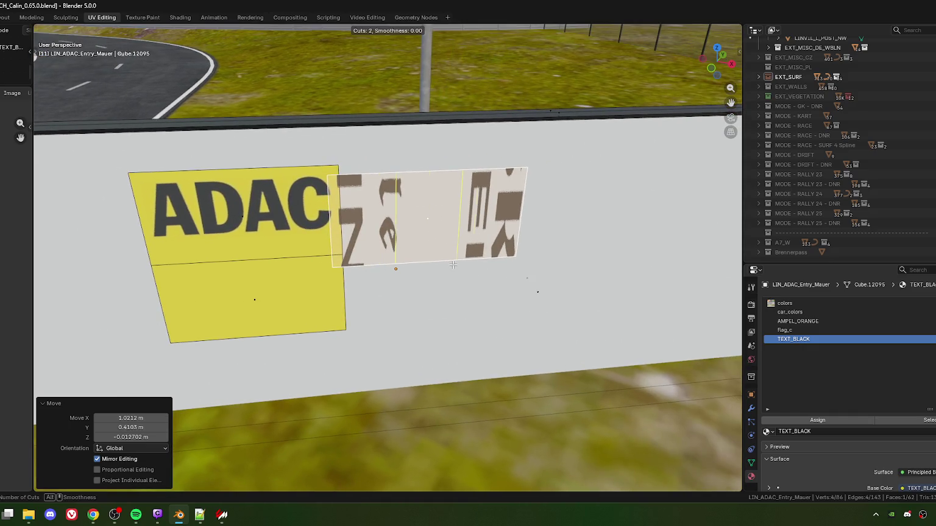
click(453, 265)
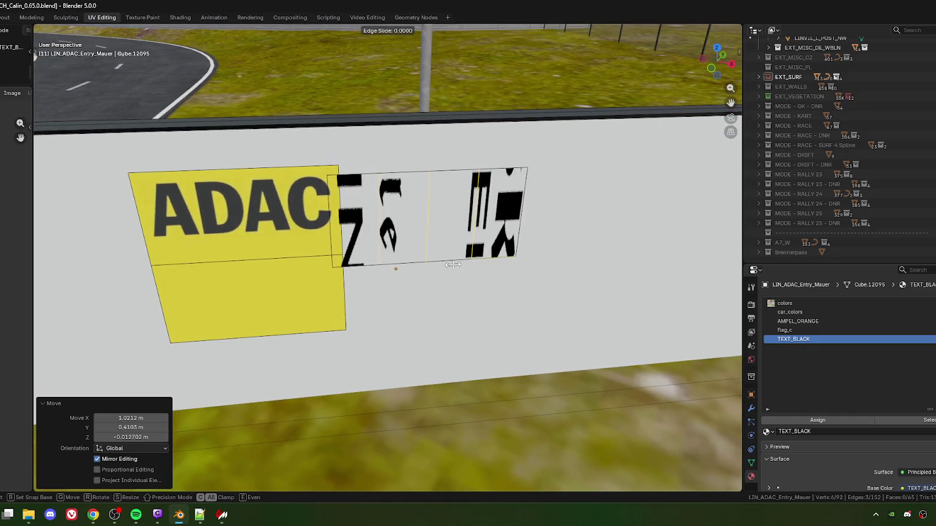
right_click(449, 263)
key(ctrl+l)
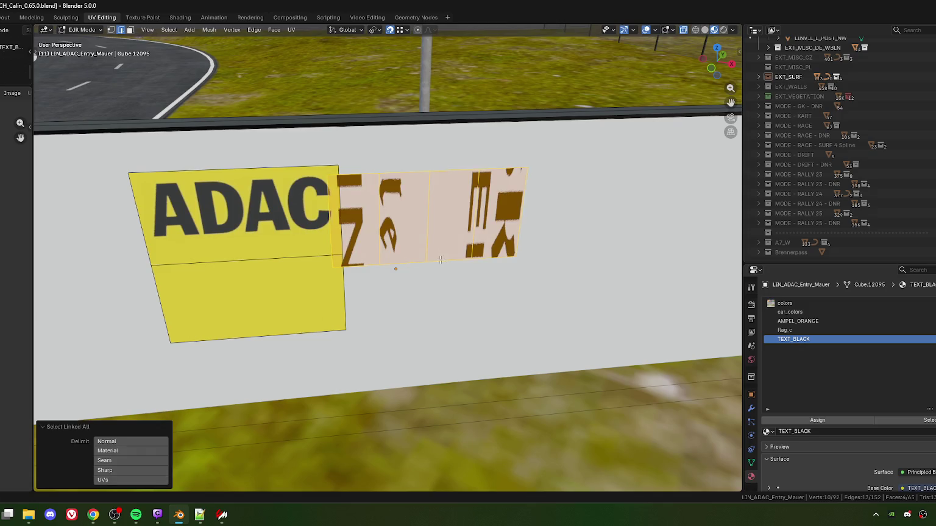
key(g)
click(153, 214)
shift+middle_drag(153, 214, 326, 233)
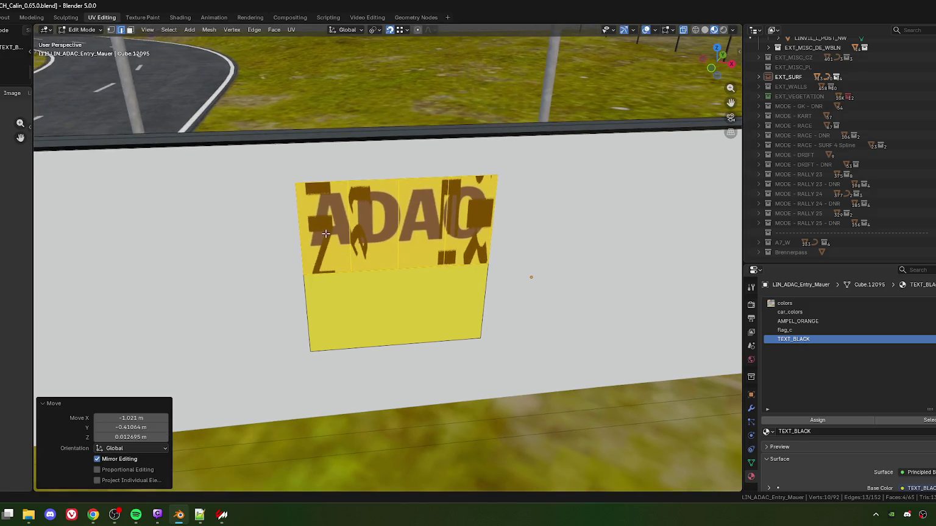
- In top view, offset the strips -0.02 m along local Y from the wall
key(KP_7)
scroll(443, 225, up, 2)
scroll(380, 188, up, 1)
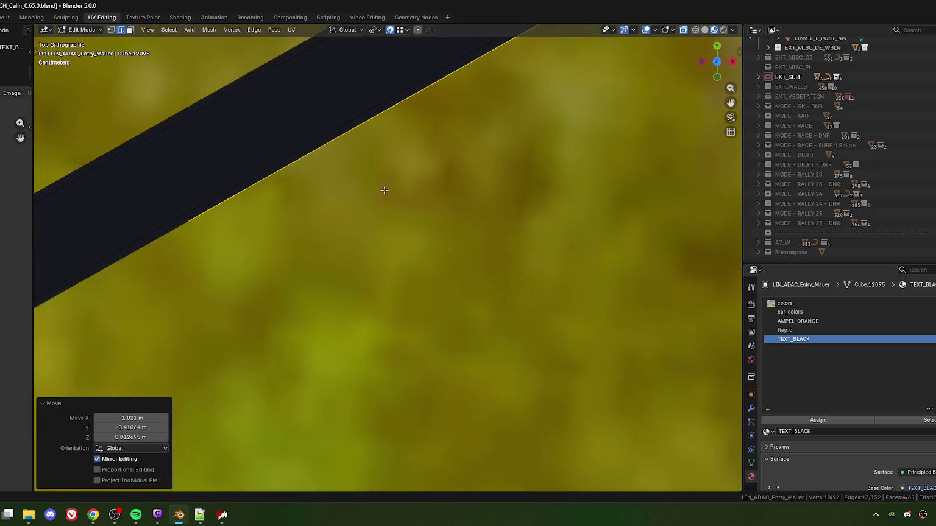
scroll(444, 219, down, 2)
key(g)
key(y)
key(y)
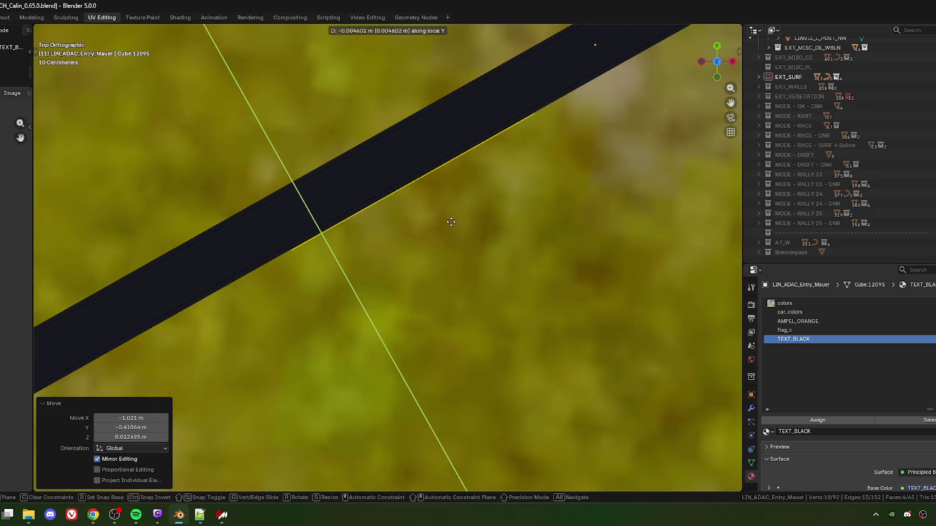
click(451, 224)
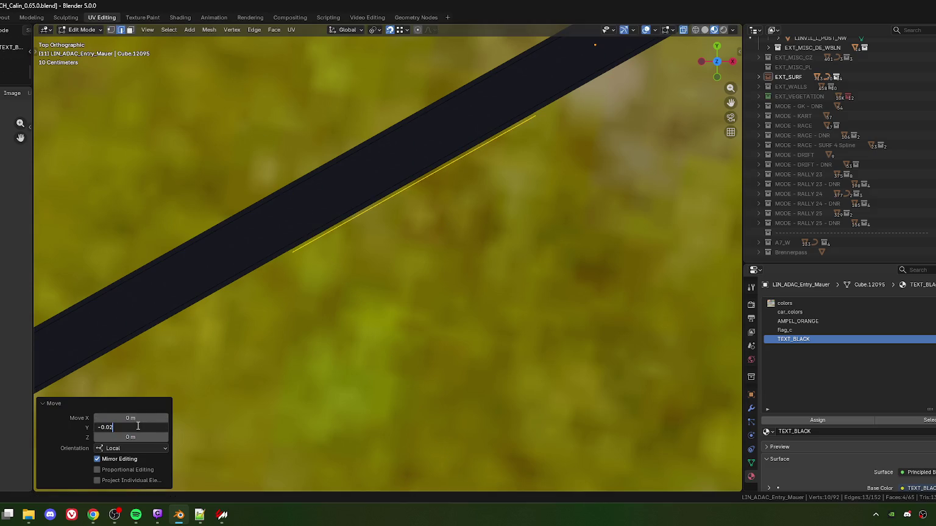
key(Return)
- Select all four connected strips and widen the UV editor to show the texture
middle_drag(503, 342, 390, 244)
scroll(389, 244, down, 3)
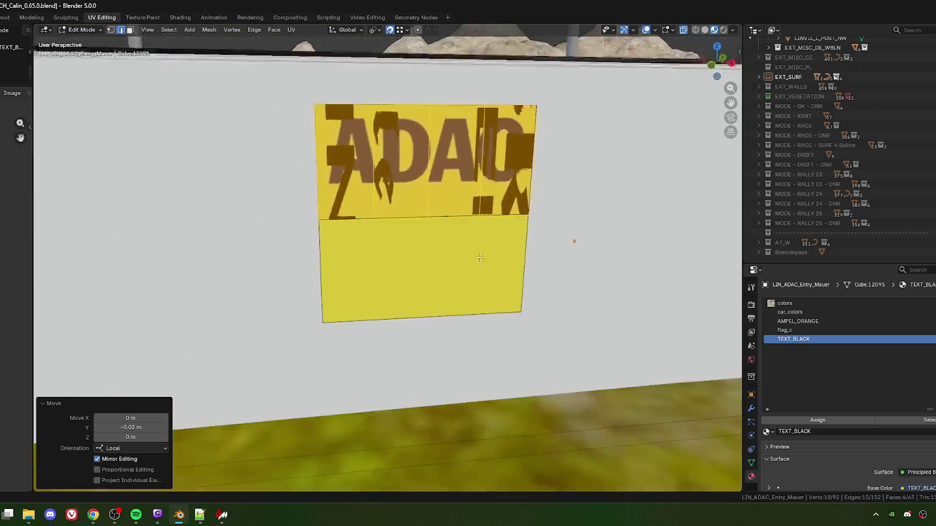
scroll(363, 206, up, 3)
click(364, 206)
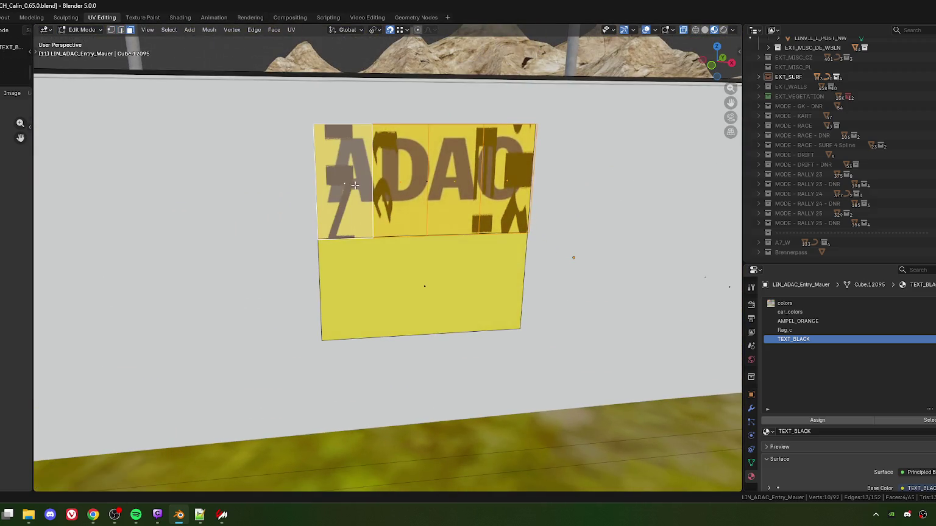
click(399, 189)
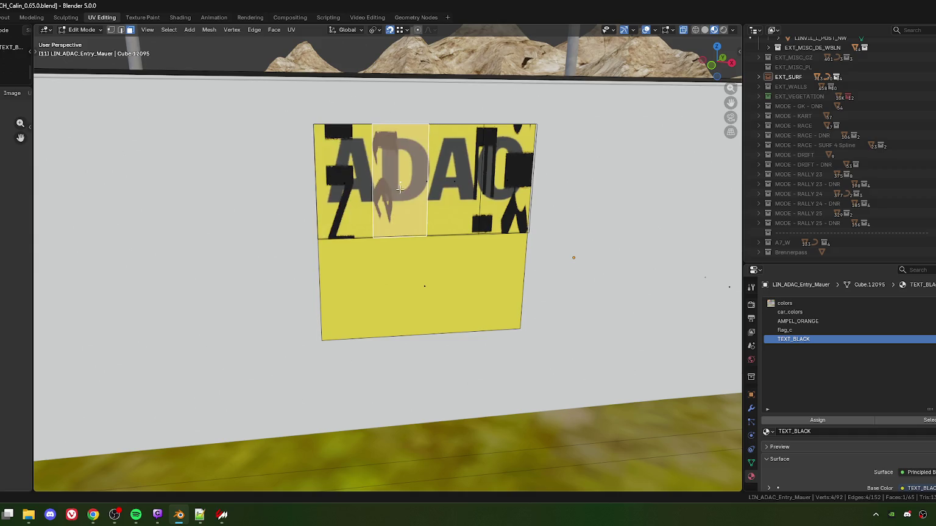
key(ctrl+l)
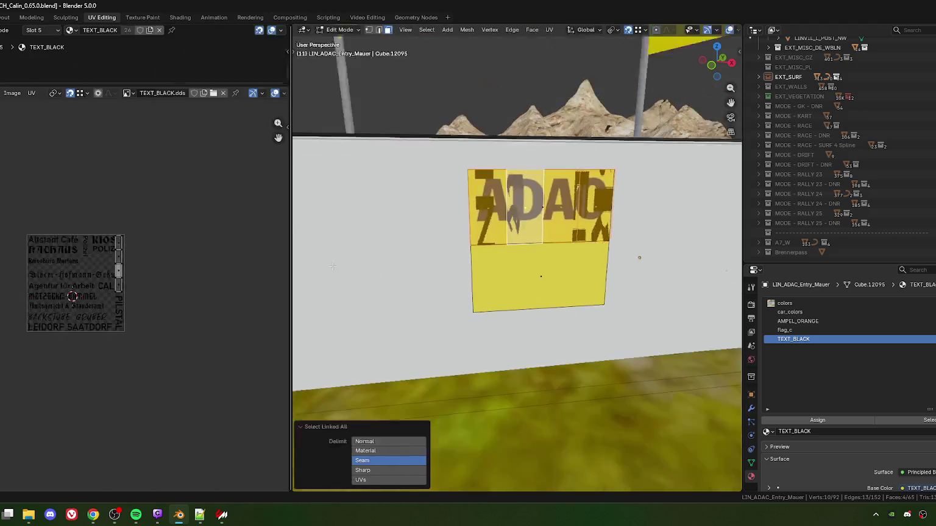
drag(34, 278, 326, 278)
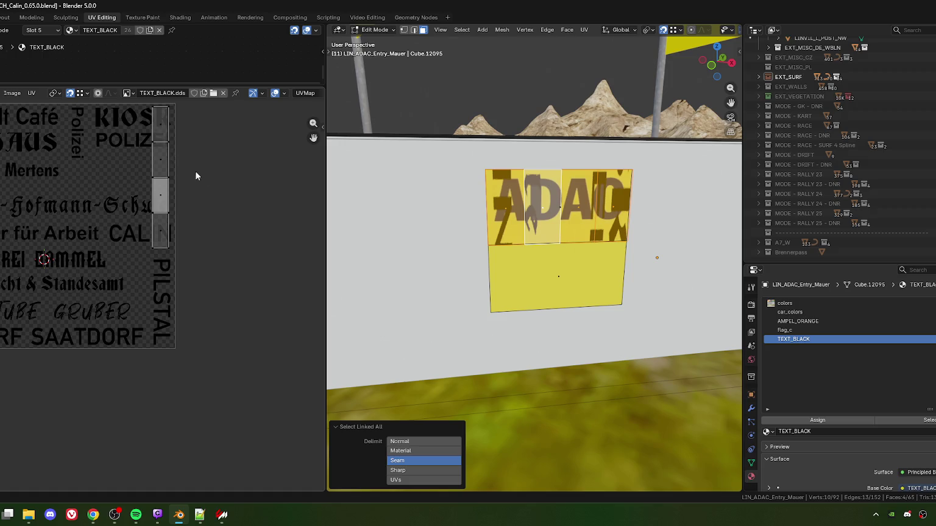
- Unwrap the four strips, rotate their UV islands 90°, shrink them and move them onto the texture
key(u)
click(557, 221)
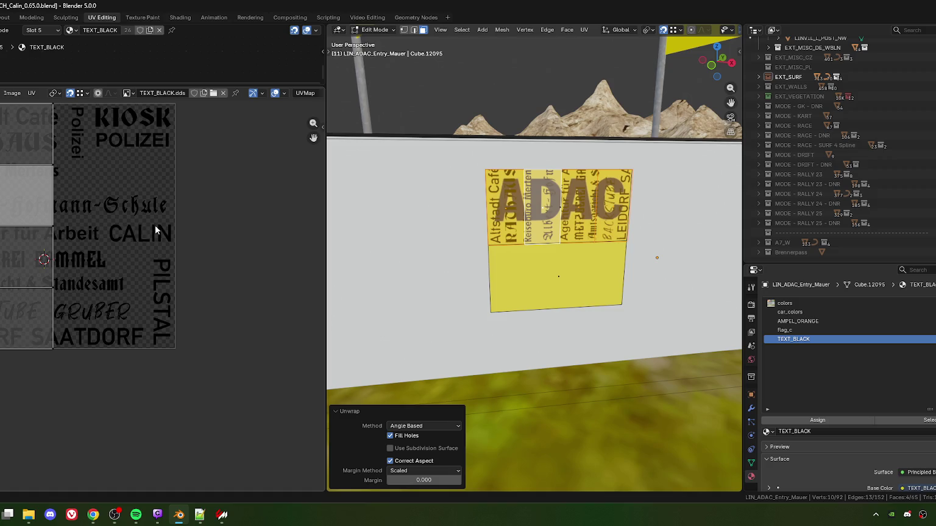
text(a)
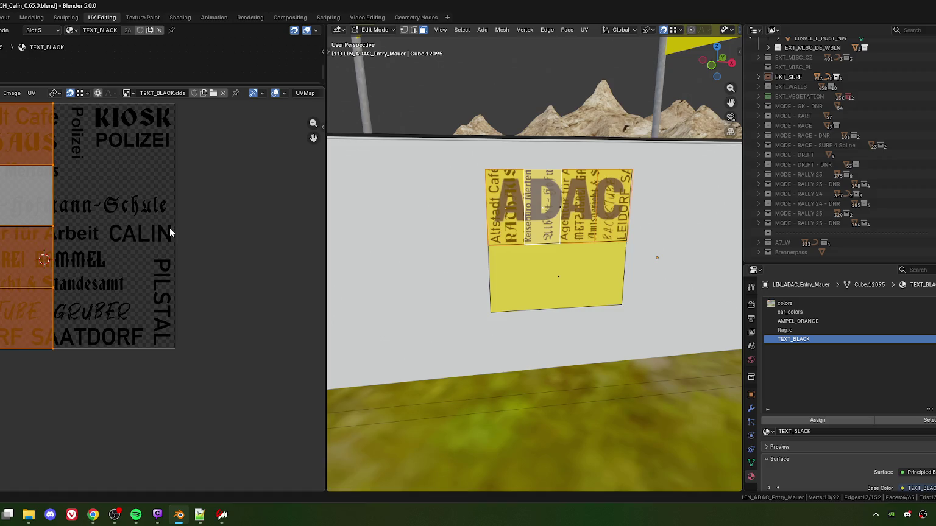
text(r90)
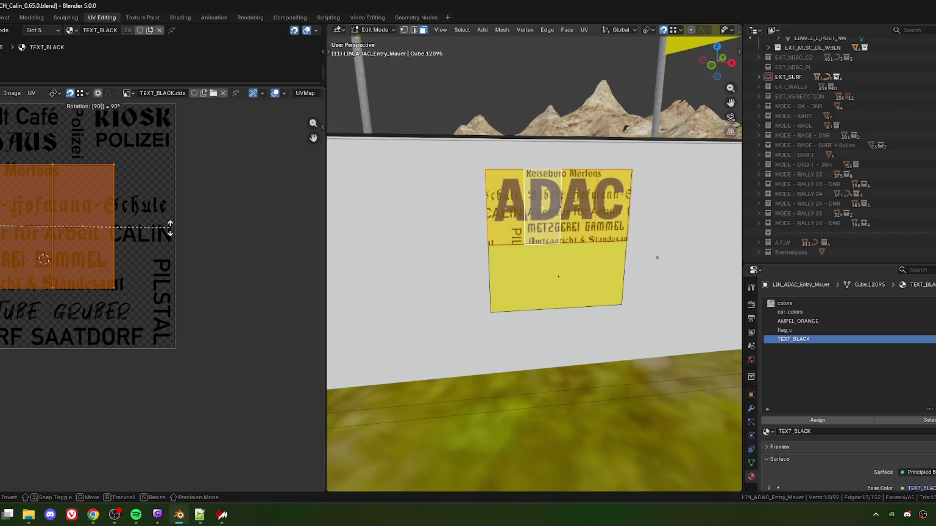
key(Return)
key(s)
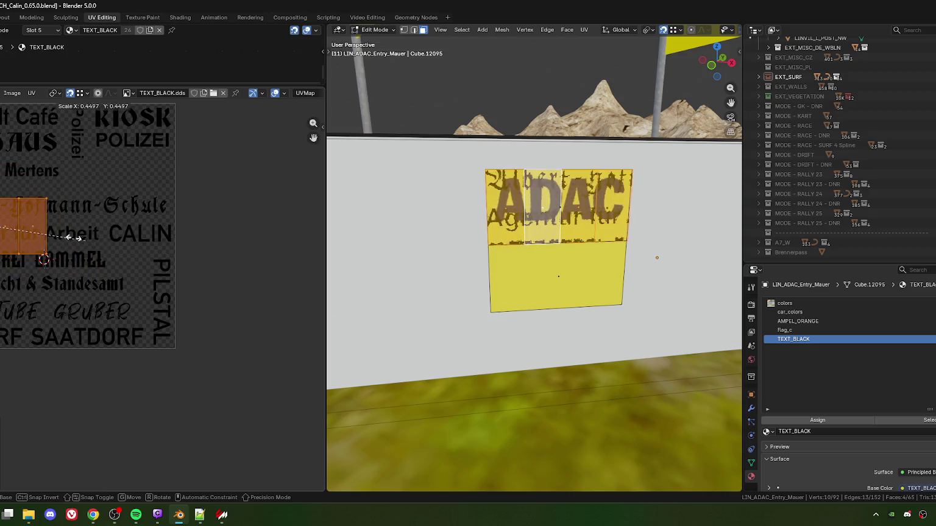
click(8, 230)
key(g)
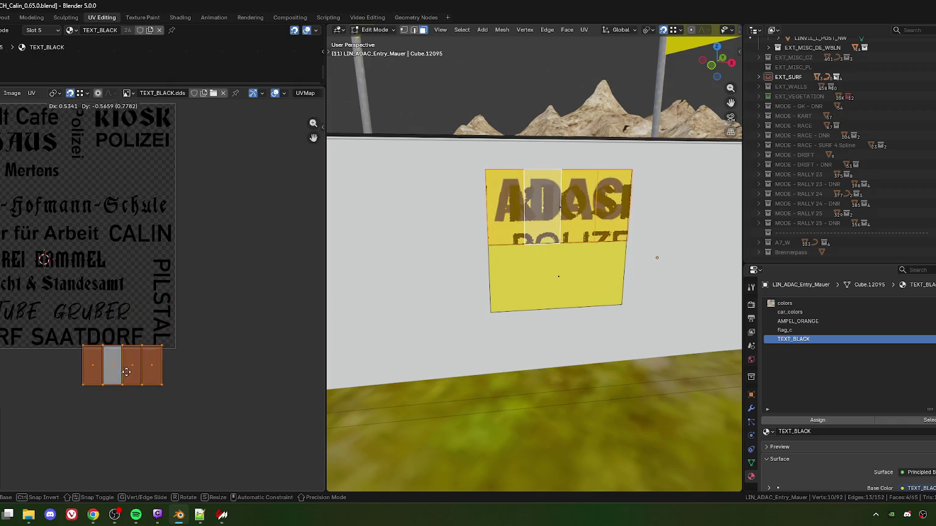
click(105, 348)
- Scale the UV islands down further and slide them left along X
scroll(125, 361, up, 2)
scroll(124, 371, up, 1)
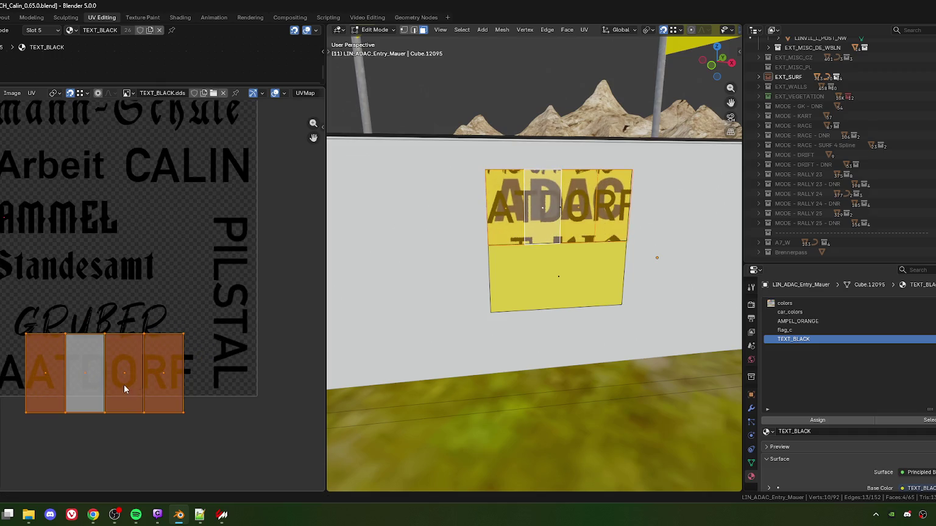
middle_drag(123, 385, 163, 248)
key(s)
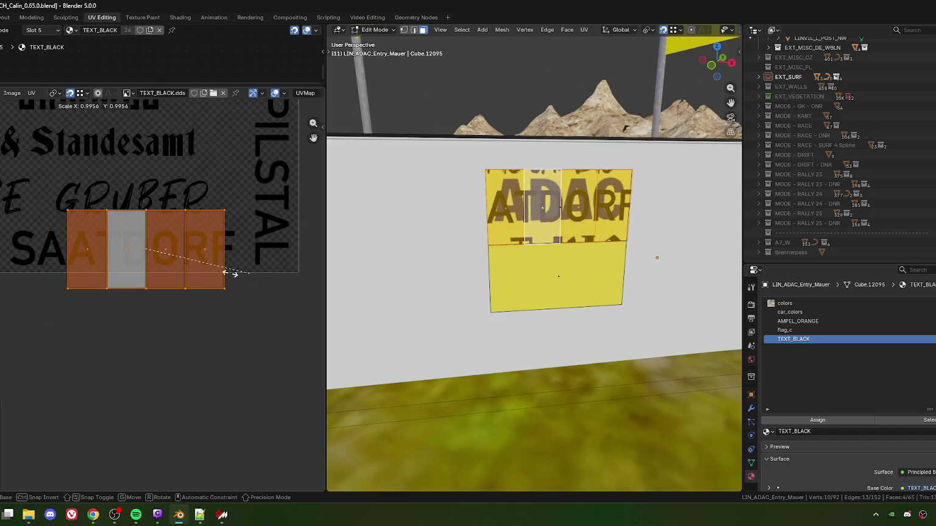
click(201, 266)
middle_drag(34, 270, 23, 267)
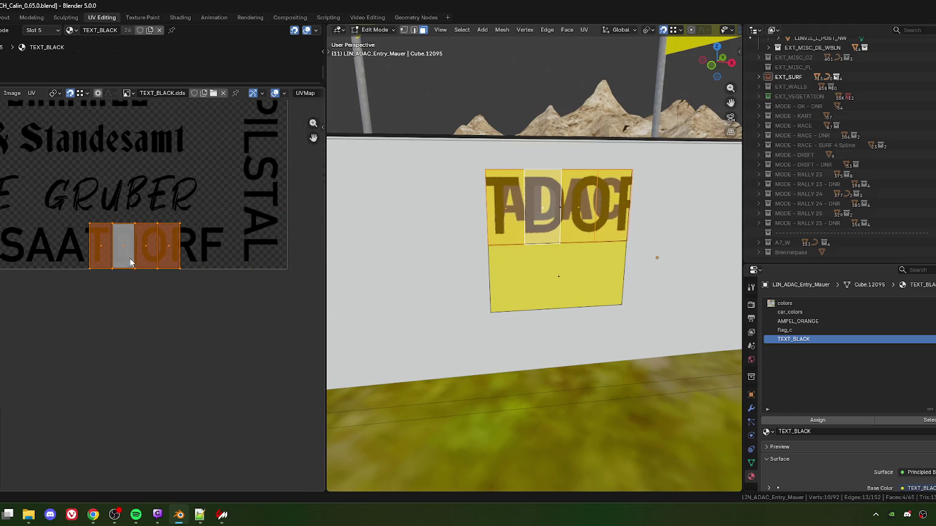
key(g)
key(x)
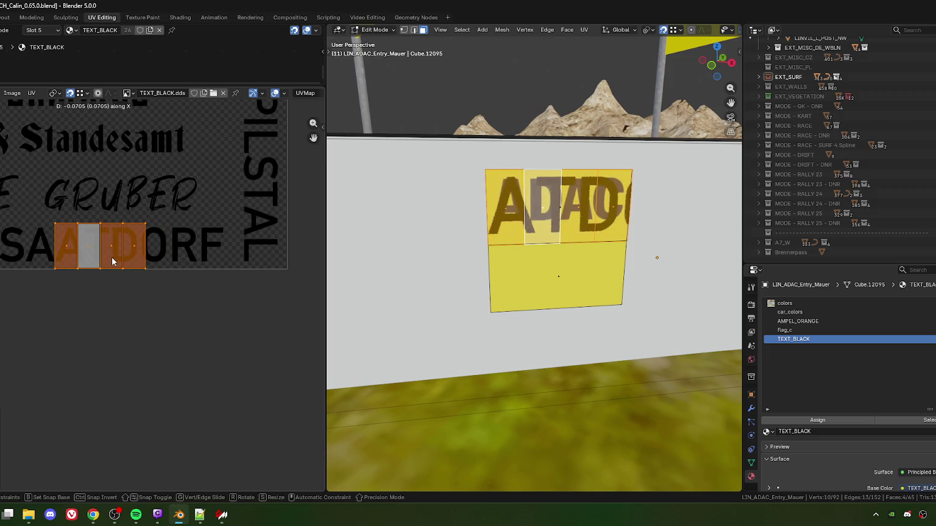
click(112, 261)
scroll(84, 263, up, 4)
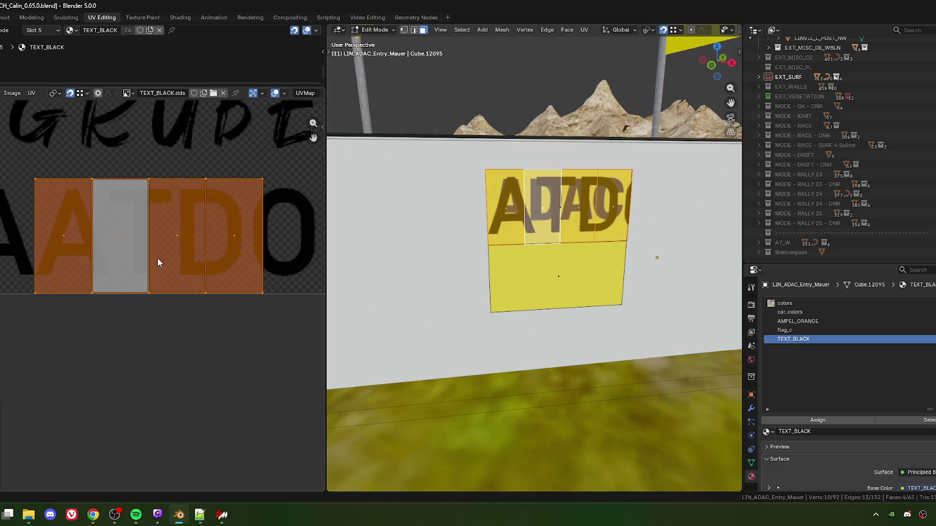
- Stretch the letter faces vertically, rescale them to about 1.45×, and shift them slightly right
key(s)
key(y)
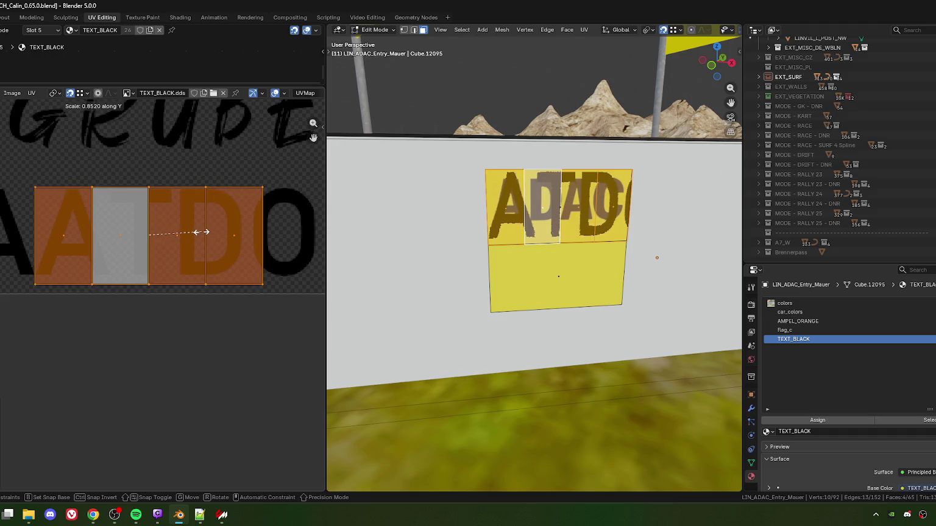
click(200, 232)
key(s)
click(180, 251)
key(s)
click(180, 250)
key(g)
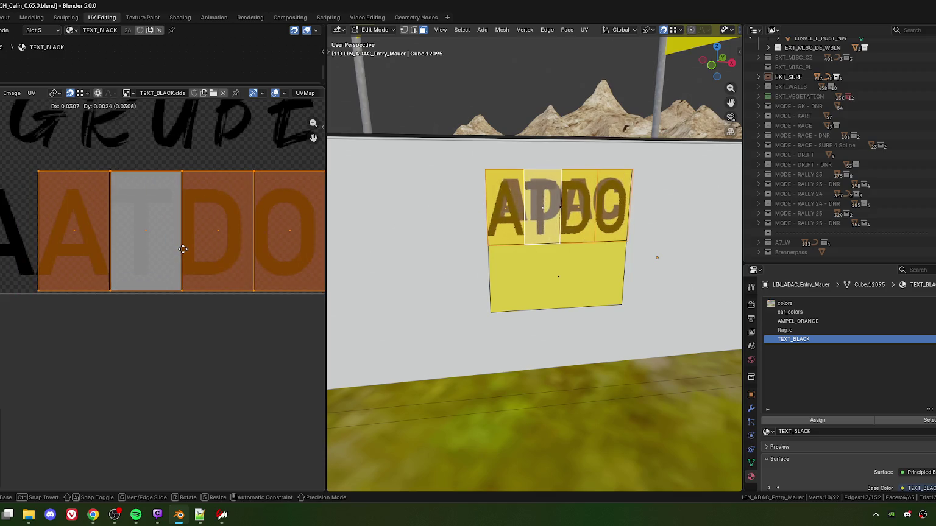
click(184, 250)
key(s)
key(y)
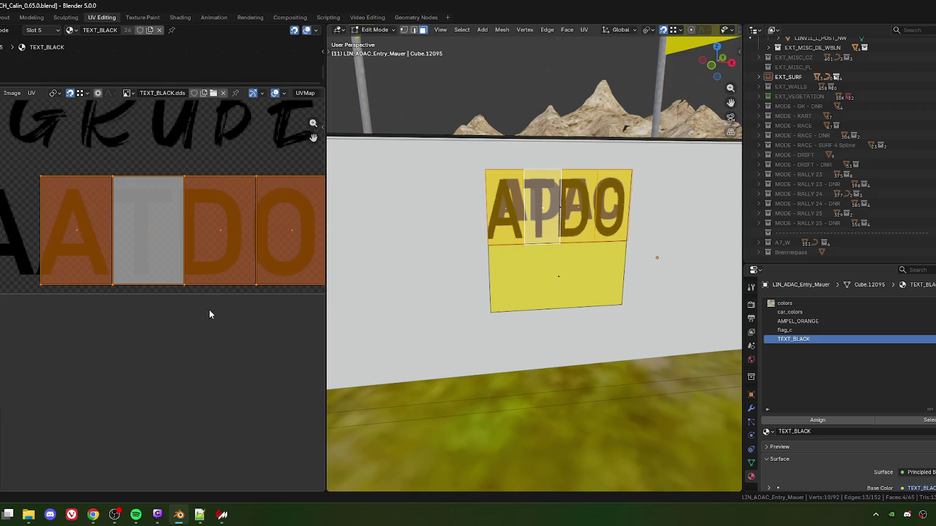
- Make the resize uniform, then enlarge the letter faces about 10% and nudge them right
key(y)
click(108, 265)
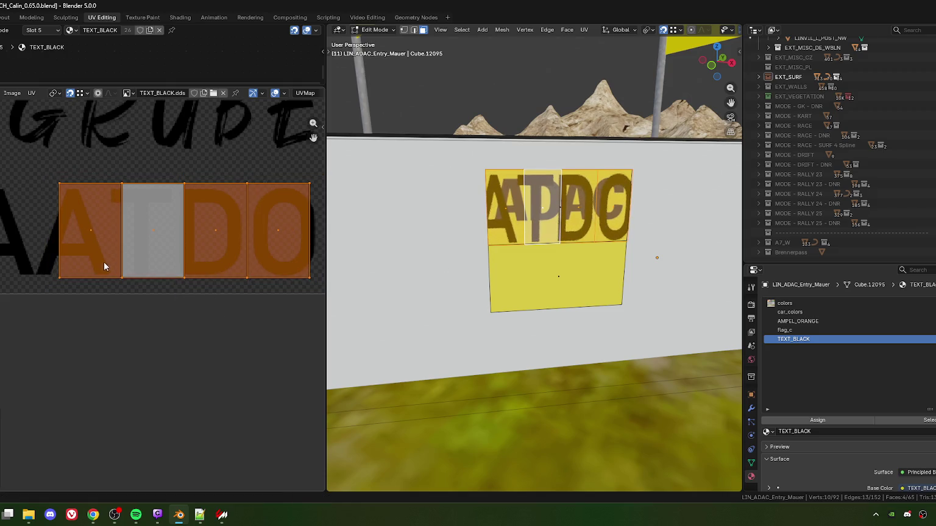
middle_drag(83, 250, 122, 262)
key(g)
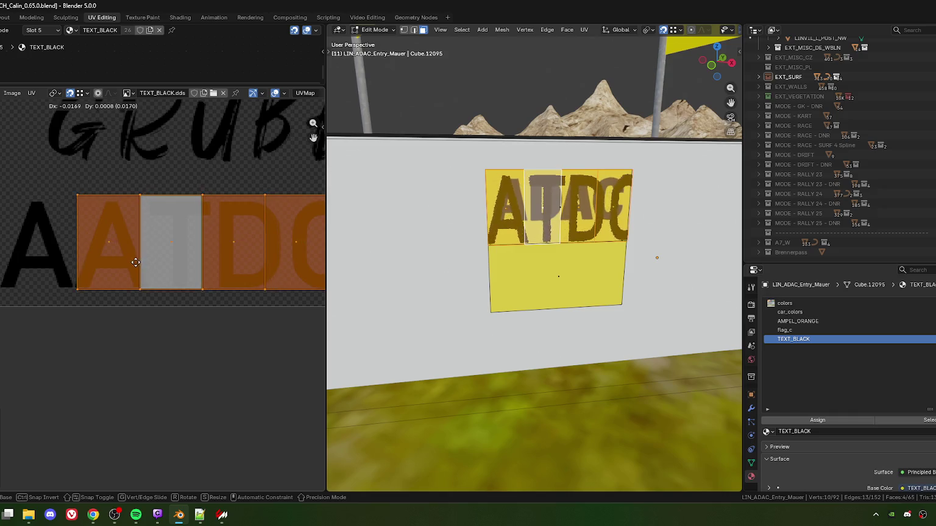
click(135, 262)
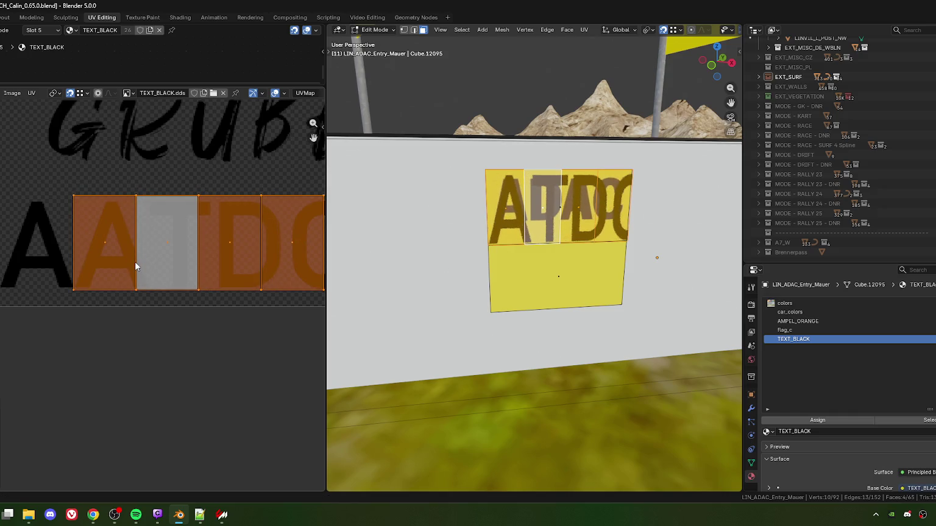
key(s)
click(185, 271)
key(g)
click(179, 257)
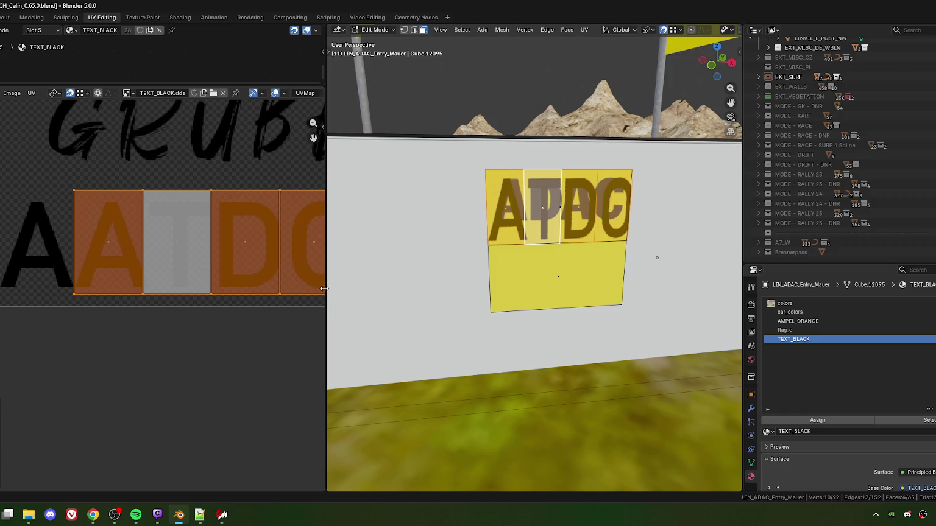
- Widen the texture area, then enlarge the letter faces and shift them right
drag(323, 289, 518, 289)
scroll(283, 262, up, 3)
key(s)
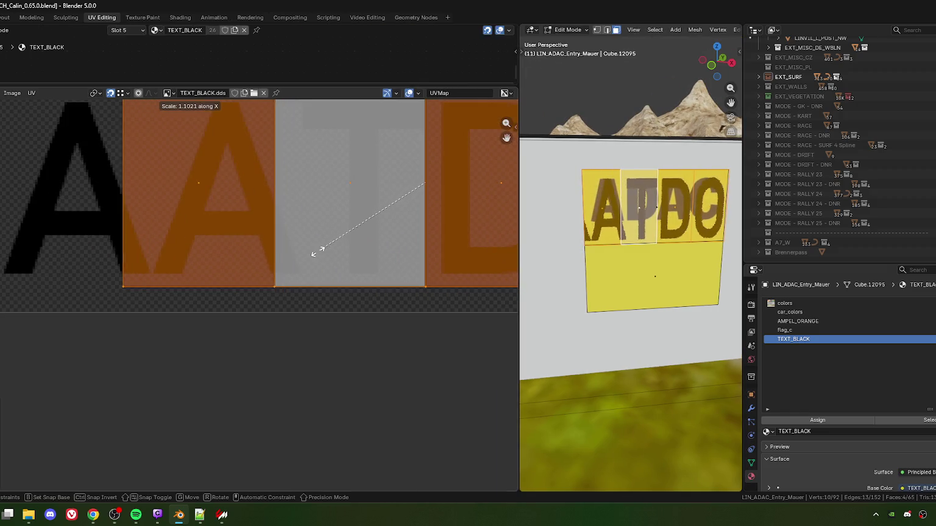
click(308, 254)
key(g)
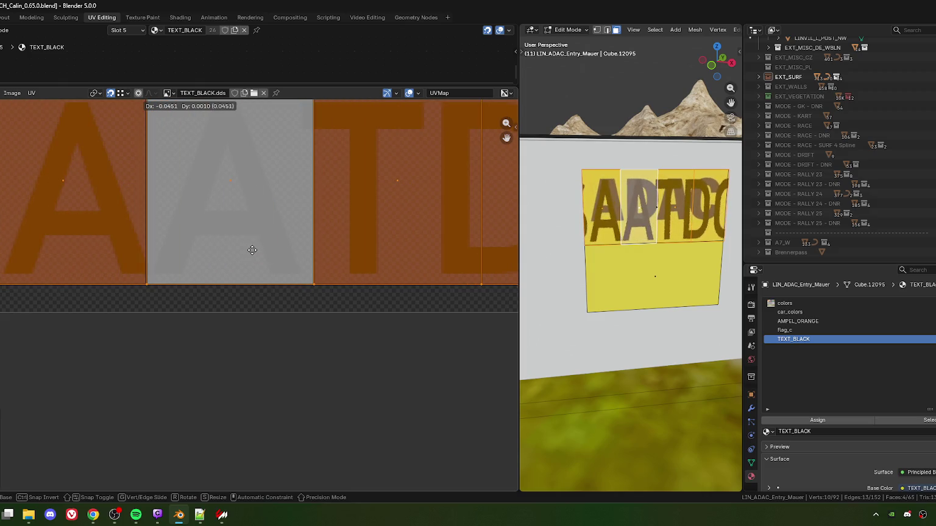
click(253, 254)
key(s)
click(350, 353)
- Stretch the letter faces horizontally and lower them slightly along Y
key(g)
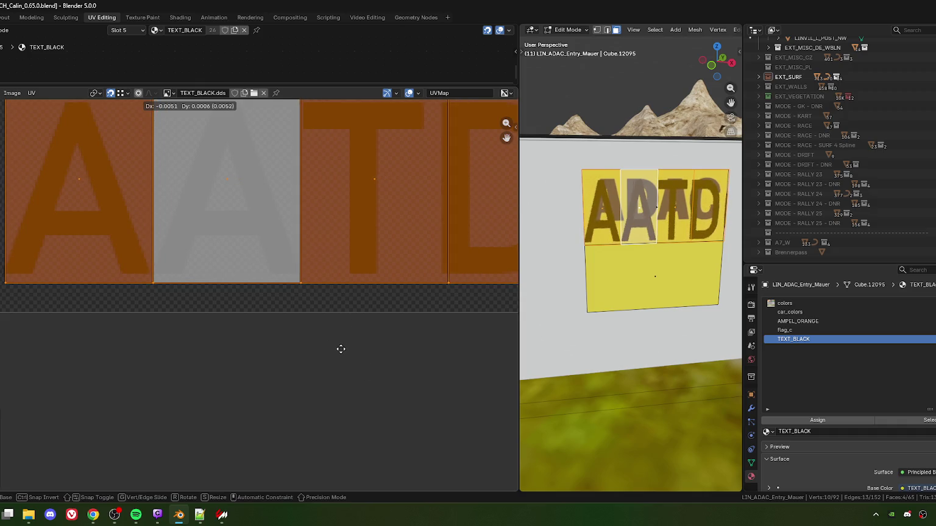
key(s)
key(x)
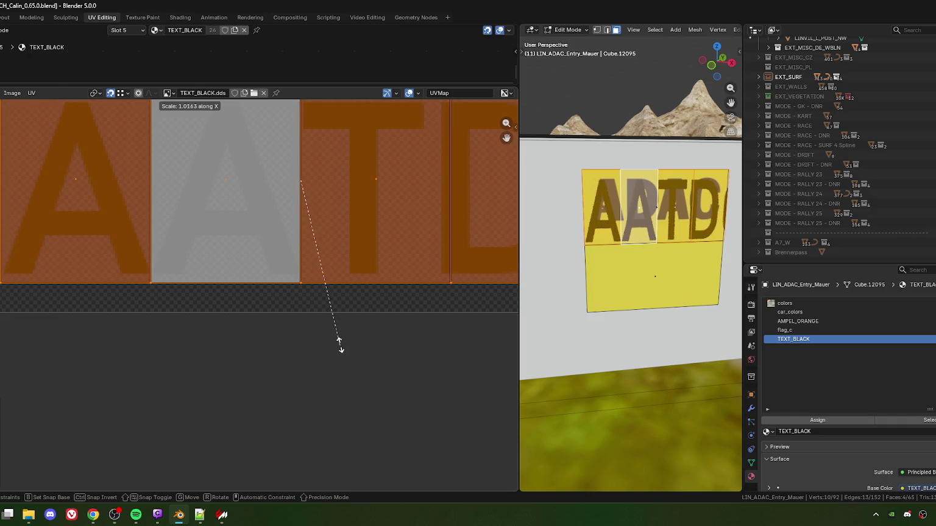
click(341, 346)
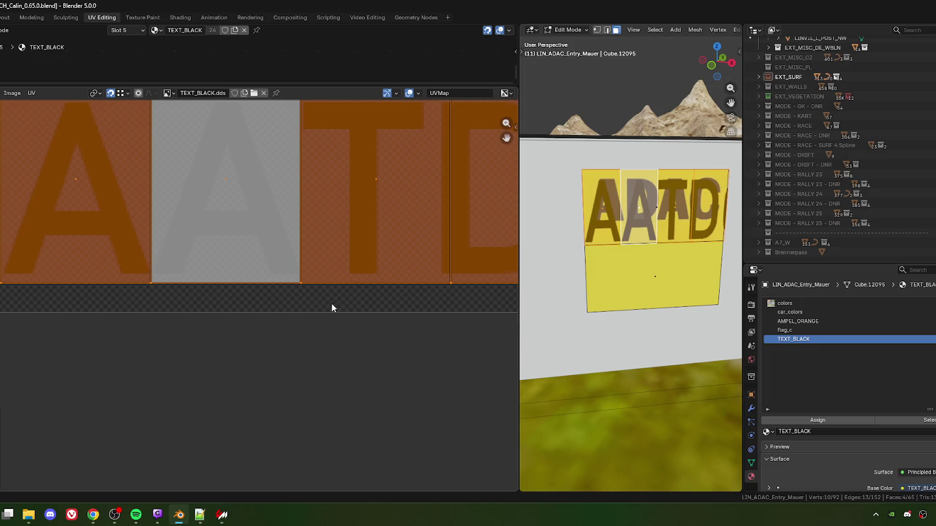
key(g)
key(y)
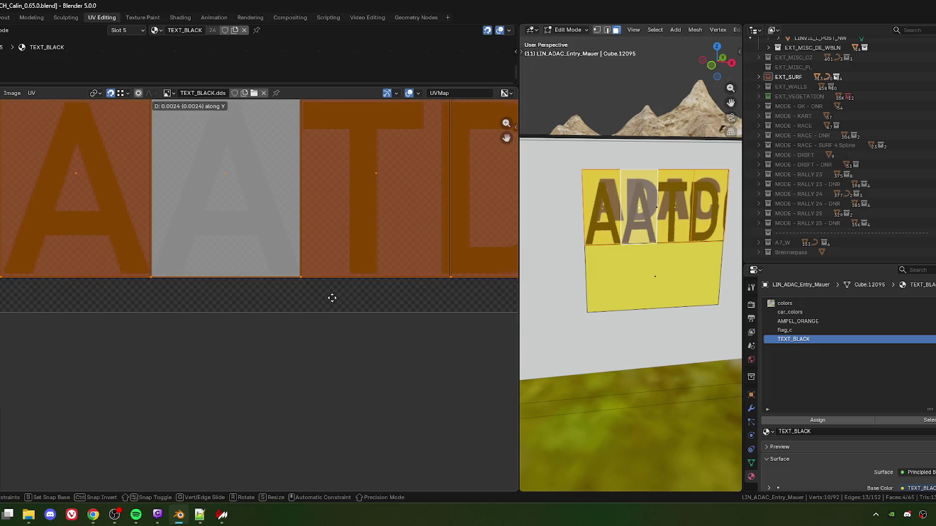
click(332, 299)
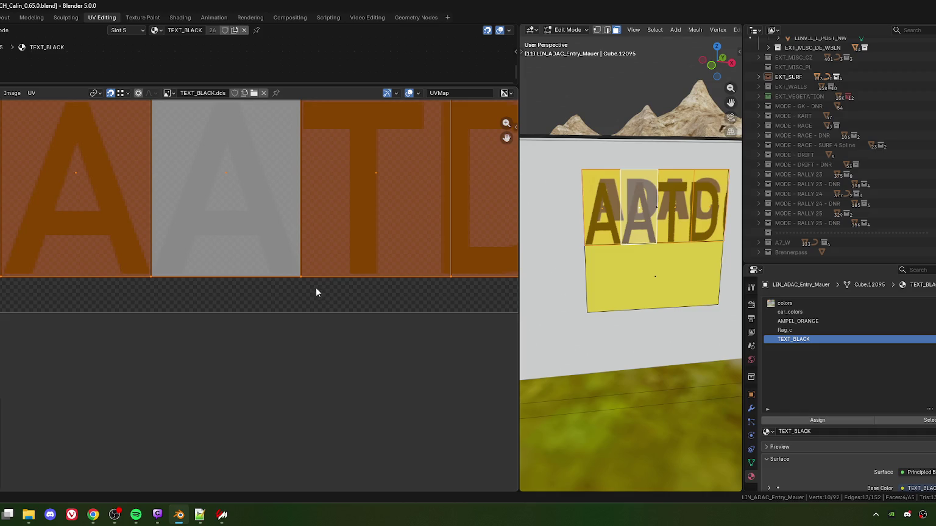
- Lower the faces' top edge onto the letters
scroll(317, 292, down, 4)
scroll(219, 225, up, 1)
scroll(222, 262, up, 4)
key(g)
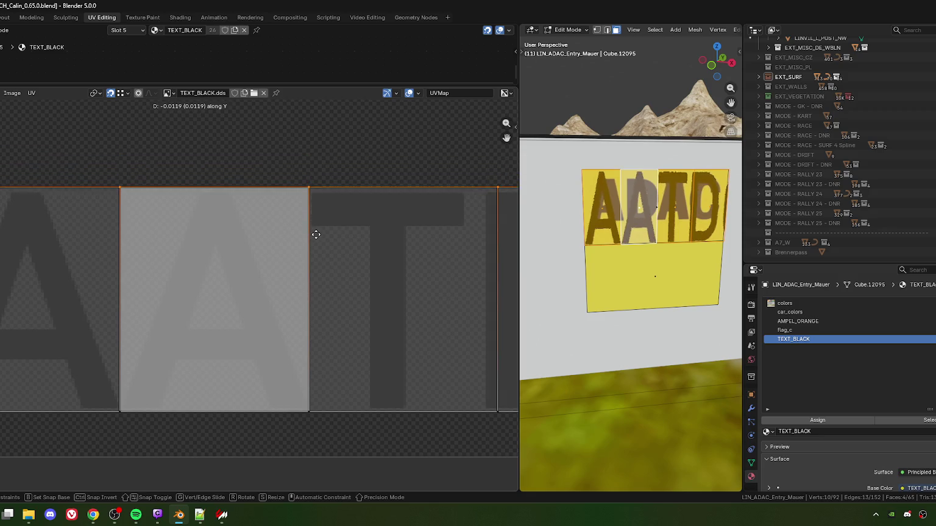
click(317, 241)
scroll(304, 256, down, 7)
scroll(268, 292, down, 2)
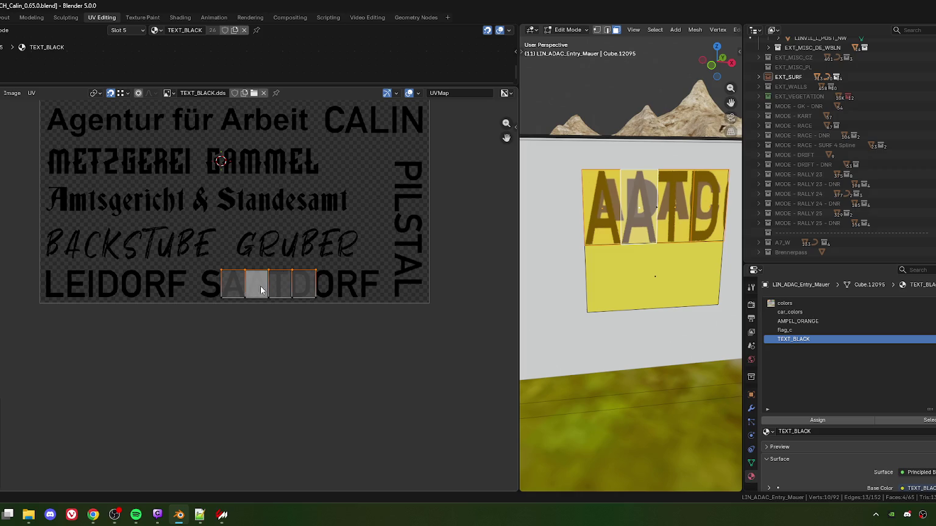
scroll(256, 292, up, 2)
scroll(257, 292, up, 4)
- Move the faces horizontally over the SAATDORF letters, then nudge the A face vertically
middle_drag(458, 255, 233, 254)
key(g)
key(x)
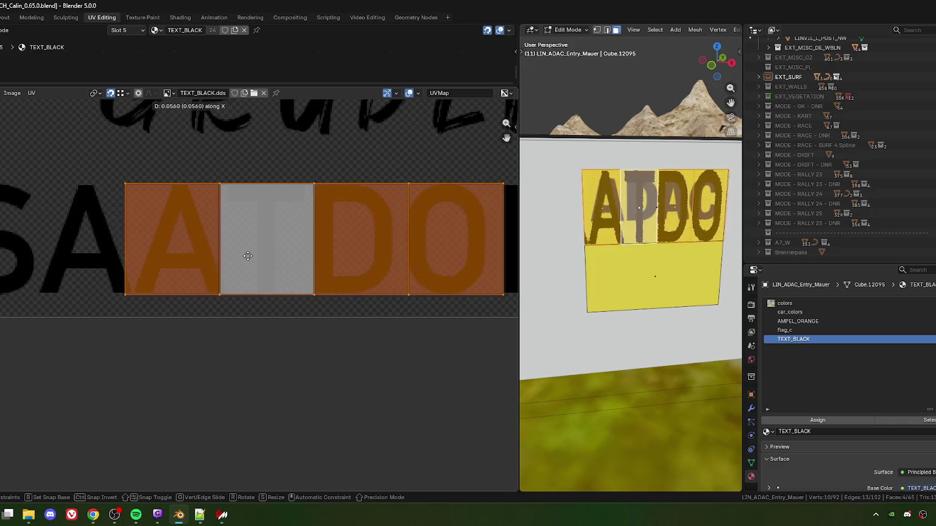
click(249, 256)
scroll(173, 274, up, 4)
scroll(296, 275, up, 2)
key(g)
key(x)
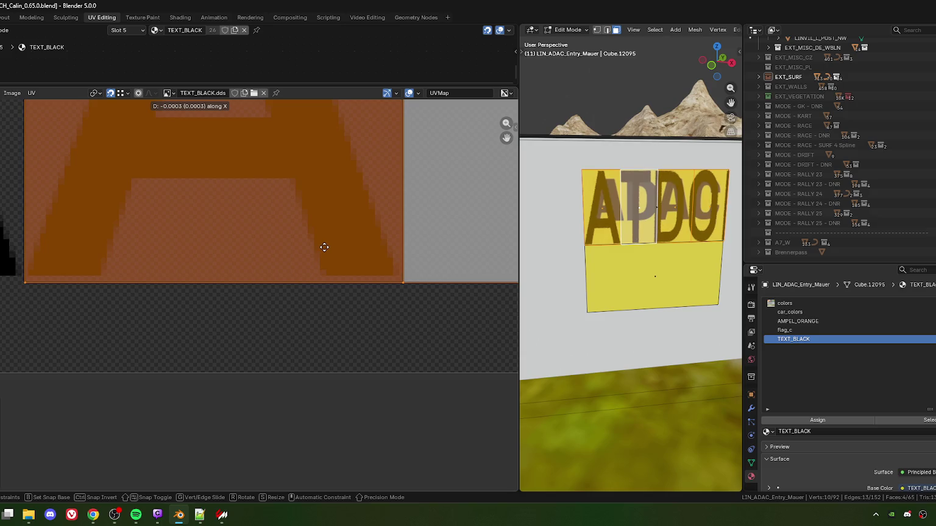
key(y)
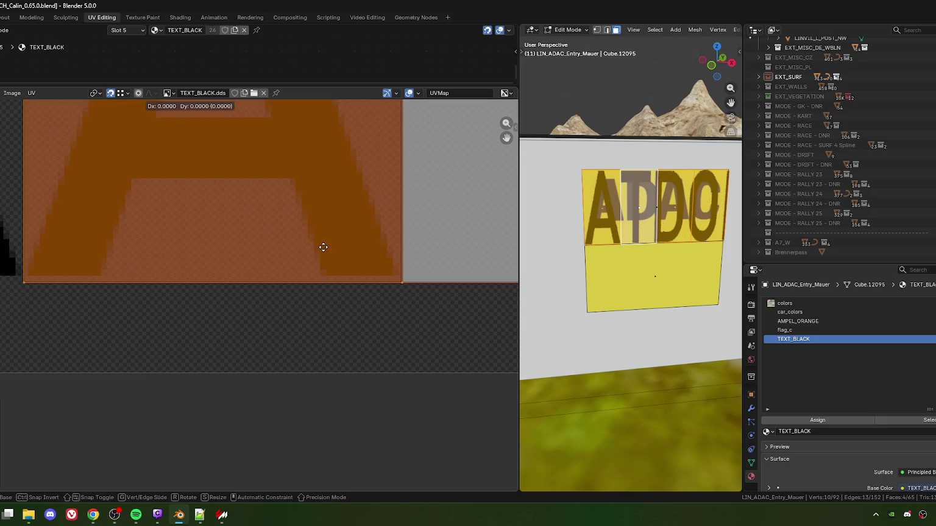
click(323, 245)
- Deselect the A face and shift the other three faces one letter right to read ADOR
scroll(322, 251, down, 4)
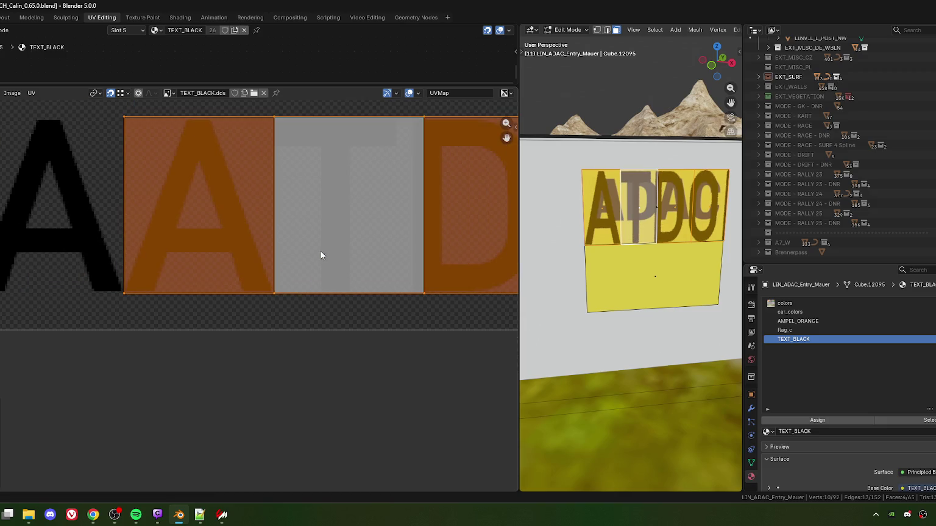
scroll(270, 251, down, 2)
scroll(292, 252, down, 2)
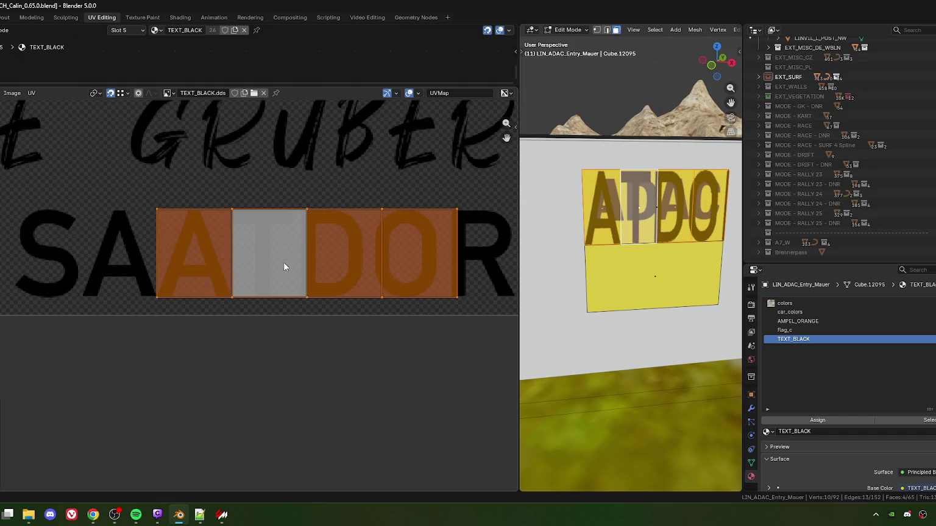
scroll(284, 262, down, 2)
scroll(272, 266, up, 1)
mouse_move(272, 265)
middle_down()
mouse_move(261, 247)
mouse_move(268, 261)
middle_up()
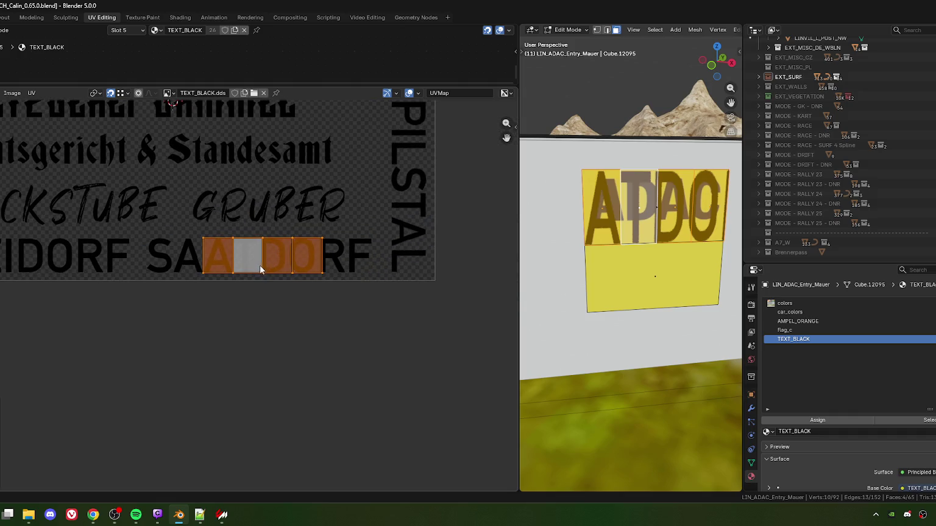
shift+click(276, 256)
key(g)
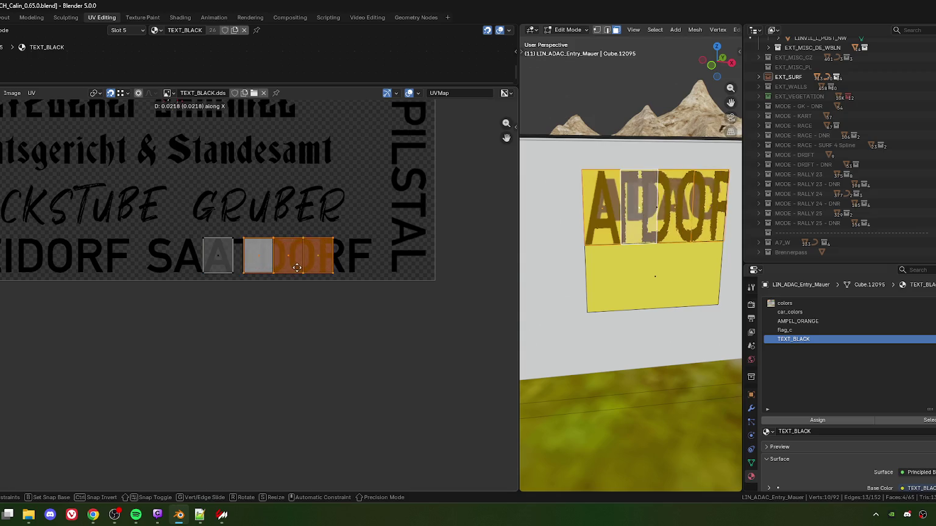
click(304, 269)
- Fine-tune the three faces horizontally, then undo back toward the A and T letters
scroll(305, 272, up, 5)
scroll(323, 252, up, 1)
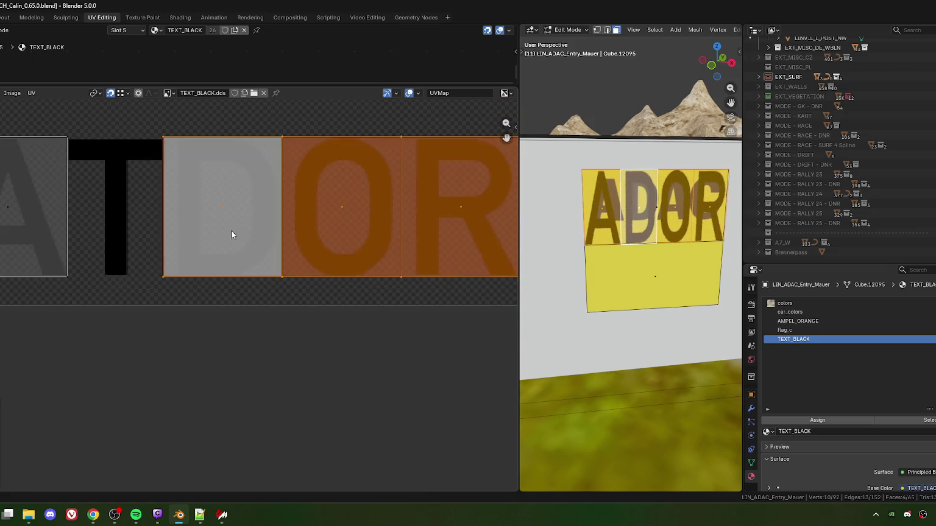
scroll(254, 243, up, 2)
key(g)
key(x)
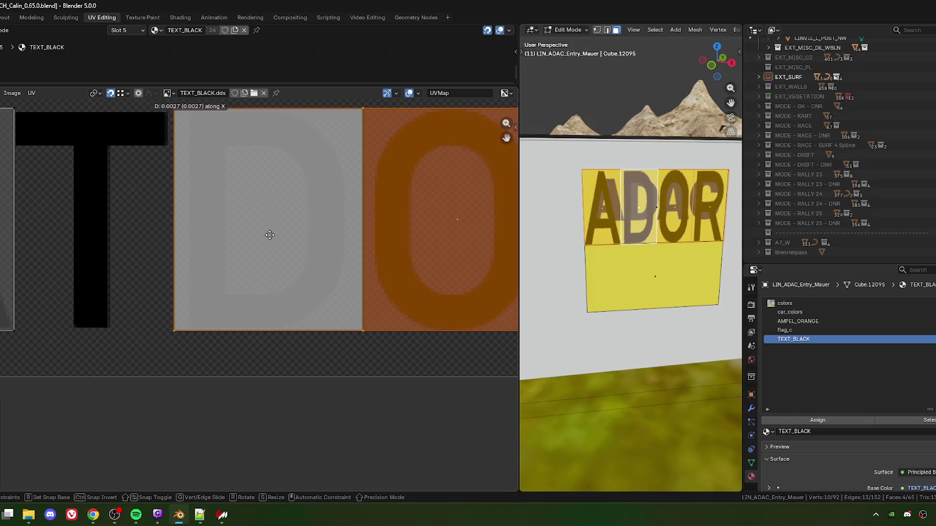
click(270, 234)
scroll(290, 264, down, 4)
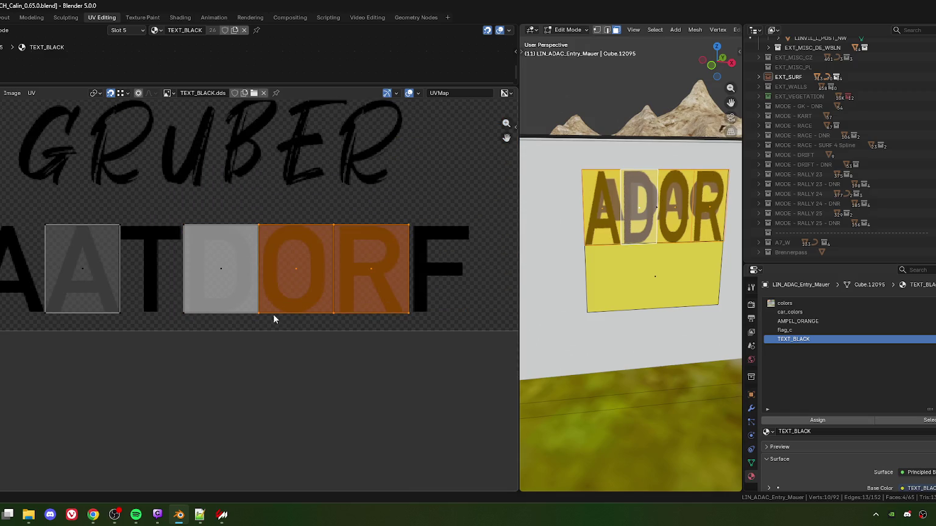
key(ctrl+z)
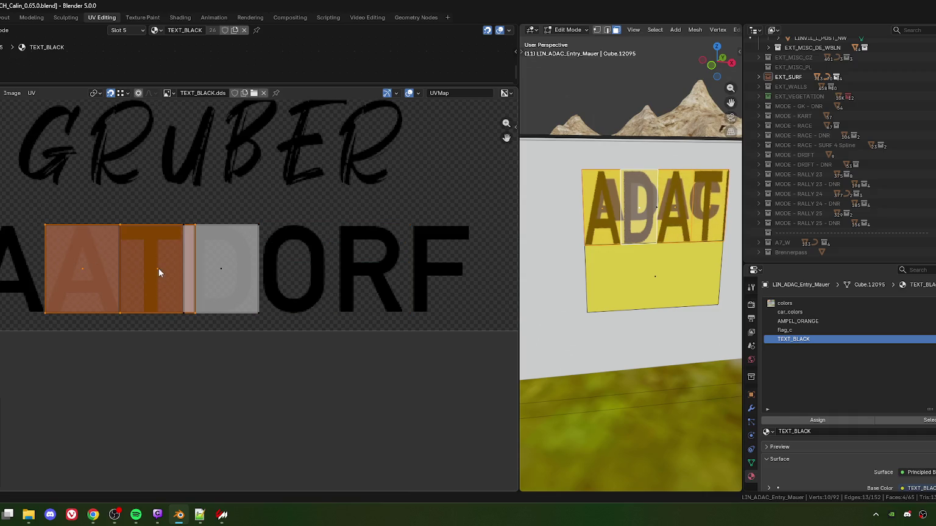
- Move the T face's UVs onto the C of the CALIN lettering so the sign reads ADAC
click(158, 272)
scroll(158, 272, down, 5)
middle_drag(222, 269, 203, 305)
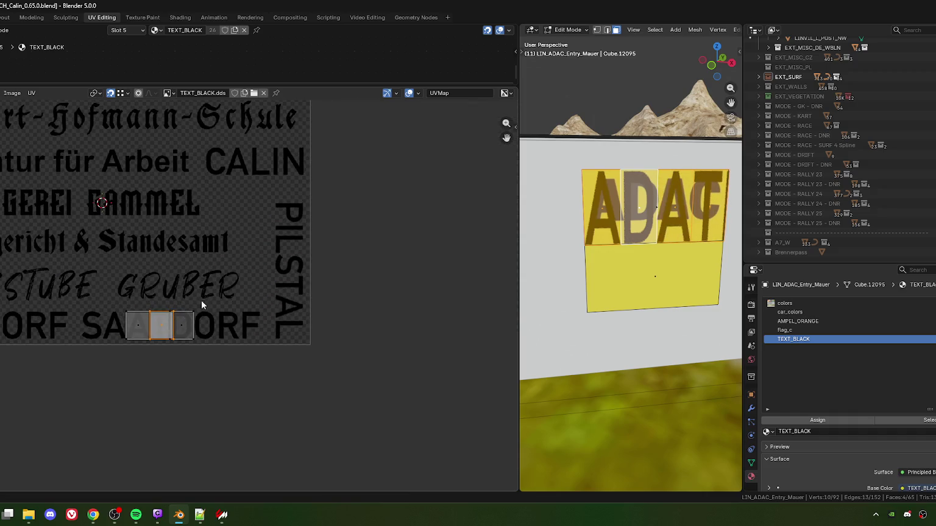
key(g)
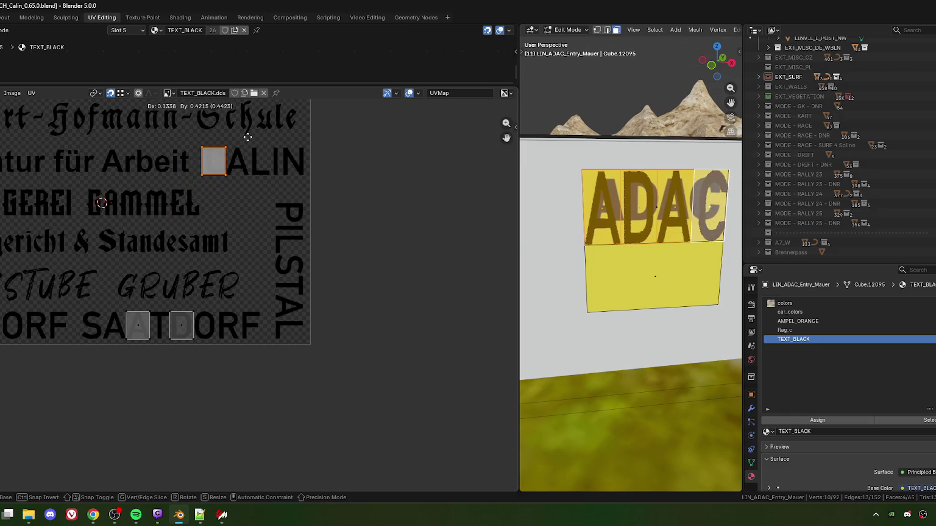
click(247, 137)
scroll(182, 314, up, 2)
scroll(196, 288, up, 3)
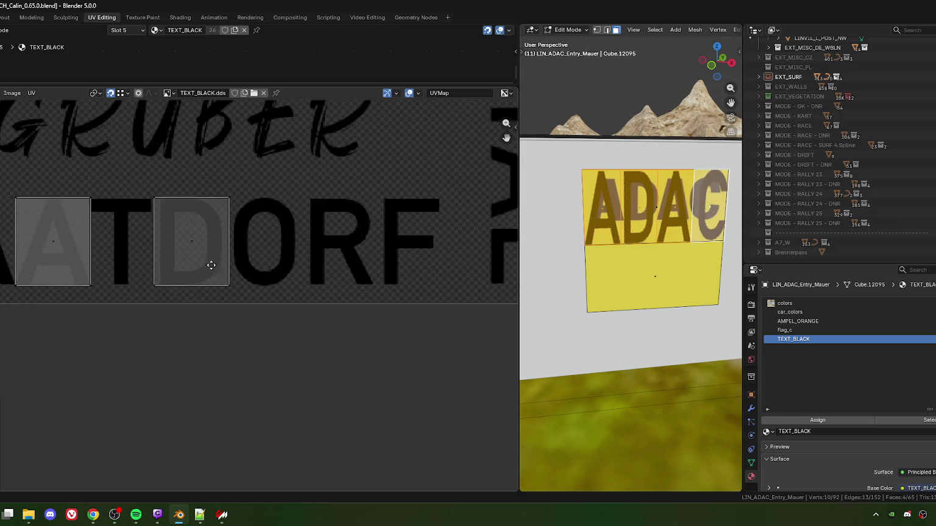
scroll(208, 264, up, 3)
- Narrow the D letter's UV face horizontally
click(222, 200)
scroll(262, 238, up, 2)
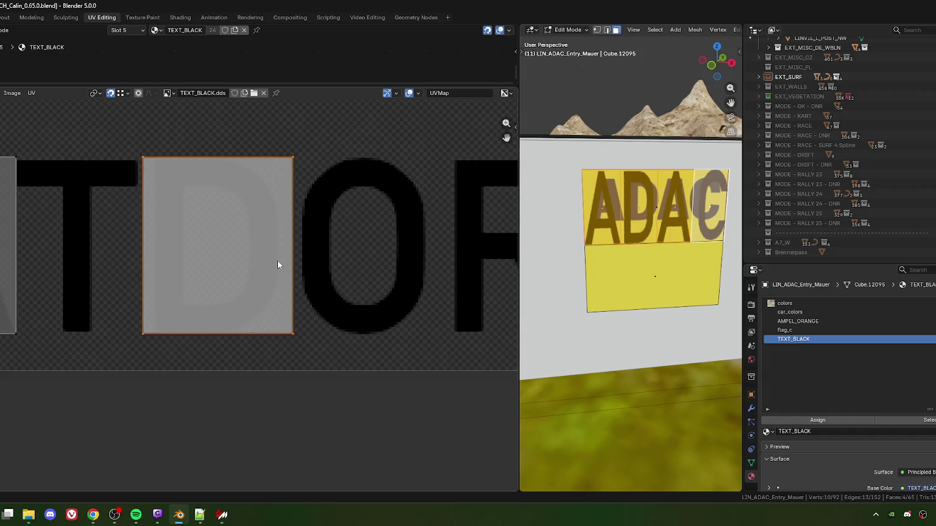
scroll(286, 280, up, 1)
key(s)
key(x)
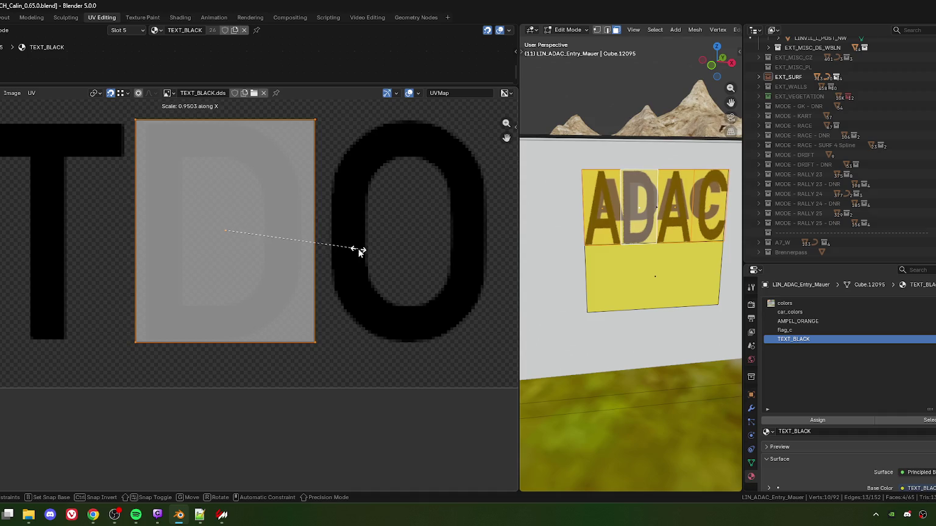
click(358, 251)
key(s)
click(354, 270)
- Select the C letter's UV face and narrow it horizontally
scroll(358, 299, down, 1)
scroll(335, 268, down, 6)
mouse_move(302, 132)
middle_down()
mouse_move(280, 271)
mouse_move(234, 264)
middle_up()
scroll(286, 265, up, 4)
click(233, 264)
scroll(256, 292, up, 4)
middle_drag(293, 288, 251, 288)
key(s)
key(x)
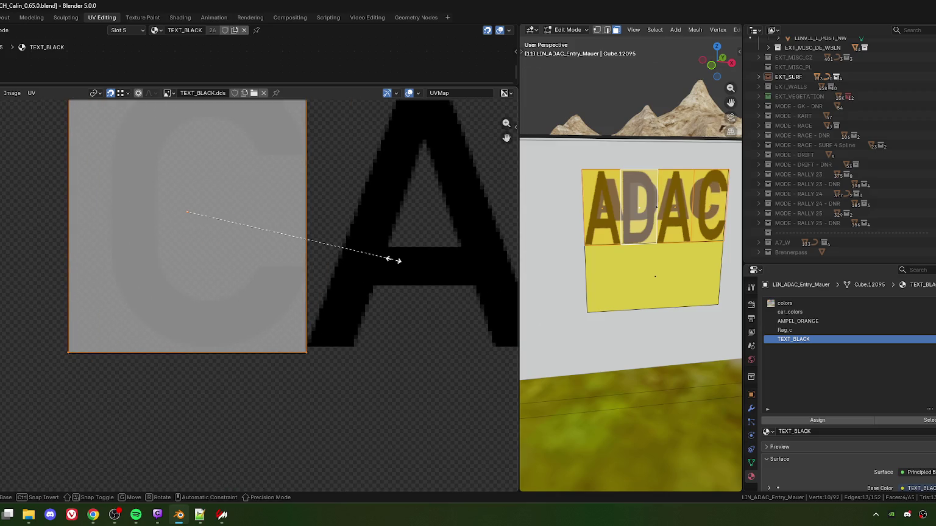
click(377, 260)
- Shift the C face's UVs sideways and vertically over the atlas letter C
key(g)
key(x)
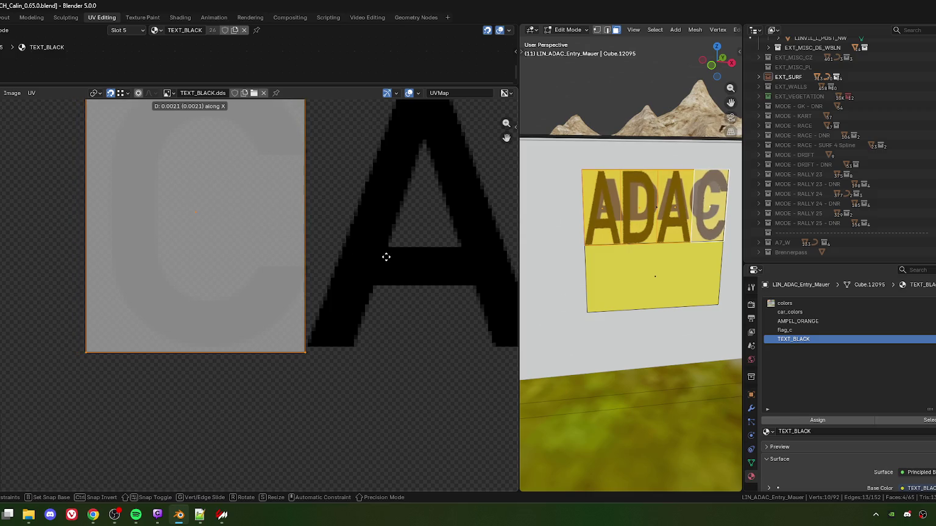
click(386, 257)
scroll(344, 272, down, 3)
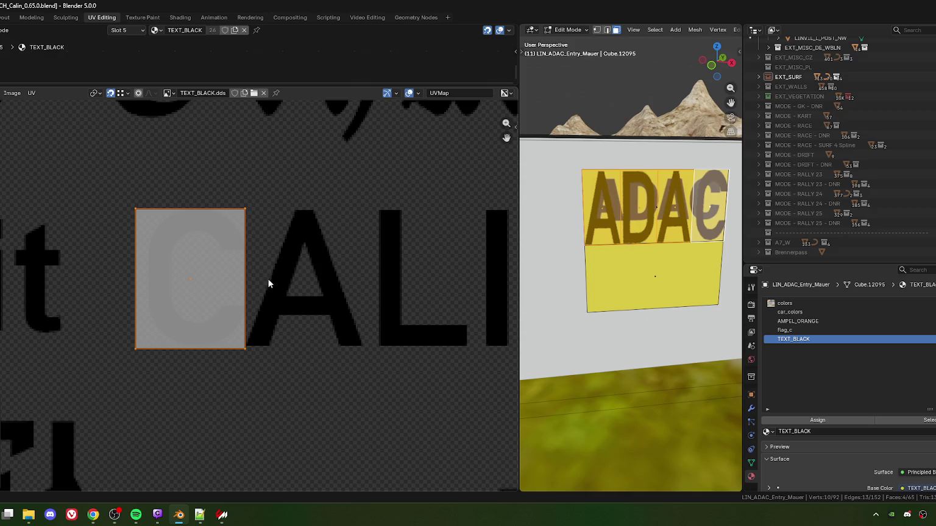
scroll(268, 277, up, 4)
scroll(266, 346, up, 2)
scroll(270, 277, up, 2)
key(g)
key(y)
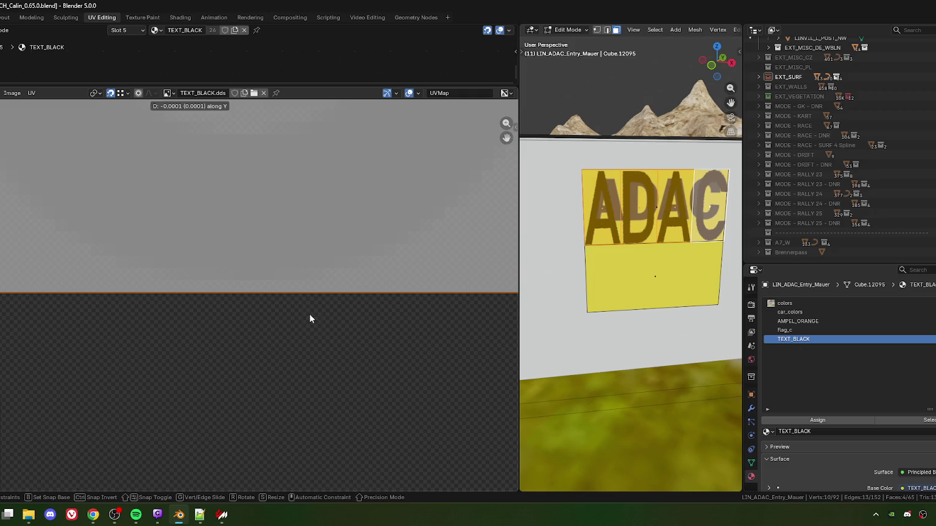
scroll(315, 311, down, 5)
scroll(315, 315, up, 3)
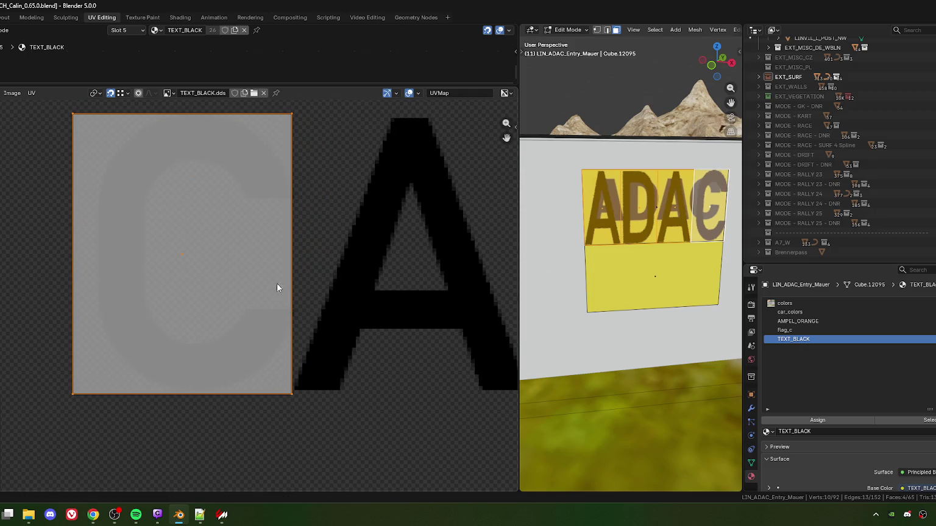
scroll(273, 292, up, 3)
scroll(230, 380, up, 1)
- Shift the C island's left edge rightward, then deselect all UVs
key(g)
key(y)
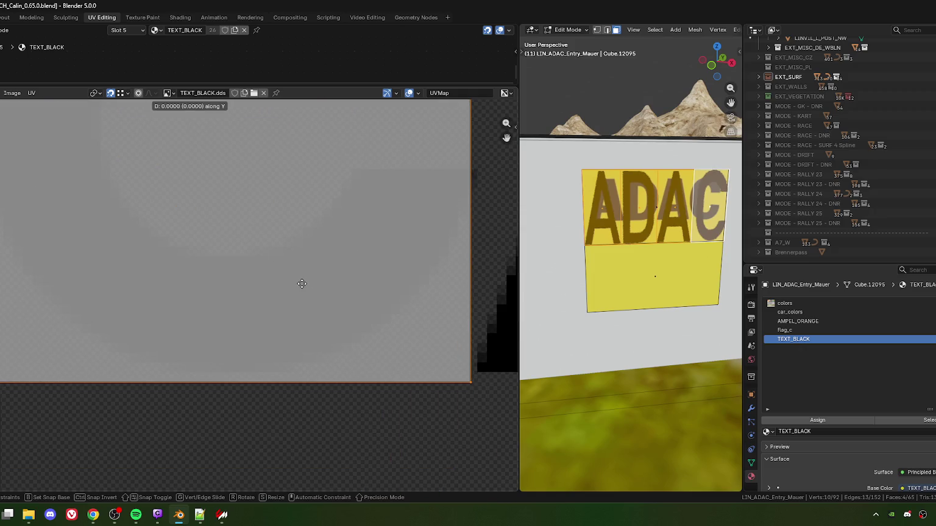
right_click(301, 268)
scroll(268, 267, down, 5)
drag(99, 145, 166, 371)
key(g)
click(173, 370)
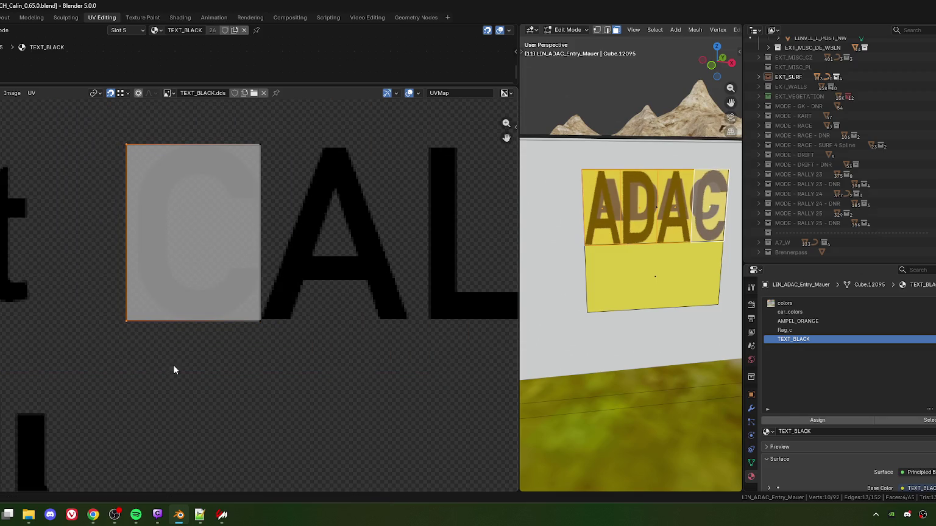
click(283, 370)
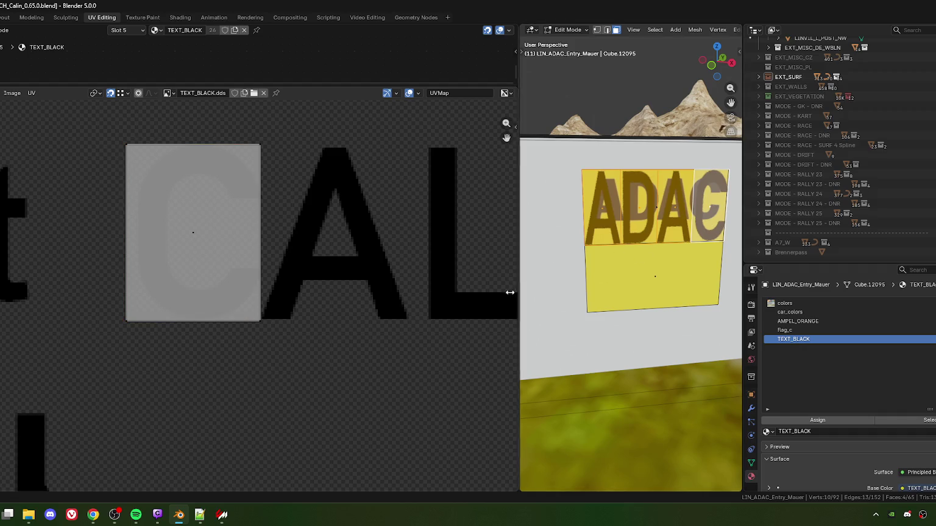
- Raise the vertex path along the sign's strip edge 0.18395 m in Z
drag(516, 277, 312, 277)
scroll(475, 281, up, 3)
middle_drag(474, 280, 447, 309)
key(1)
click(538, 242)
mouse_move(537, 242)
middle_down()
mouse_move(366, 266)
mouse_move(488, 316)
middle_up()
ctrl+click(356, 257)
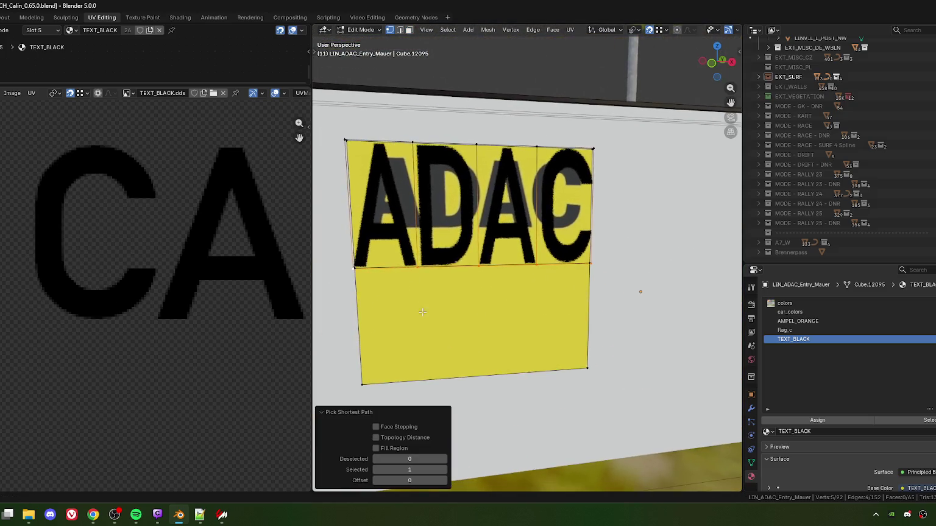
key(g)
key(z)
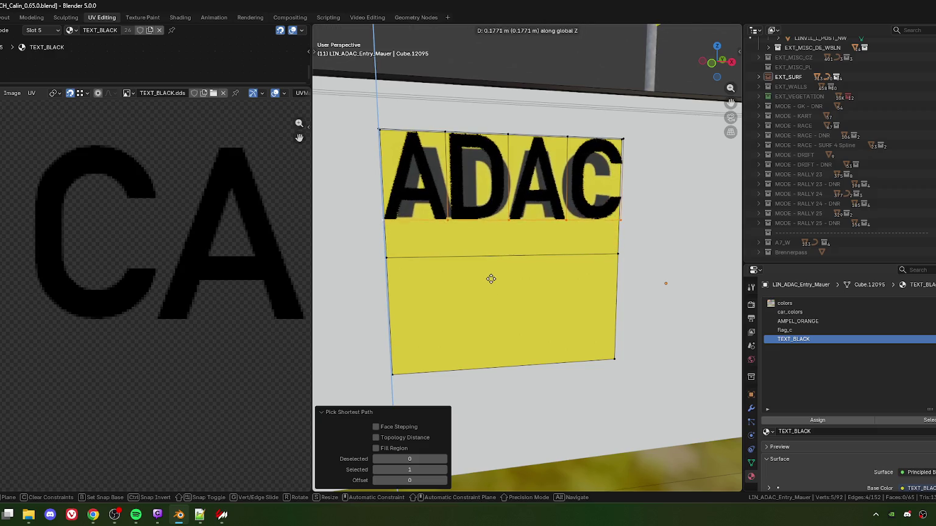
click(490, 279)
- Lower the sign's top edge row of vertices along Z
mouse_move(490, 279)
middle_down()
mouse_move(422, 214)
mouse_move(634, 245)
middle_up()
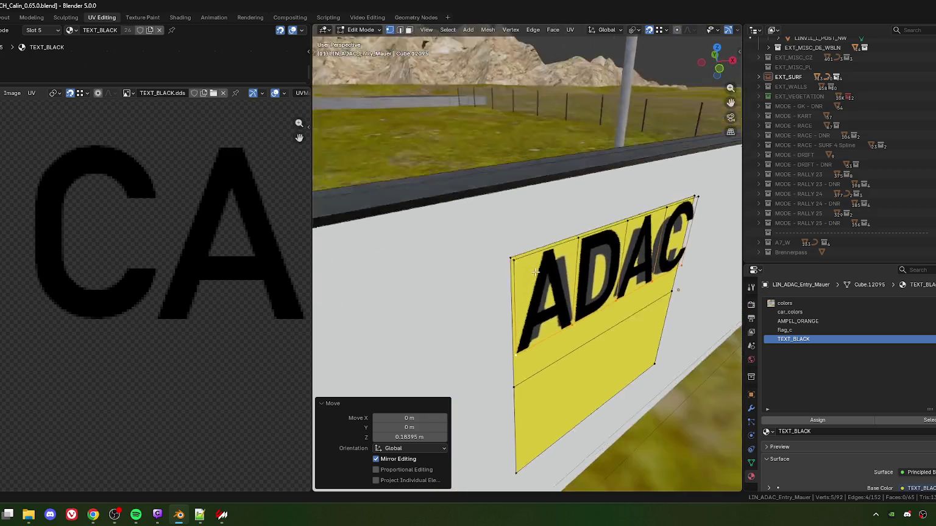
click(516, 266)
ctrl+click(690, 194)
middle_drag(691, 193, 511, 260)
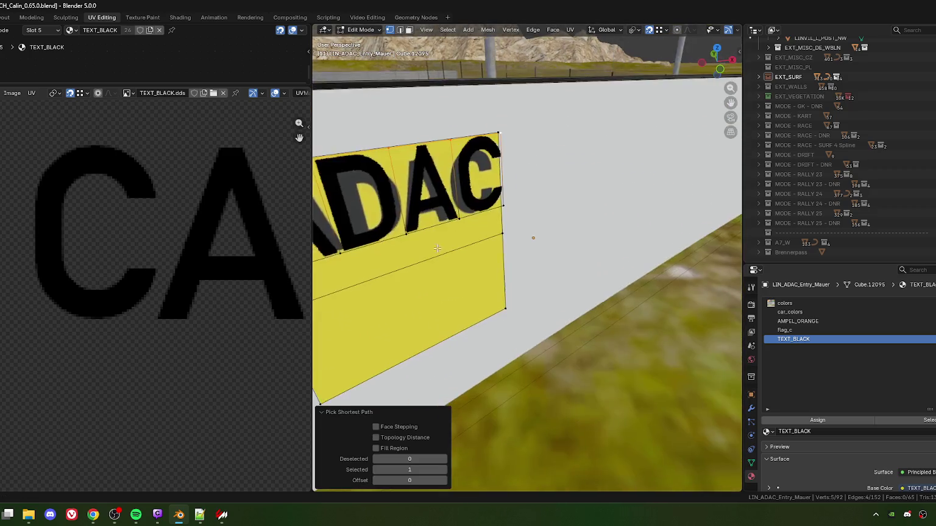
key(g)
key(z)
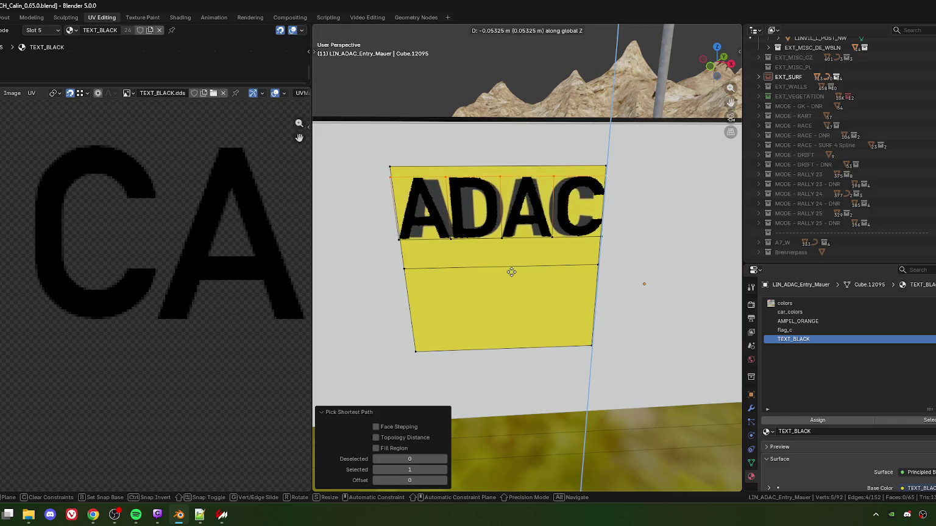
click(511, 272)
- Select the four ADAC letter faces and narrow them along X to 0.891
shift+middle_drag(512, 272, 504, 248)
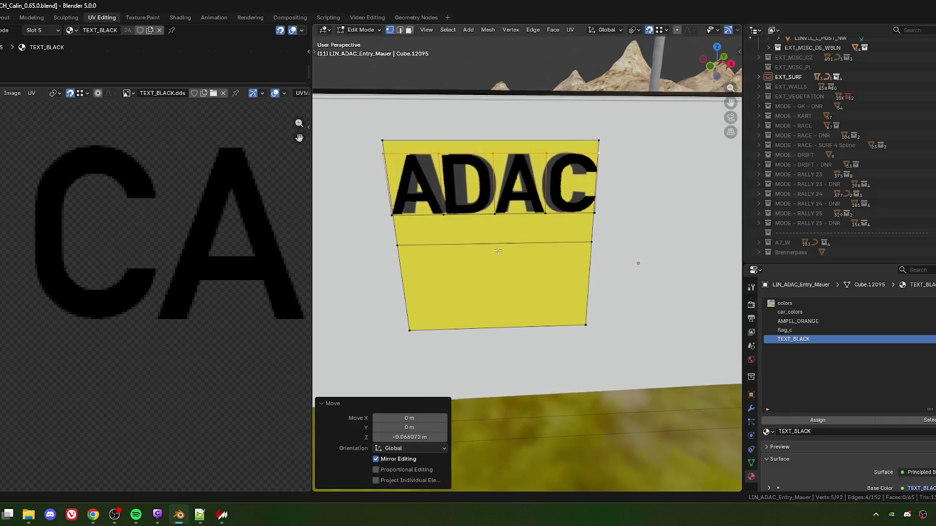
key(3)
click(420, 189)
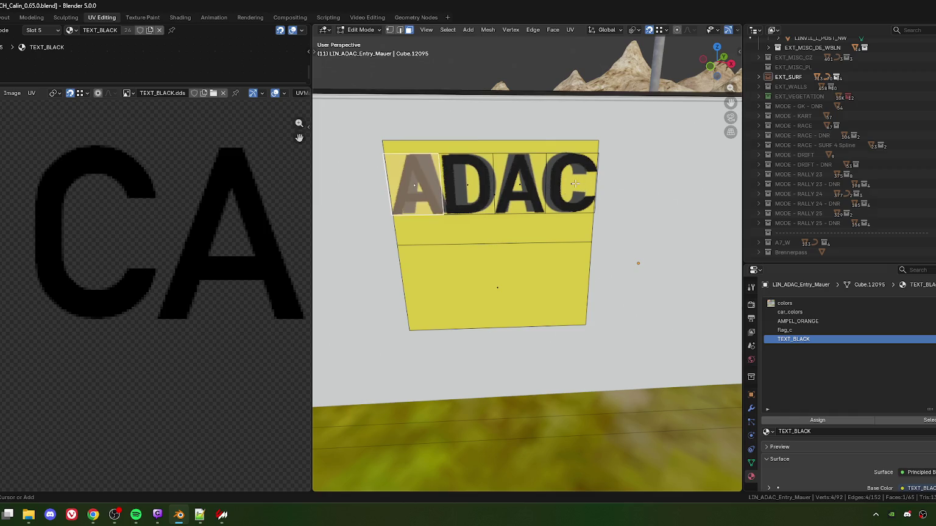
ctrl+click(571, 185)
middle_drag(571, 185, 638, 237)
key(s)
key(x)
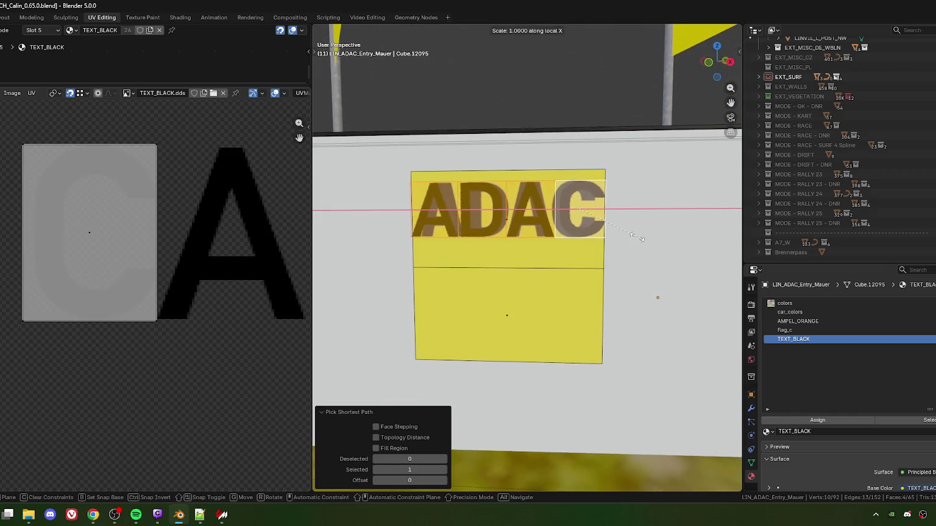
click(528, 266)
- Shift the letter faces along X, setting the offset to 0.063348 m
key(g)
key(x)
key(x)
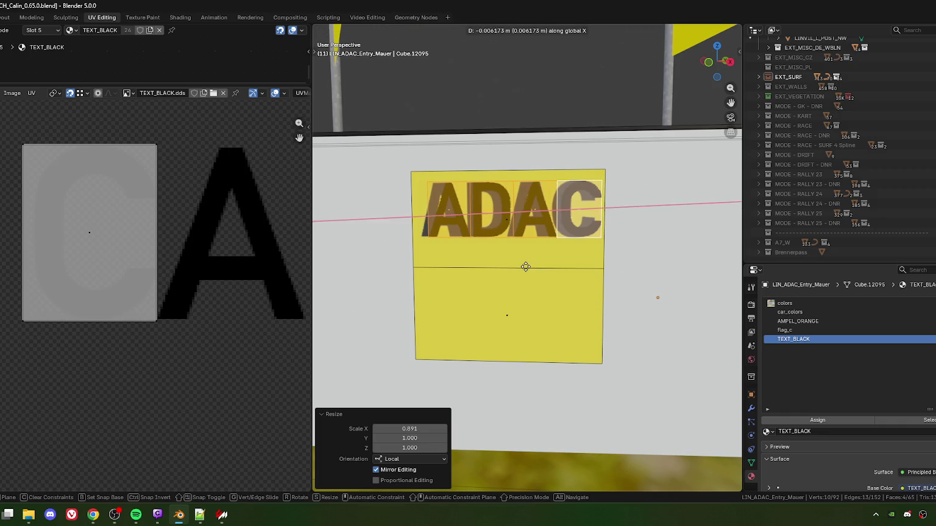
click(414, 266)
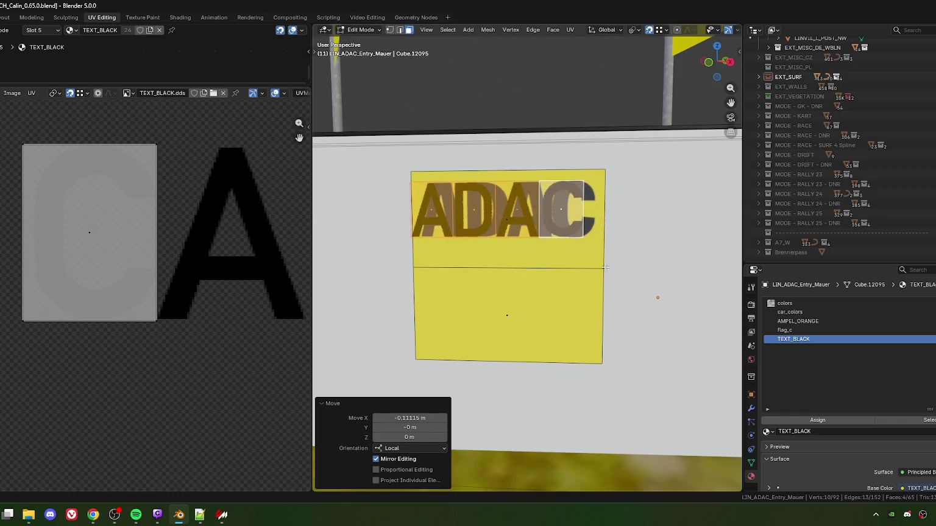
key(g)
key(x)
key(x)
click(610, 265)
double_click(422, 417)
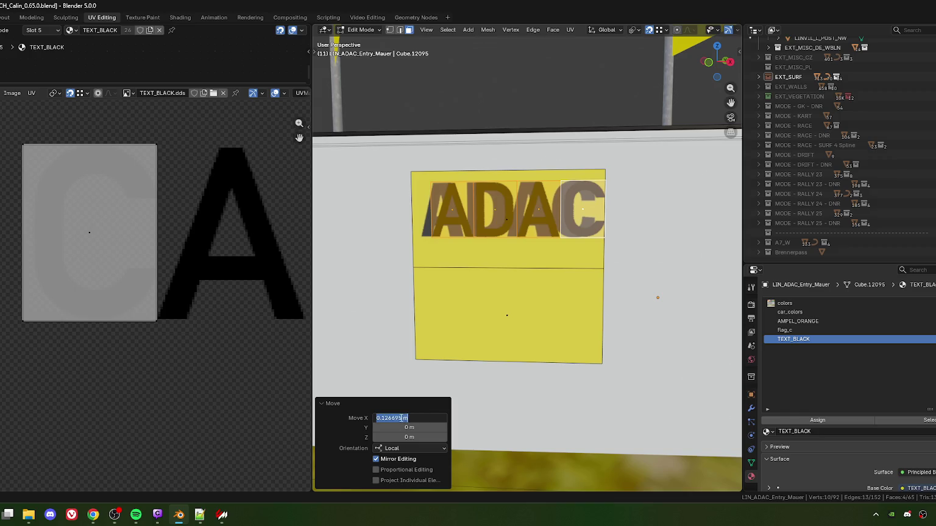
key(Return)
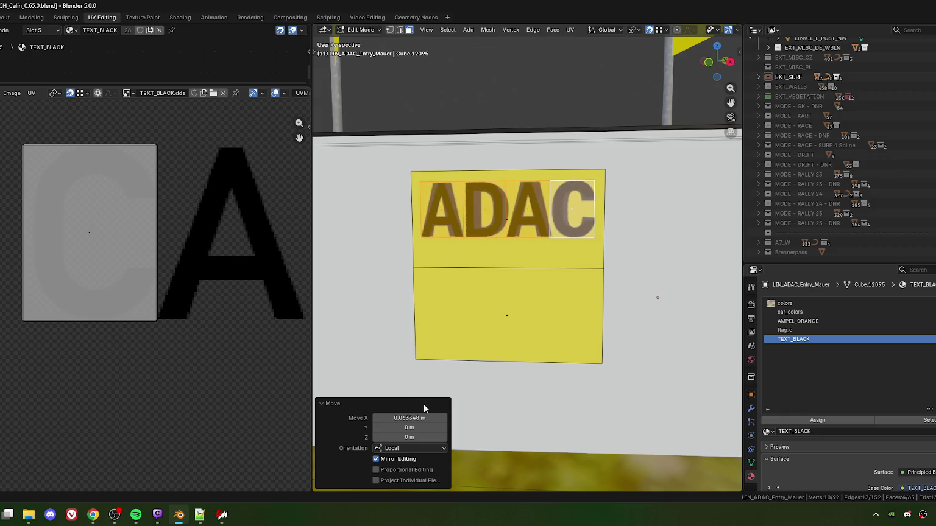
scroll(516, 213, down, 4)
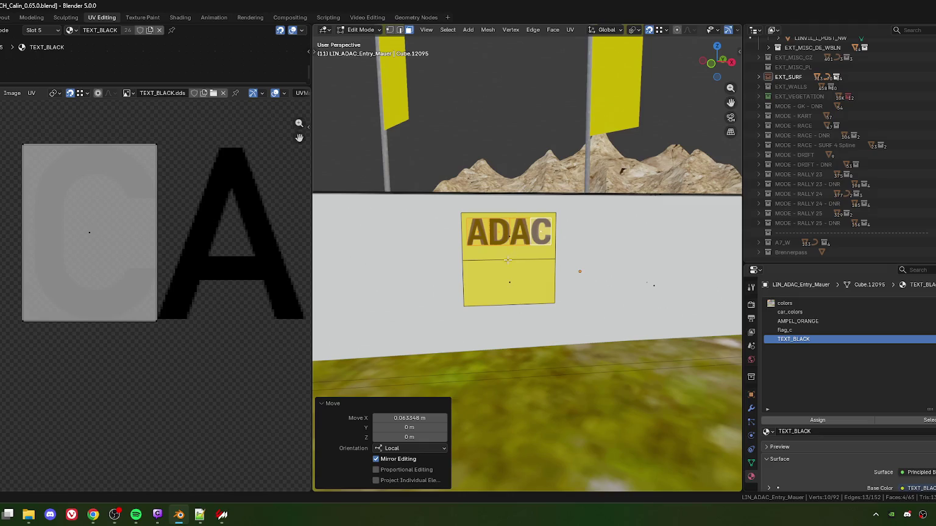
scroll(492, 263, up, 3)
middle_drag(509, 256, 509, 239)
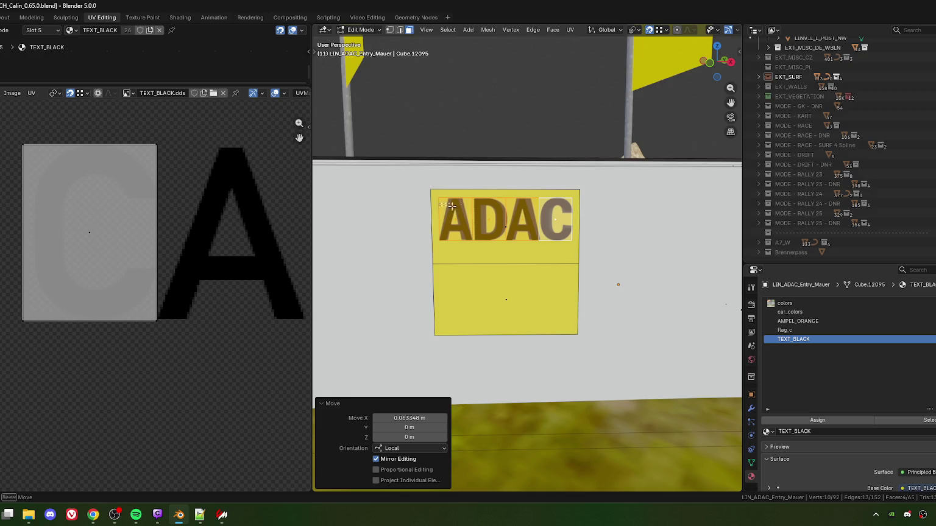
click(598, 224)
- With flag_c active, widen the selected sign face horizontally to 1.030
click(541, 269)
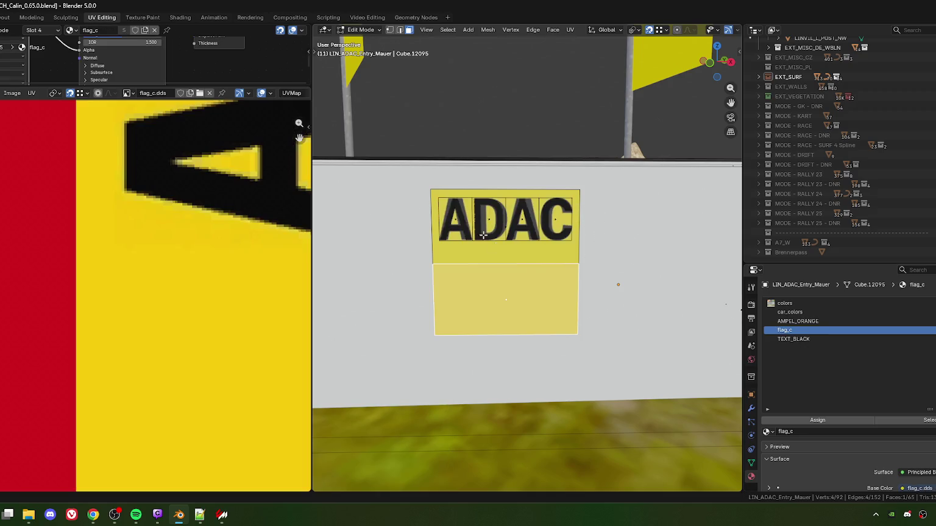
key(s)
key(x)
key(x)
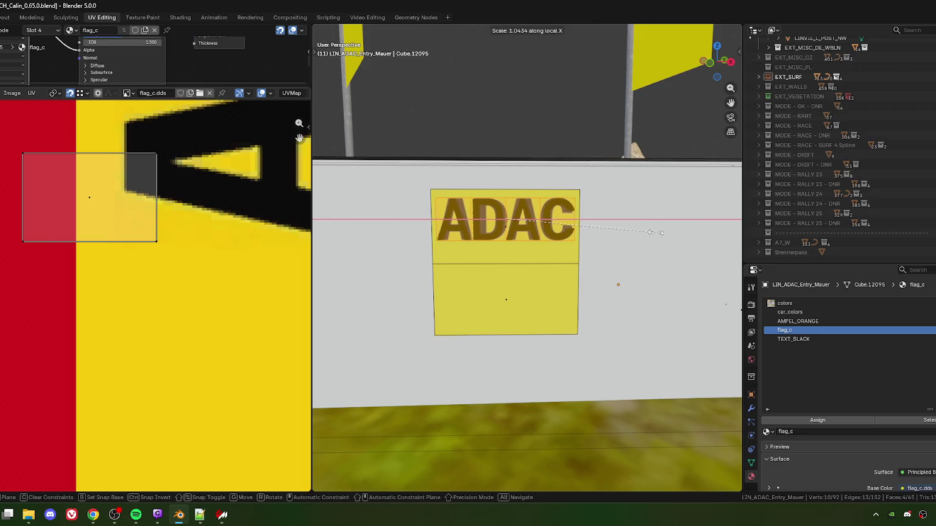
click(656, 232)
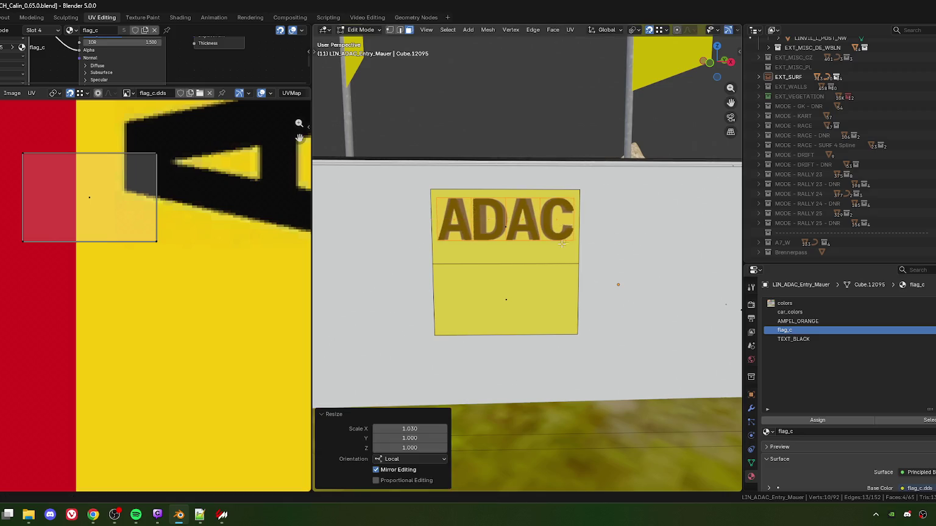
scroll(566, 250, down, 5)
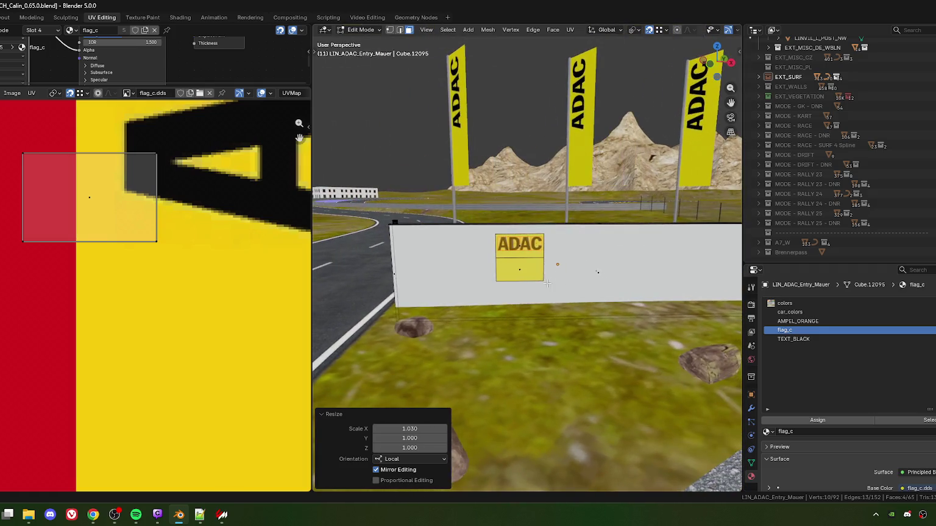
key(KP_Decimal)
- Select the sign face plus the upper ADAC face and make car_colors the active slot
click(529, 288)
shift+click(508, 229)
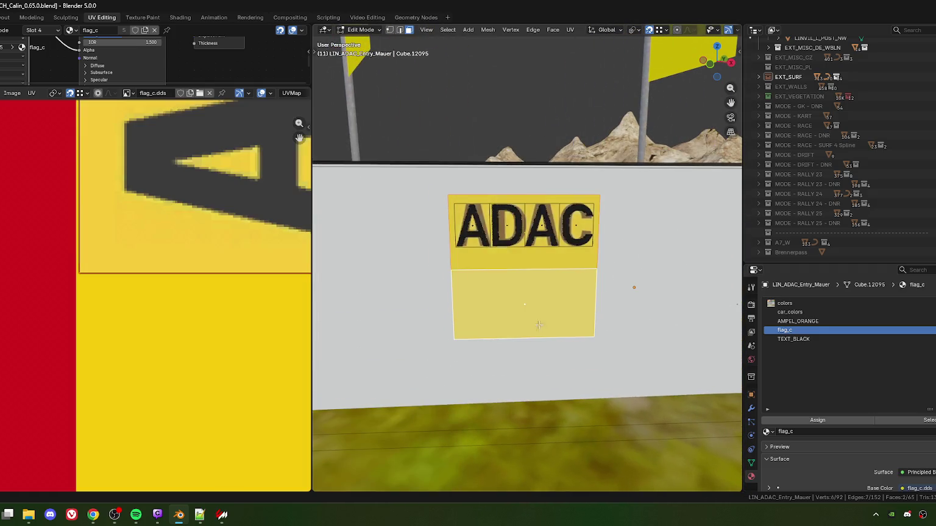
scroll(273, 295, down, 6)
scroll(145, 295, down, 2)
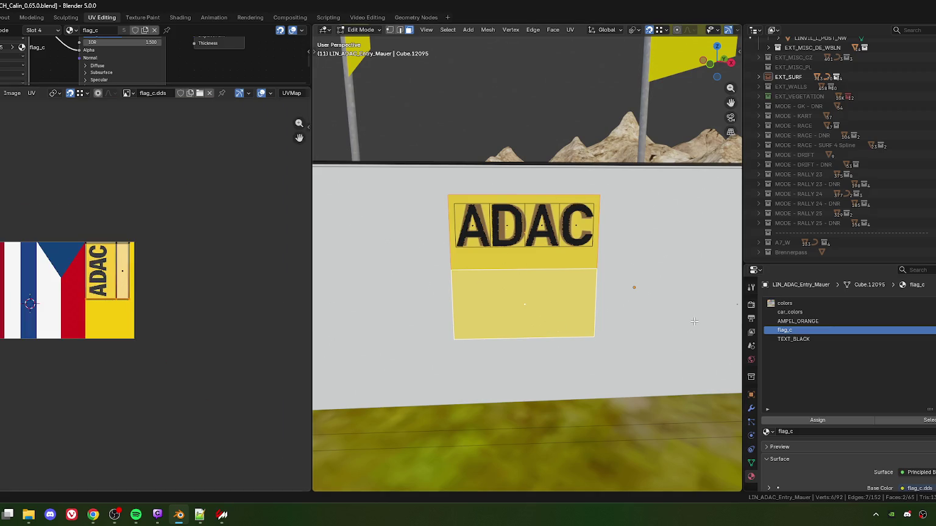
click(792, 312)
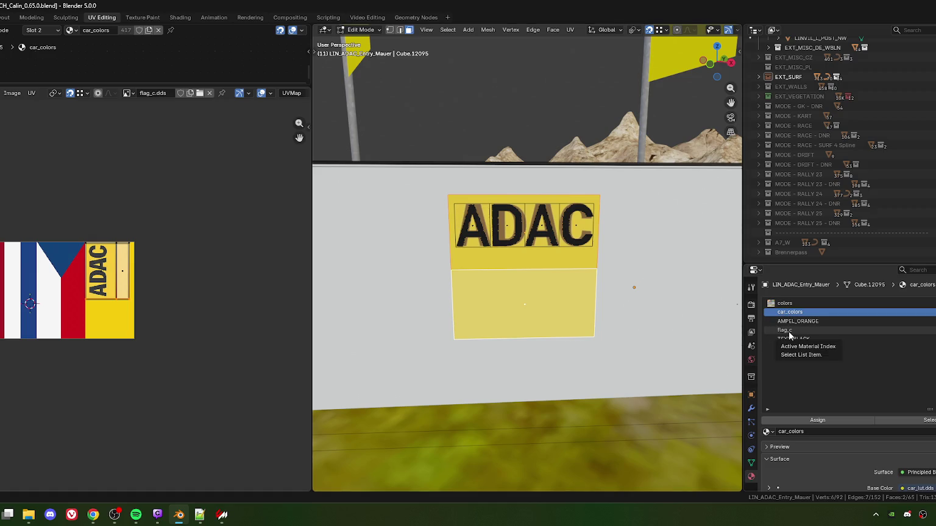
- Assign car_colors to the selected sign faces and unwrap them
click(820, 420)
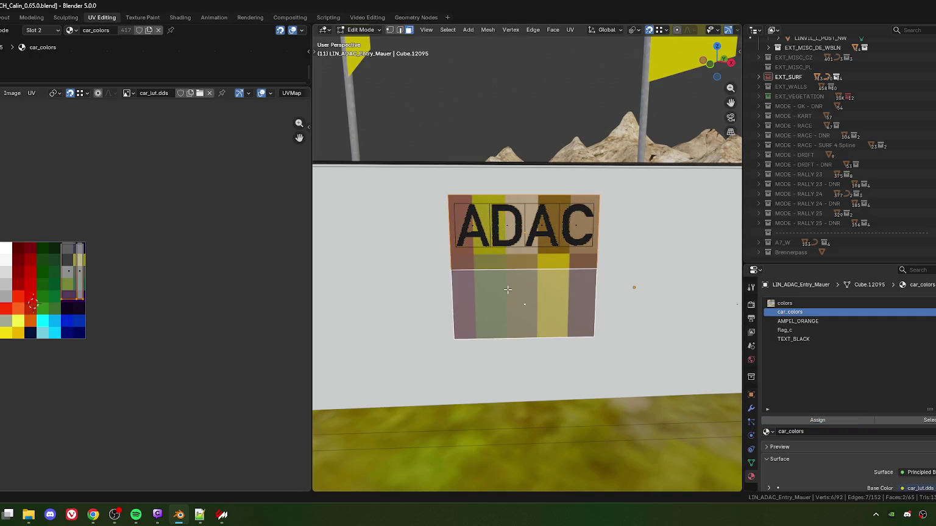
key(u)
click(507, 289)
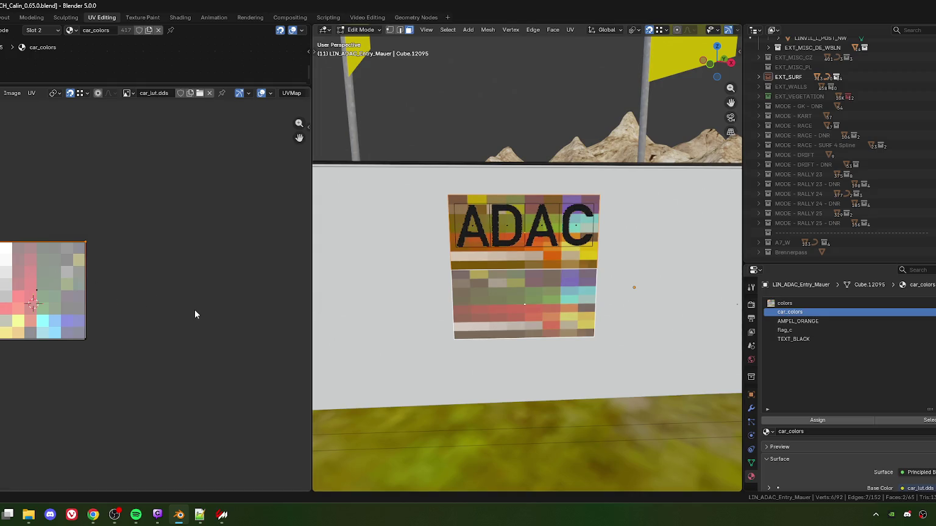
key(r)
key(Escape)
- Shrink the sign's UVs onto the bright yellow palette texel and return to Object Mode
key(a)
key(s)
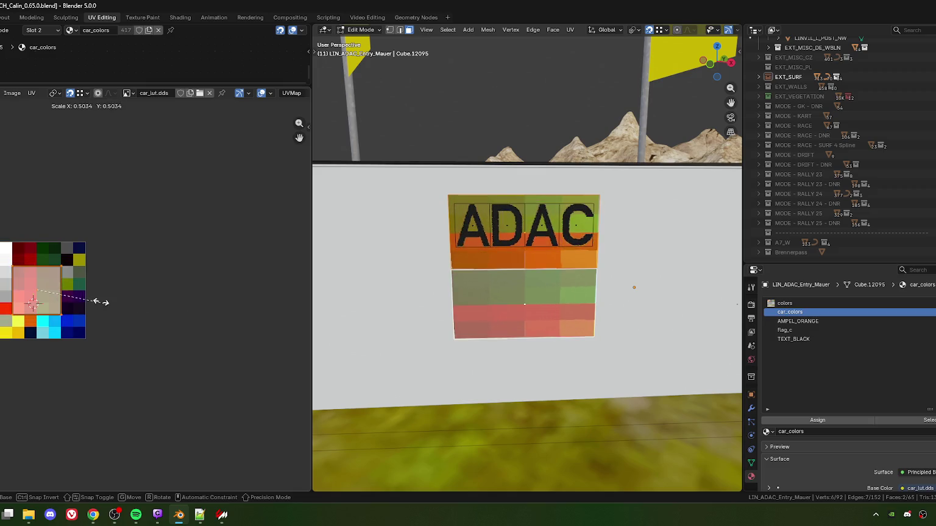
click(66, 308)
scroll(66, 308, up, 4)
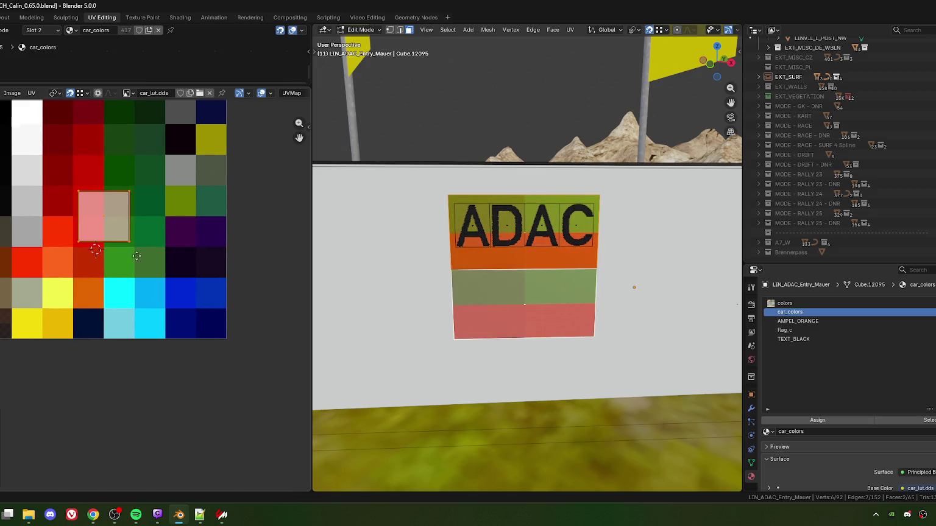
key(g)
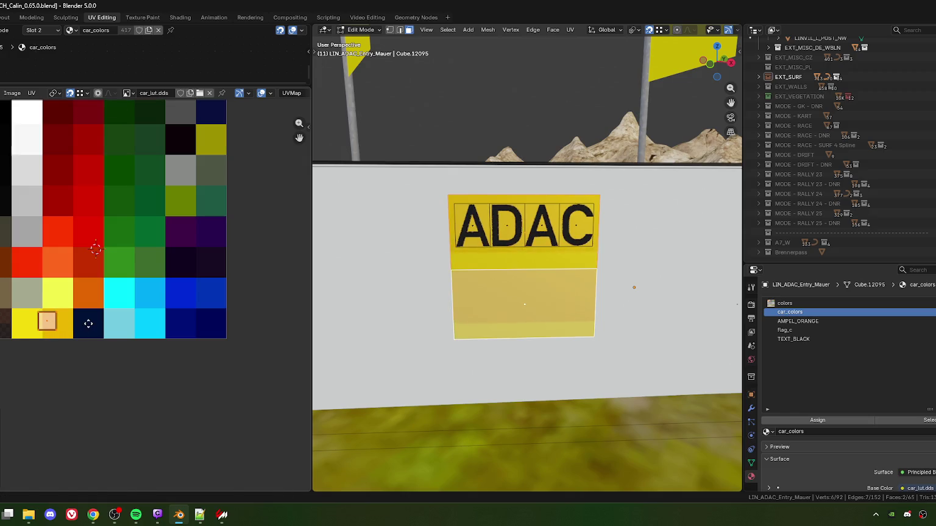
click(76, 326)
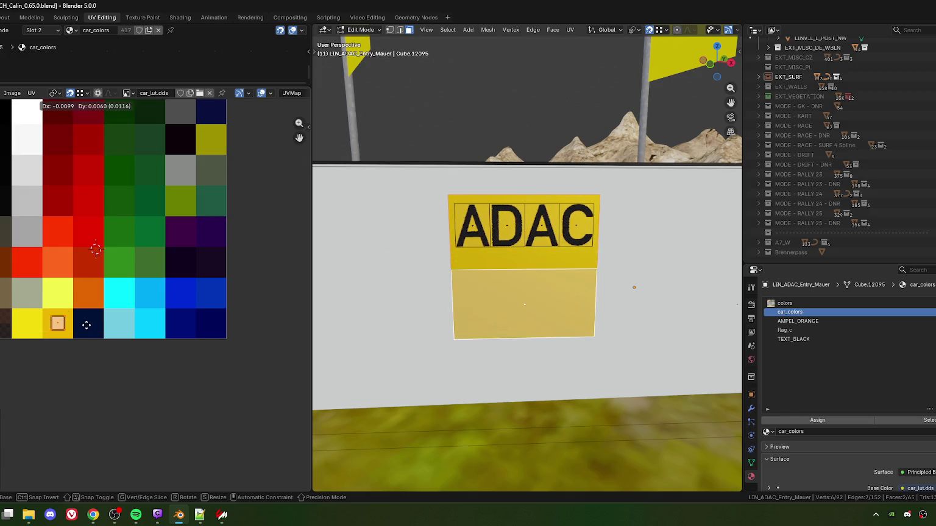
key(g)
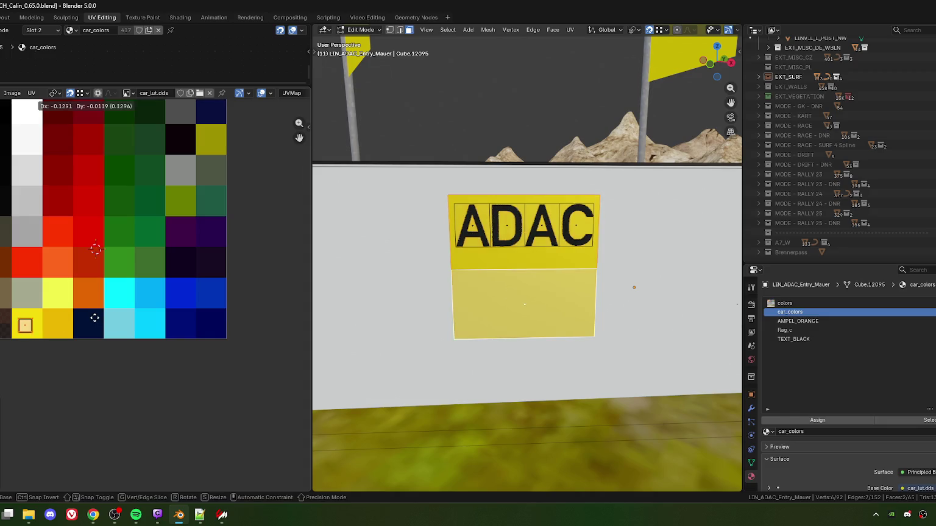
click(96, 318)
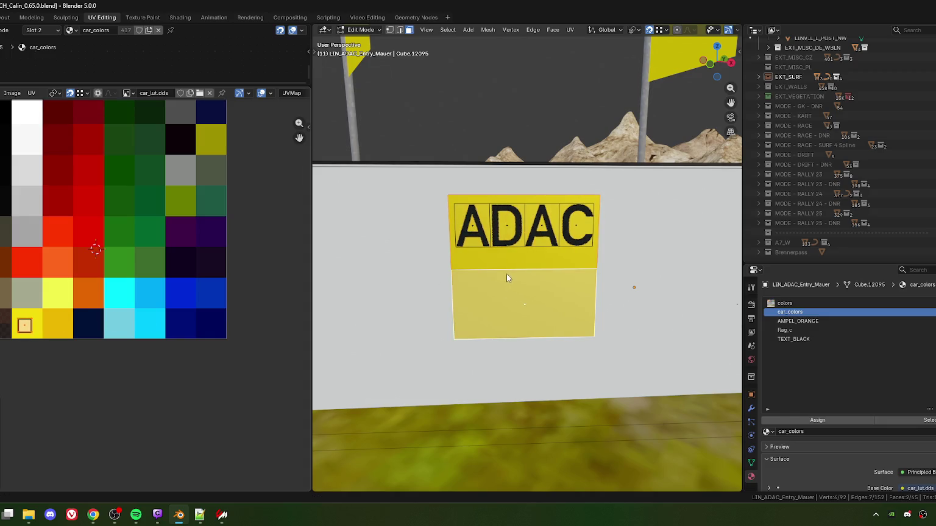
key(Tab)
scroll(492, 279, down, 3)
mouse_move(492, 278)
middle_down()
mouse_move(558, 272)
mouse_move(518, 274)
mouse_move(505, 286)
middle_up()
scroll(504, 286, up, 5)
scroll(544, 272, up, 1)
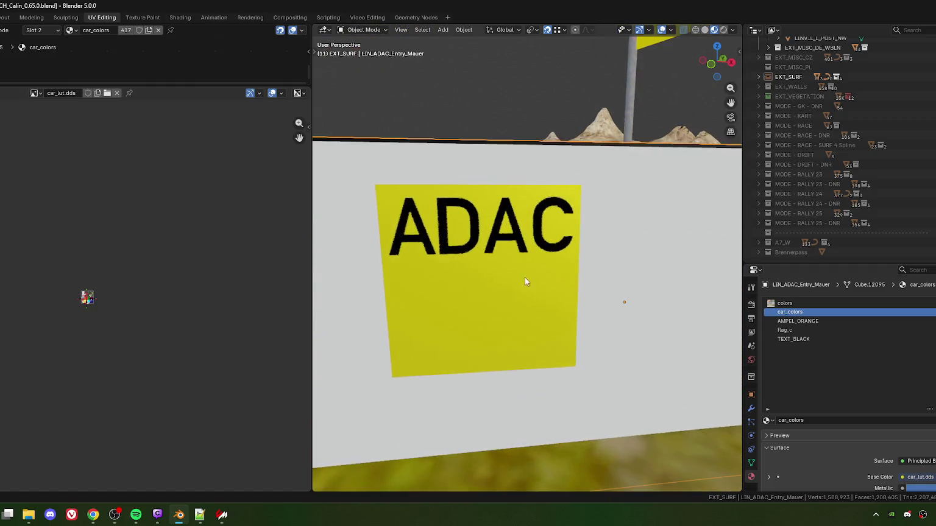
- Nudge the sign's top edge vertices slightly along Z
scroll(526, 278, up, 2)
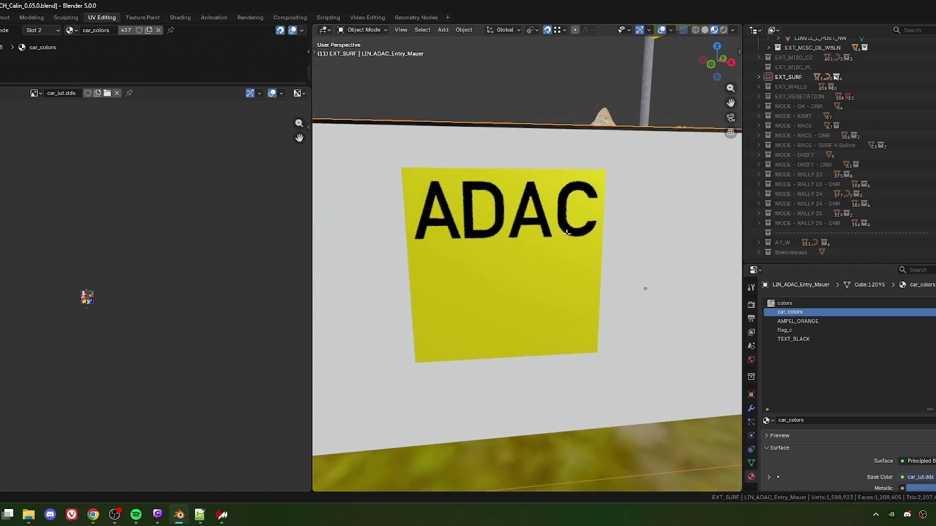
key(Tab)
middle_drag(586, 240, 536, 219)
key(1)
mouse_move(431, 172)
mouse_down()
mouse_move(603, 189)
mouse_move(677, 219)
mouse_up()
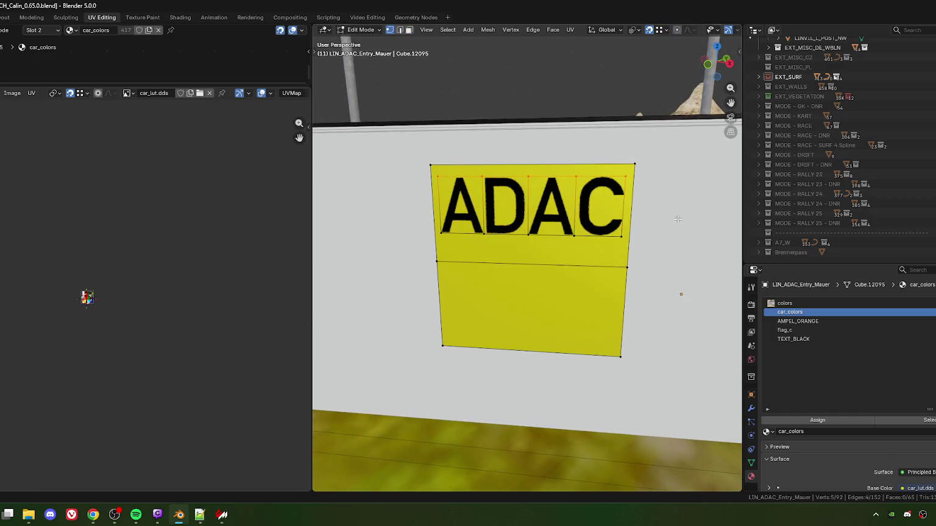
key(g)
key(z)
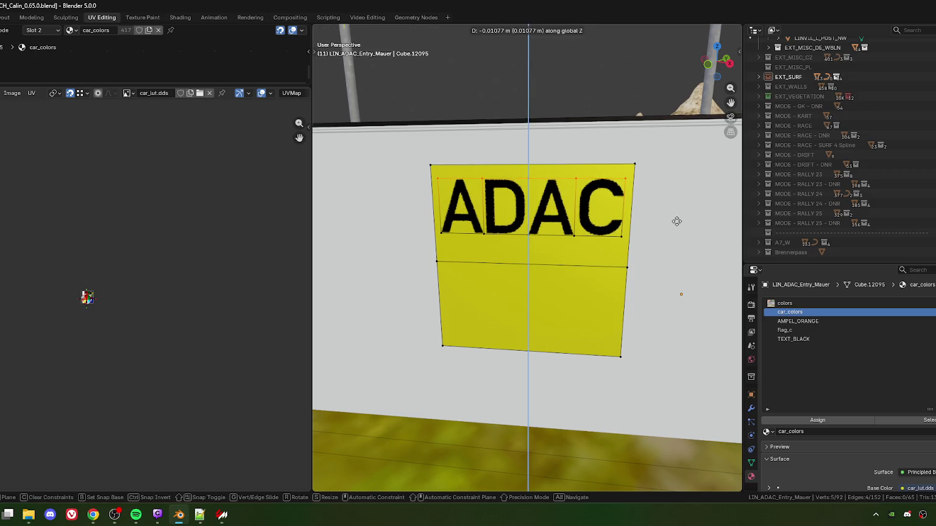
click(675, 223)
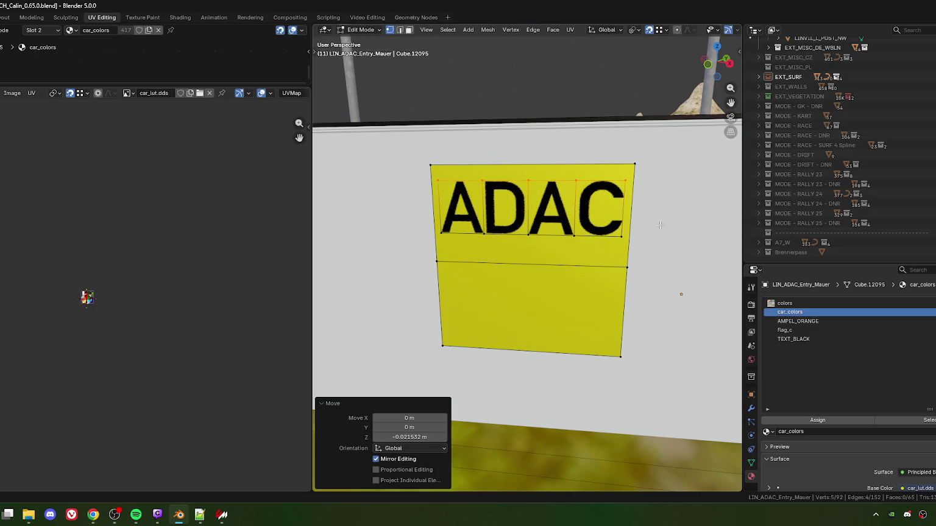
- Nudge the ADAC letter vertices slightly along Z and return to Object Mode
drag(428, 180, 676, 252)
key(g)
key(z)
click(681, 234)
scroll(574, 298, down, 3)
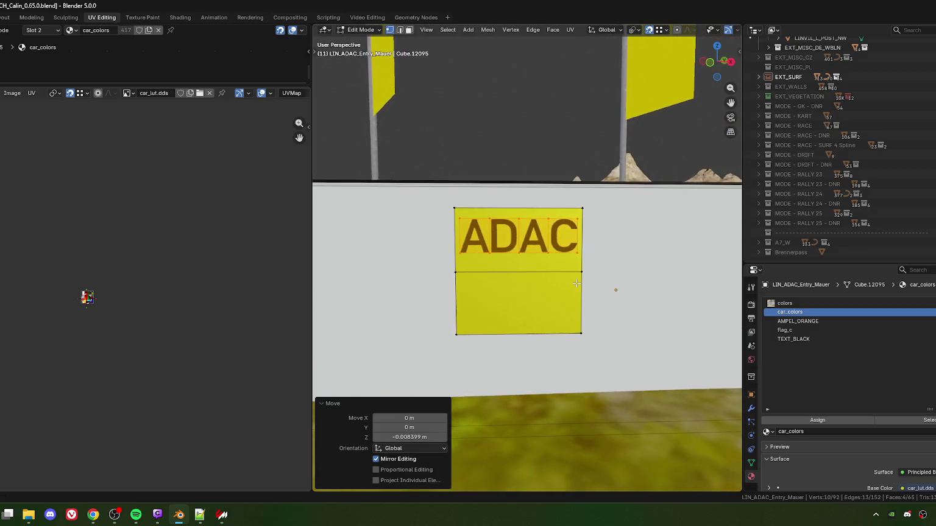
key(Tab)
scroll(567, 292, down, 5)
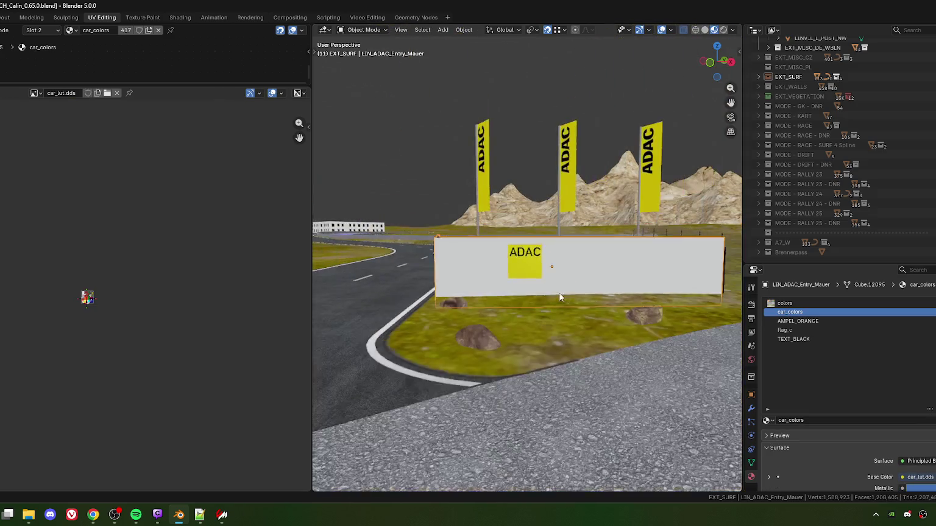
scroll(559, 292, up, 6)
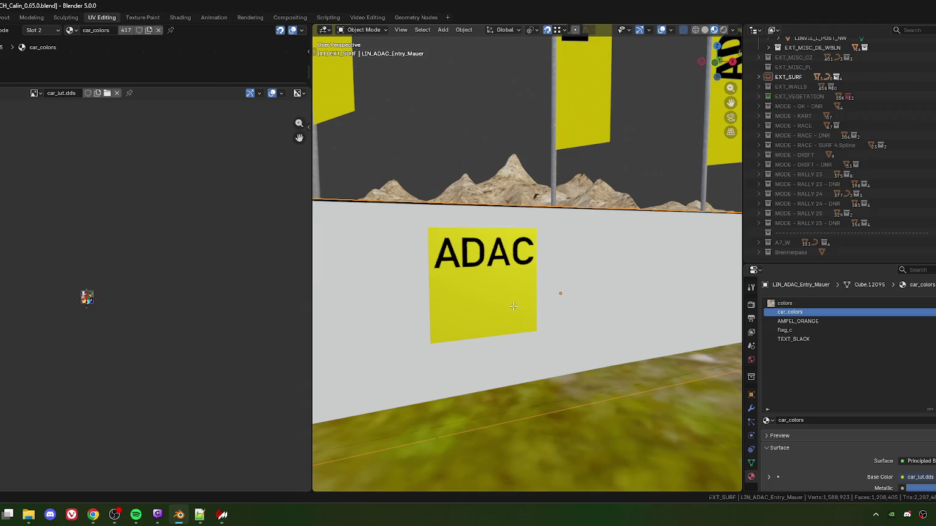
- Edge-slide the sign's middle horizontal edge up to the top
key(Tab)
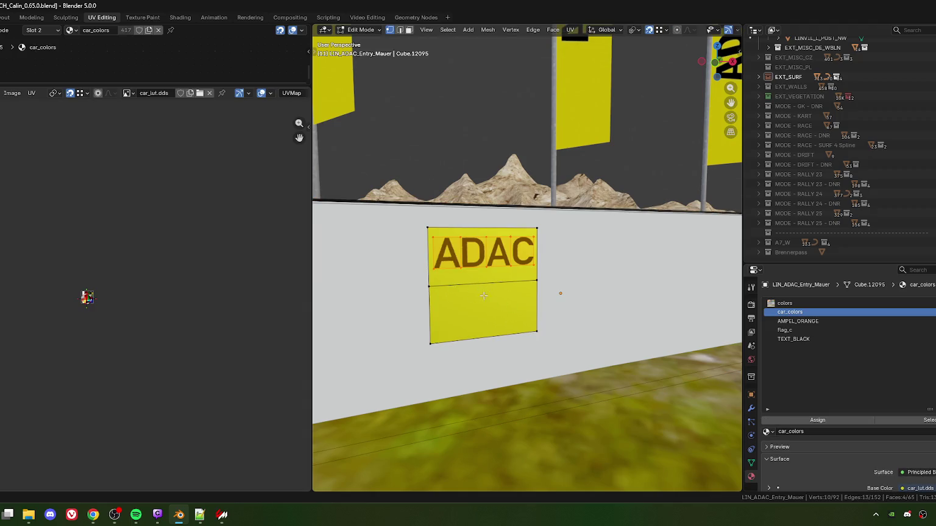
middle_drag(486, 295, 453, 286)
alt+click(451, 282)
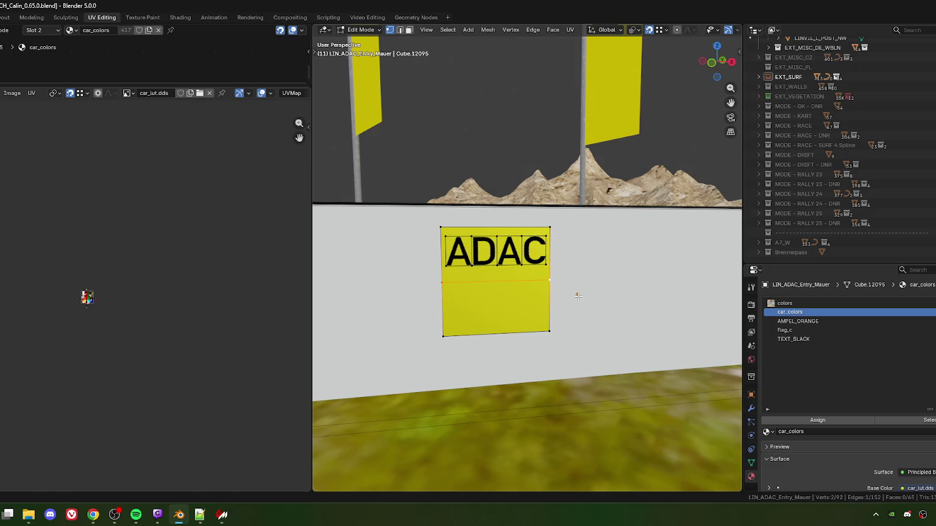
key(g)
key(g)
click(572, 187)
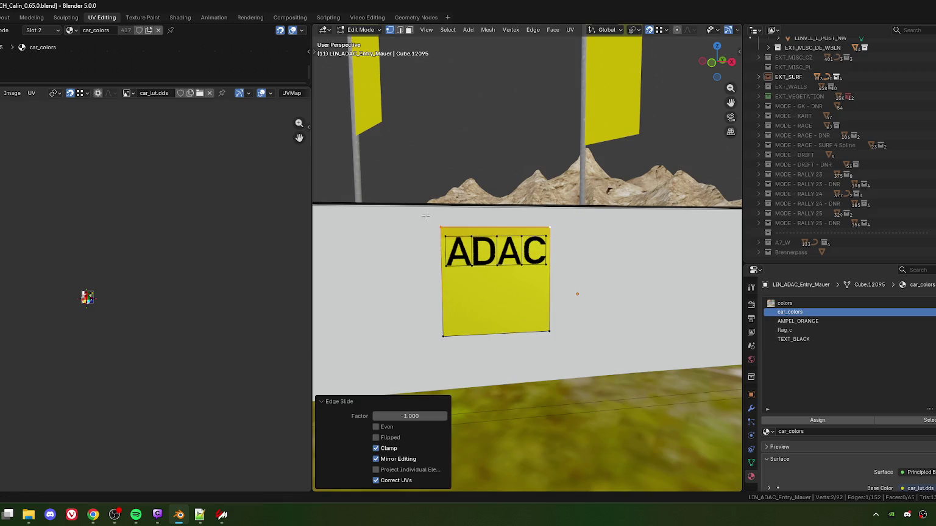
- Merge the overlapping top-corner vertices by distance, leaving one yellow face selected
drag(543, 220, 561, 229)
key(m)
click(585, 242)
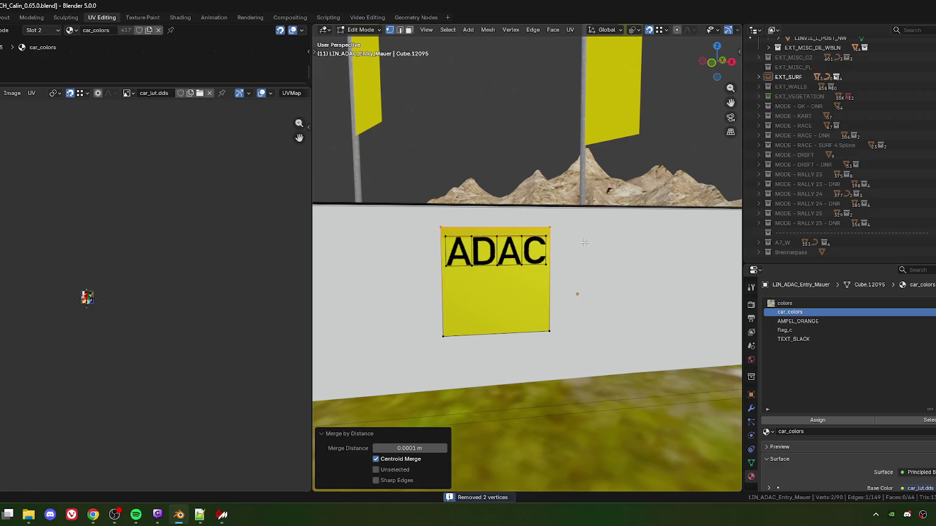
key(3)
click(500, 288)
- Narrow the sign's UV rectangle into a square, straighten it, and centre it in the yellow palette cell
scroll(91, 306, up, 3)
scroll(91, 305, up, 4)
scroll(74, 298, up, 1)
scroll(78, 285, up, 5)
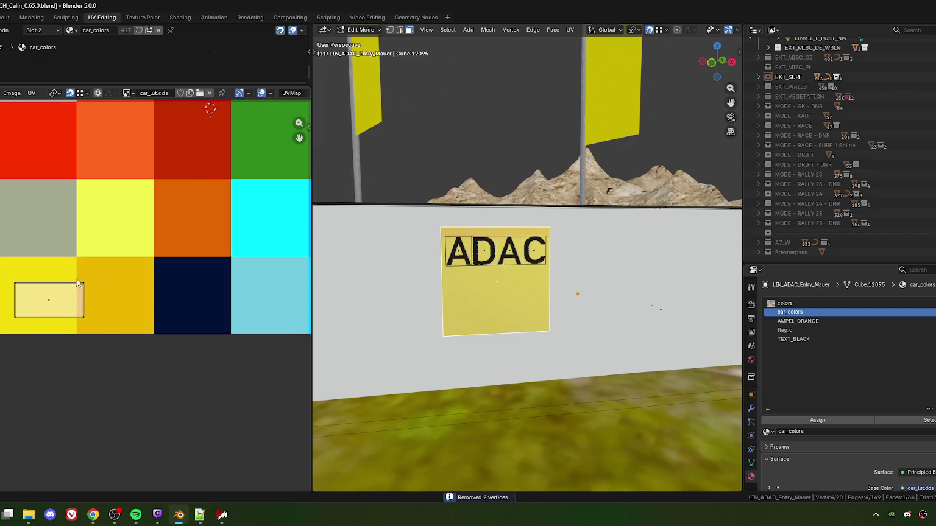
click(84, 298)
key(g)
key(x)
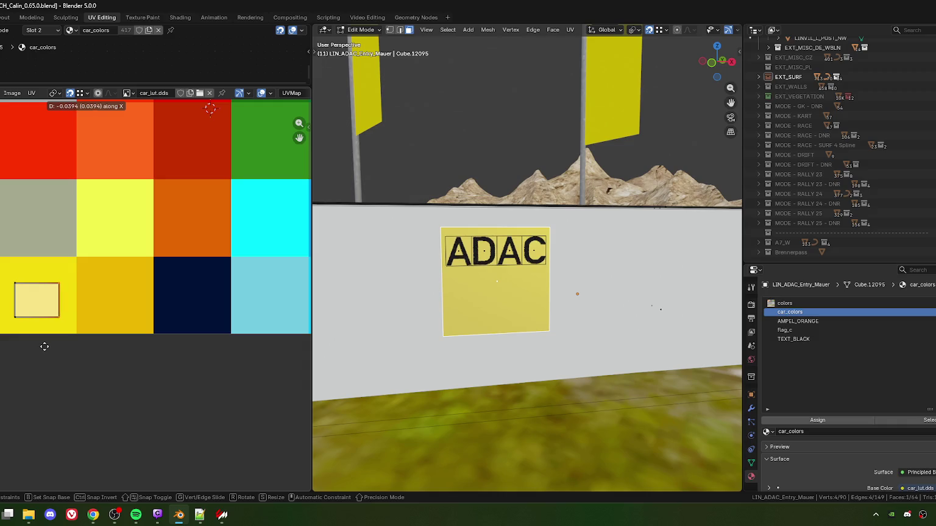
click(37, 345)
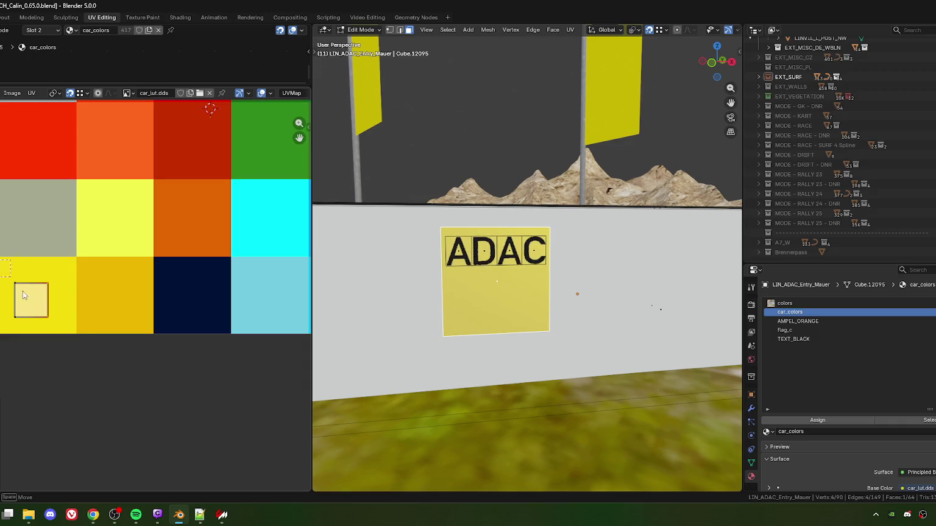
key(r)
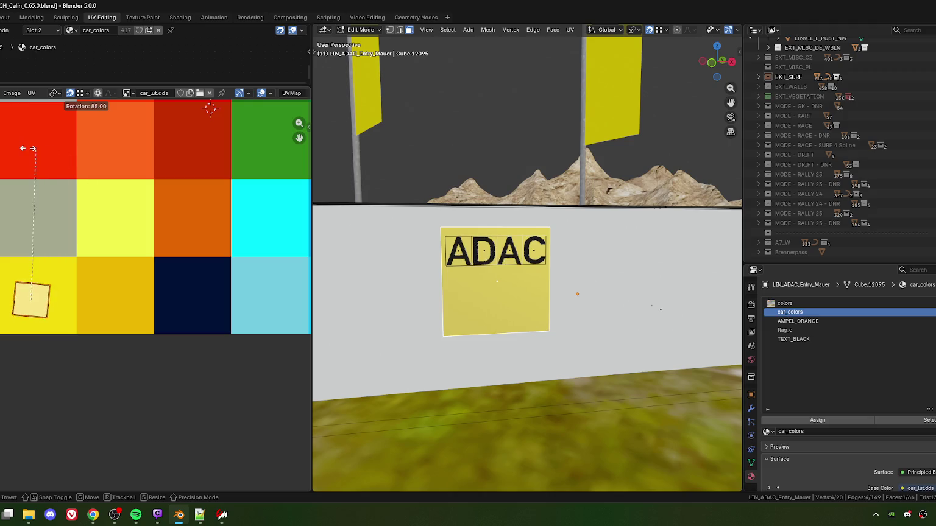
click(23, 157)
key(g)
click(106, 299)
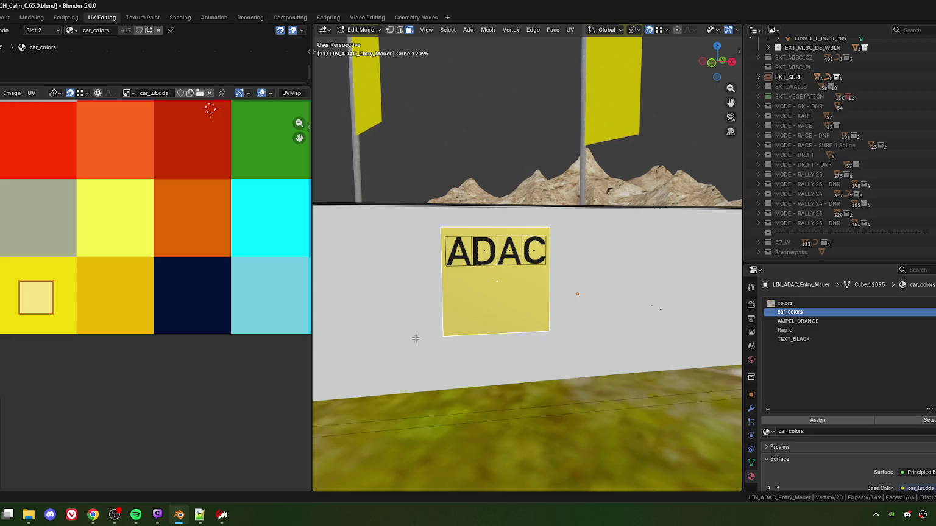
- Return to object mode and make flag_c the active material slot
drag(310, 331, 161, 331)
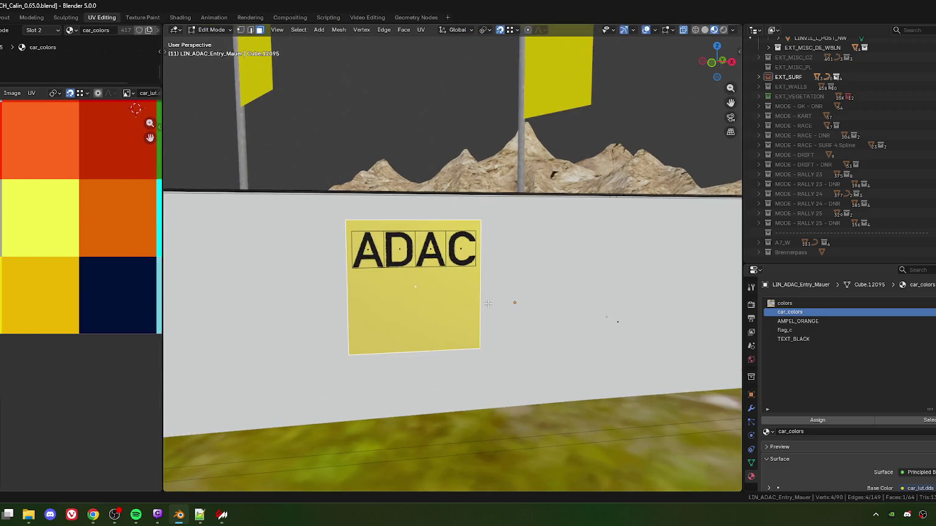
scroll(488, 303, down, 3)
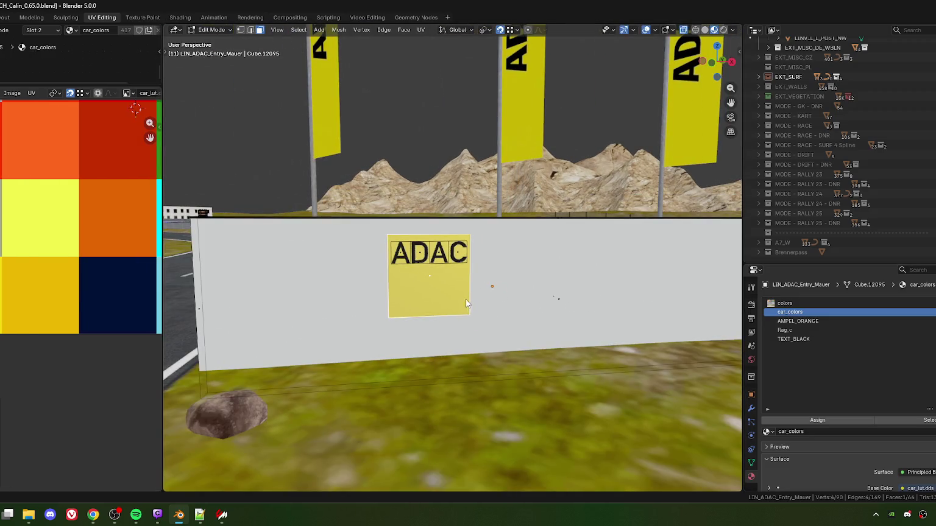
key(Tab)
click(785, 330)
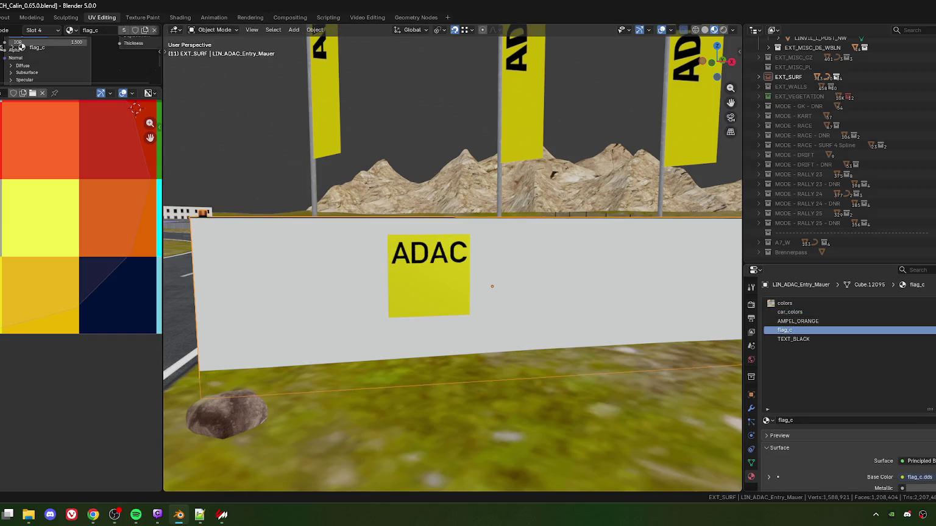
- Remove the flag_c material slot and orbit to show the road beside the entry wall
key(Delete)
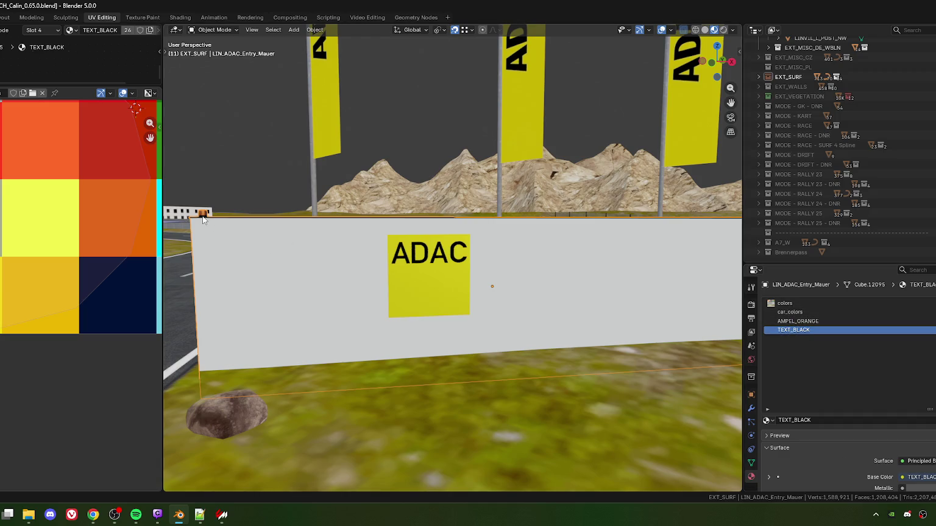
middle_drag(230, 244, 395, 289)
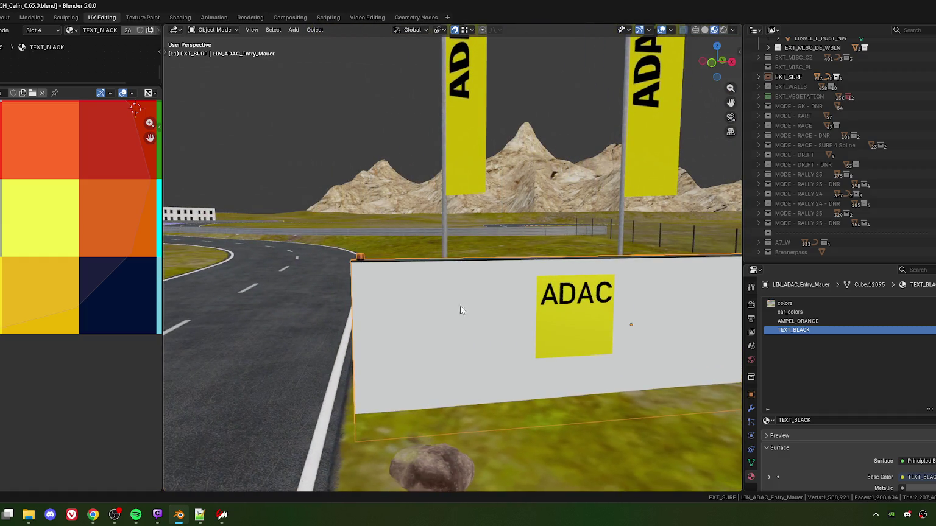
scroll(342, 277, up, 2)
scroll(401, 278, up, 1)
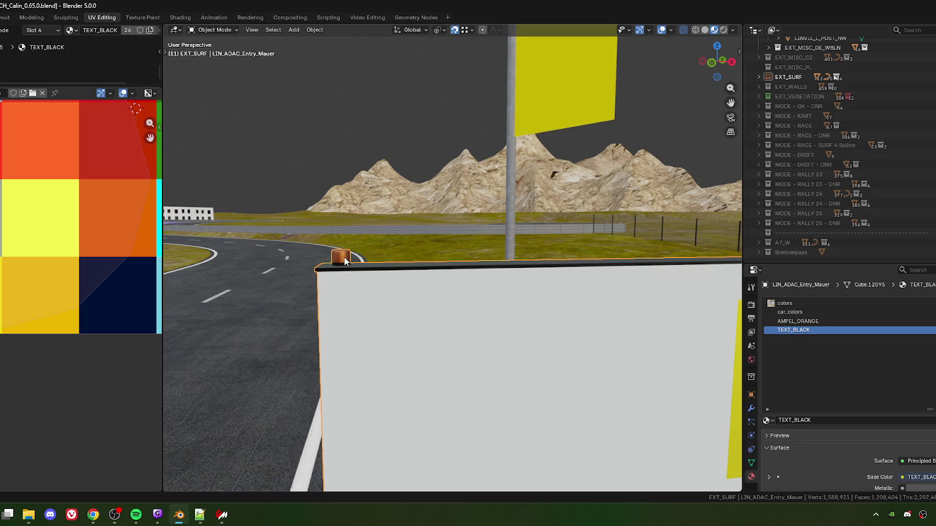
- Zoom in on the entry wall and select the ADAC entry flags
scroll(343, 256, down, 3)
scroll(479, 314, down, 3)
scroll(469, 297, up, 2)
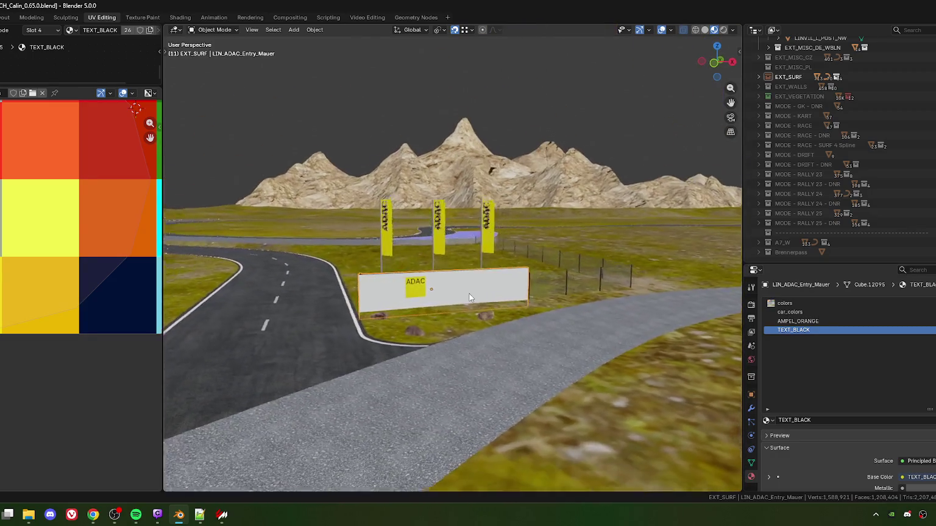
scroll(482, 295, down, 1)
scroll(435, 297, up, 2)
scroll(445, 256, up, 1)
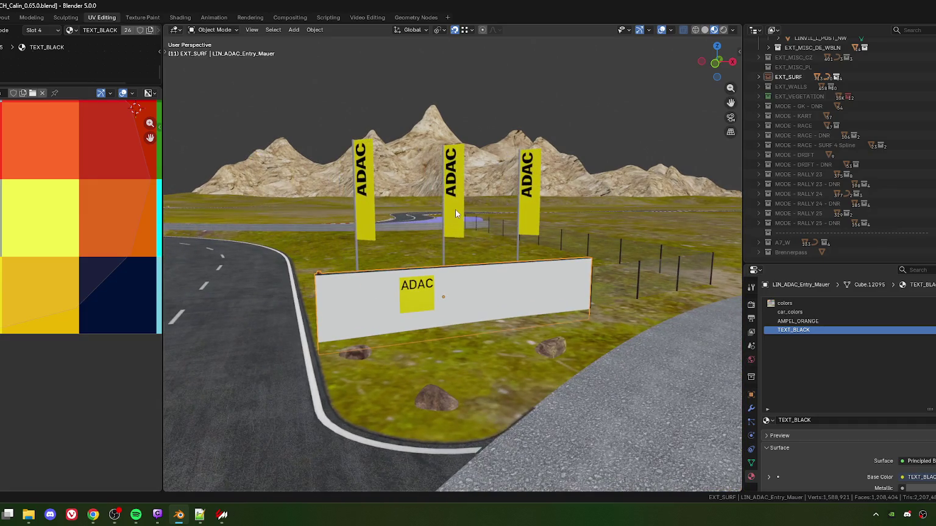
click(454, 236)
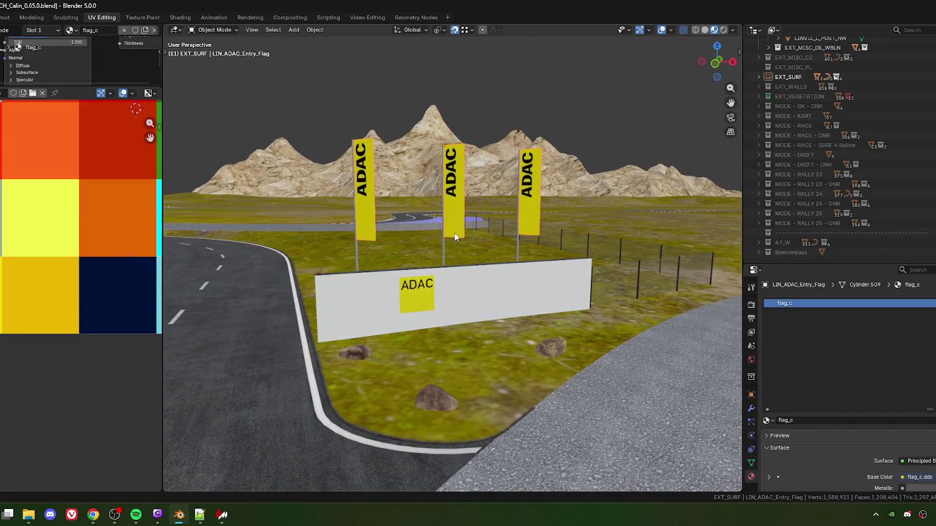
- Rename the entry flag and flagpole, replacing ADAC with TestTrack in their names
key(F2)
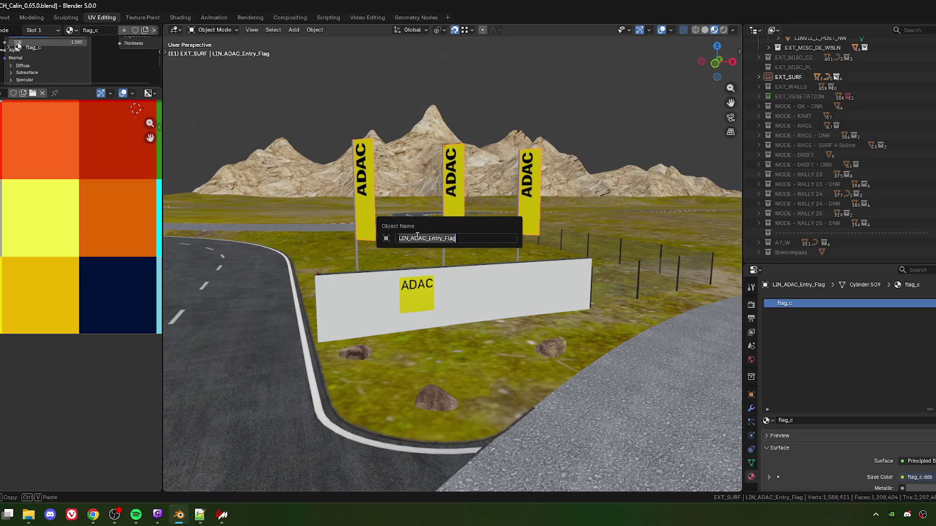
drag(427, 239, 410, 239)
text(TestTrack)
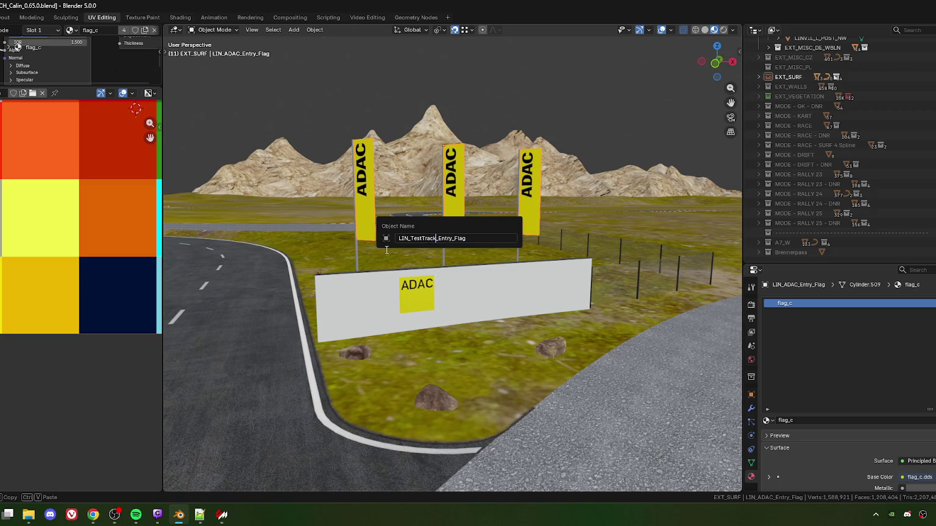
key(Return)
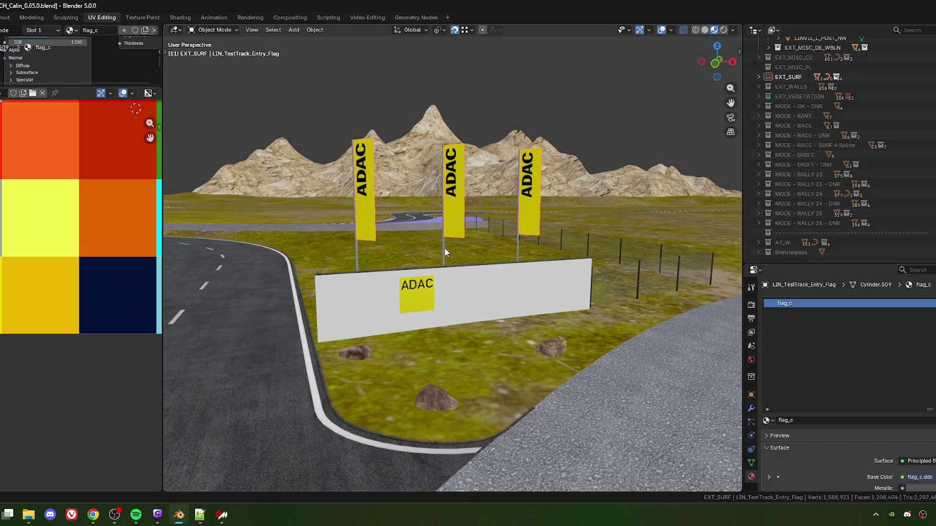
click(445, 249)
key(F2)
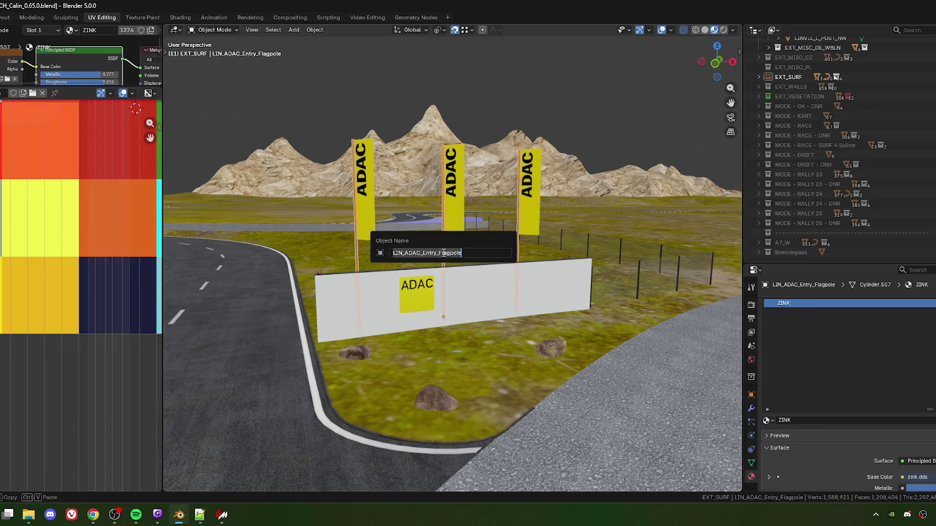
drag(423, 253, 400, 267)
text(LIN_TestTrack)
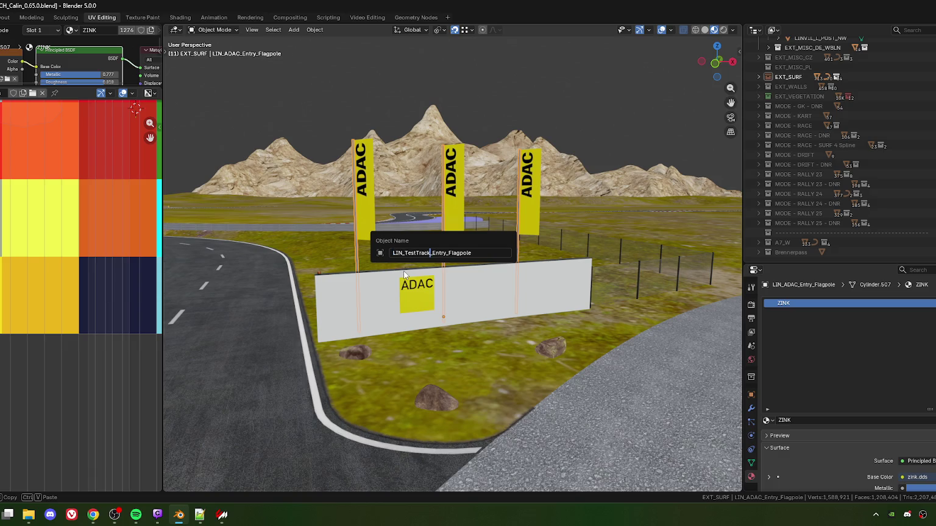
key(Return)
- Rename the entry fence and wall with the LIN_TestTrack prefix instead of LIN_ADAC
scroll(472, 278, down, 3)
scroll(523, 289, down, 1)
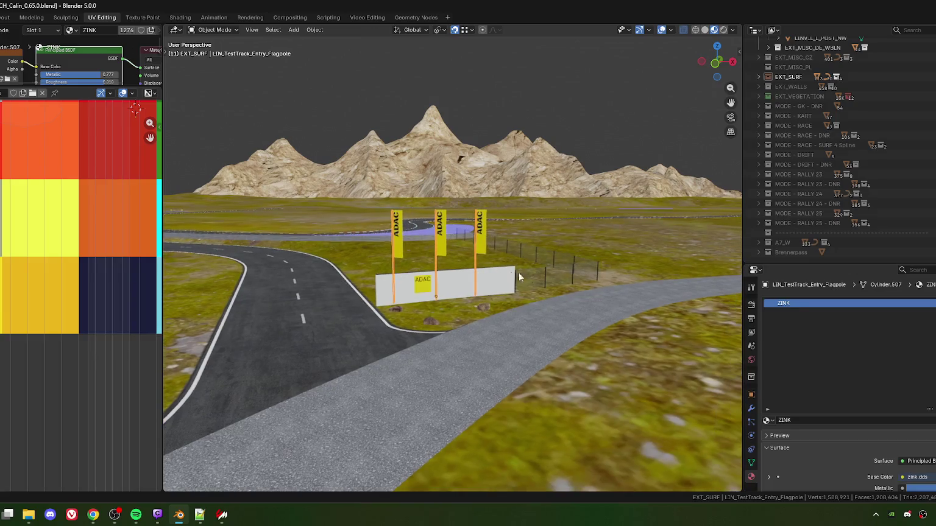
click(531, 293)
key(F2)
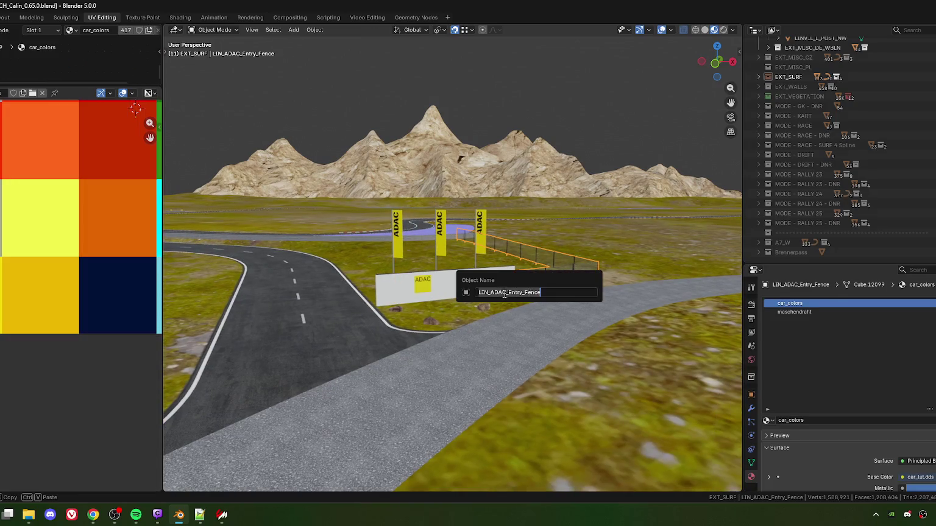
drag(505, 292, 421, 297)
text(LIN_TestTrack)
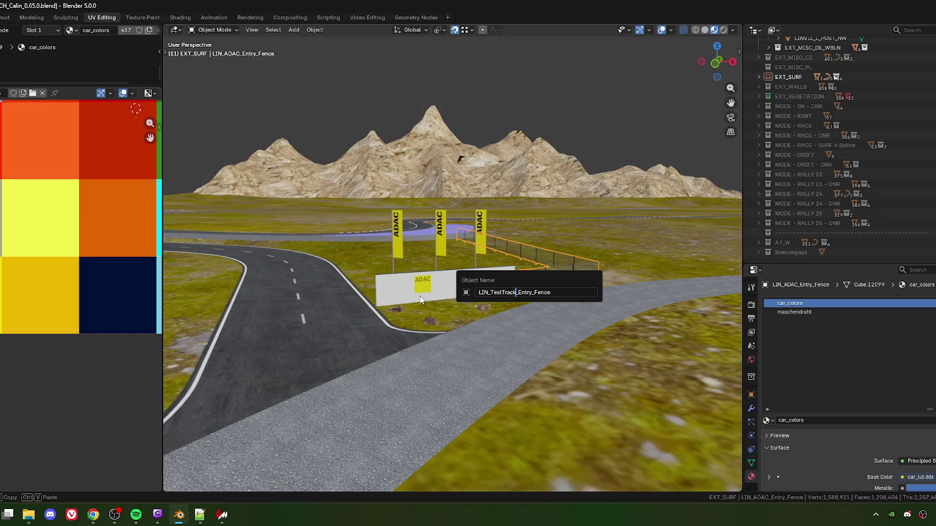
key(Return)
click(469, 306)
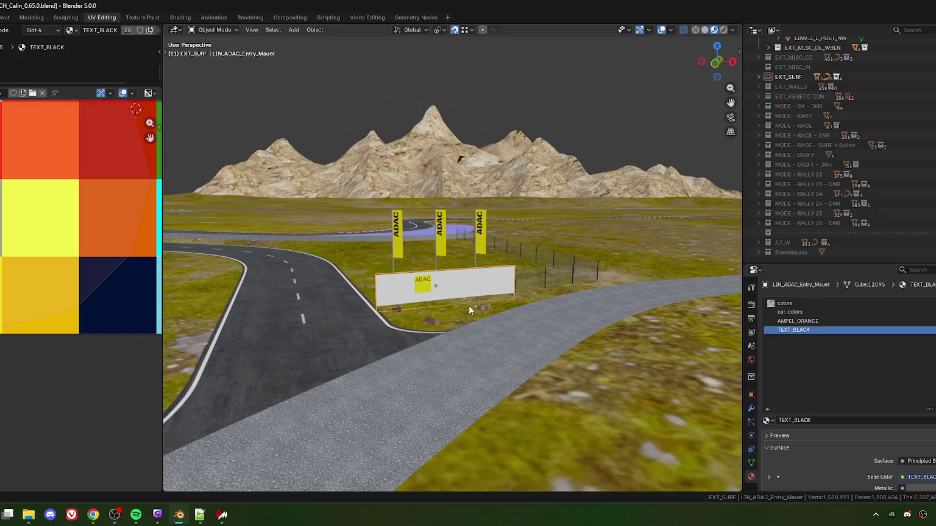
key(F2)
key(Home)
text(TestTrack)
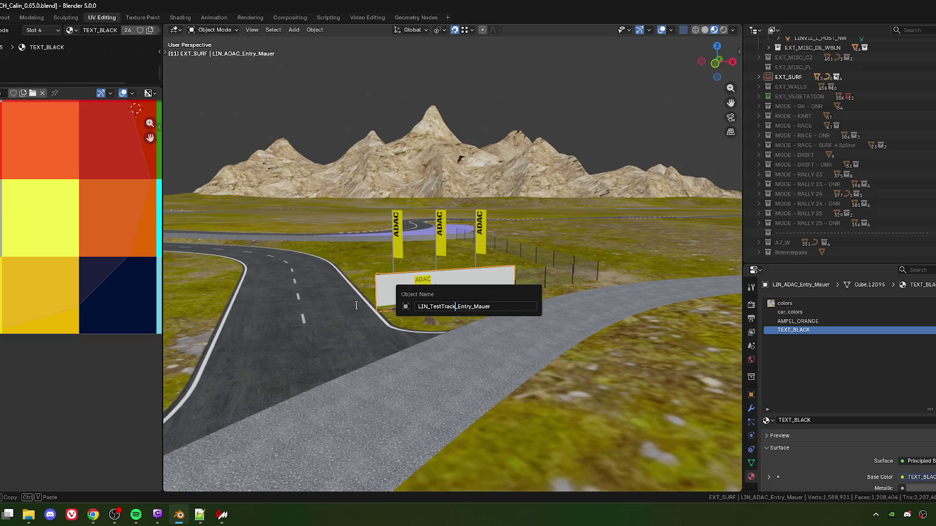
key(Return)
- Rename the entry rocks with the LIN_TestTrack prefix, then orbit up over the track
click(429, 320)
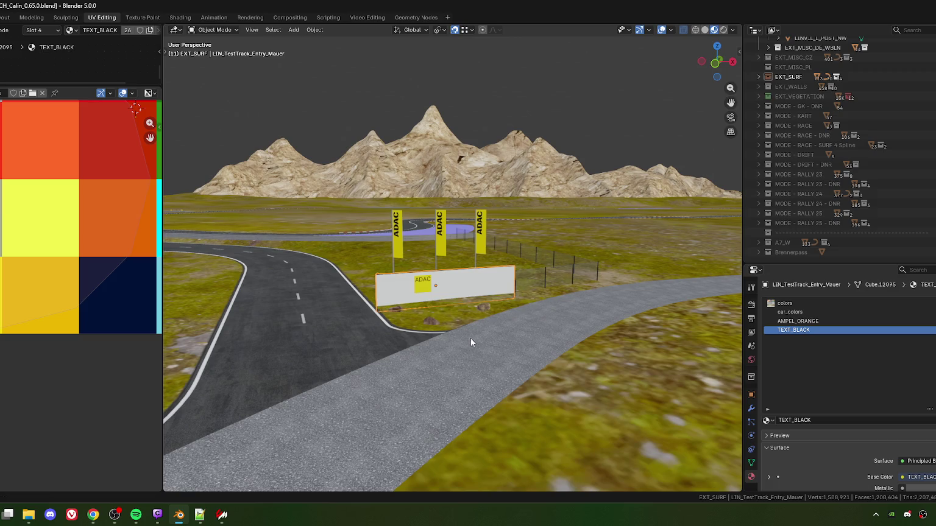
key(F2)
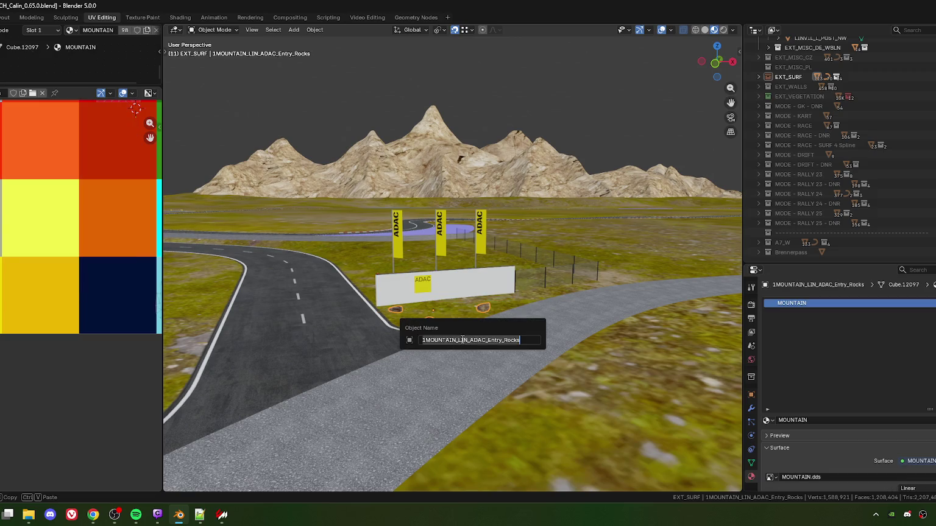
drag(486, 341, 459, 344)
text(LIN_TestTrack)
key(Return)
scroll(462, 328, down, 4)
mouse_move(272, 259)
middle_down()
mouse_move(387, 302)
mouse_move(417, 259)
middle_up()
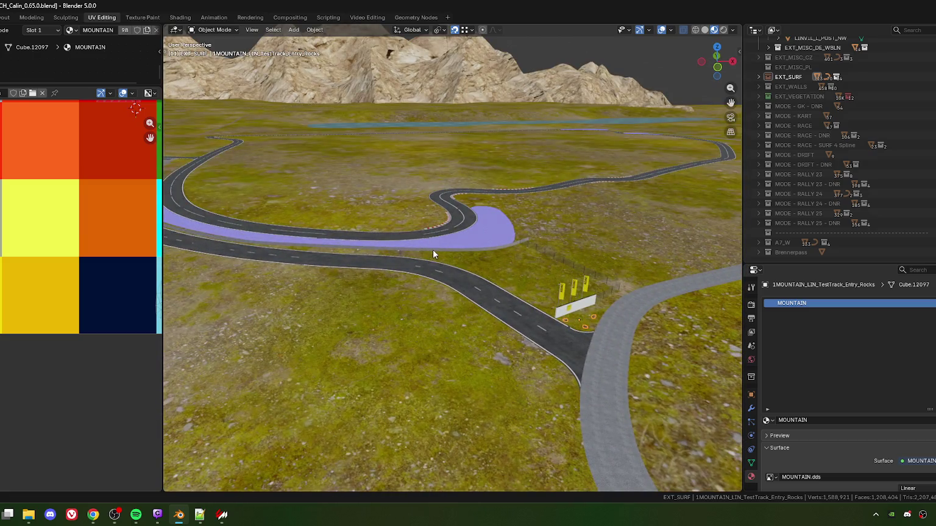
click(434, 250)
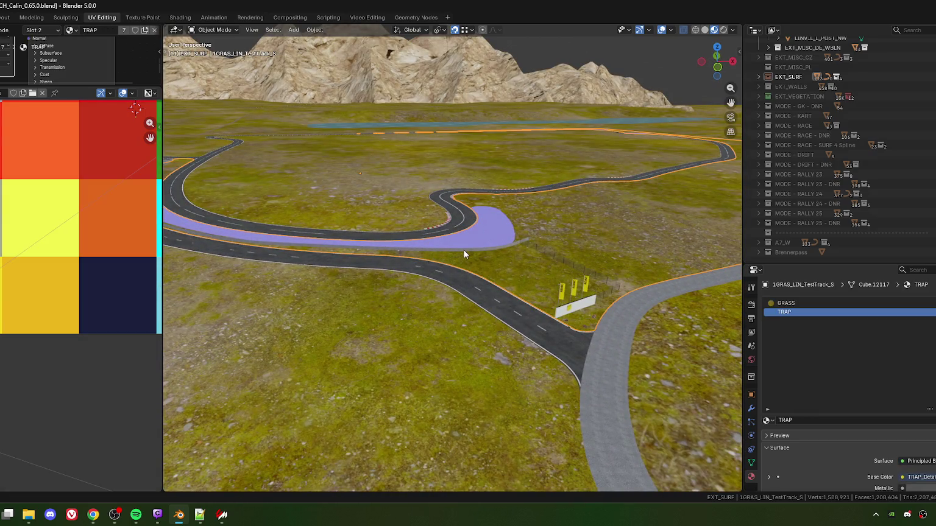
- Rename ADAC_Track_GR_Entry to LIN_TestTrack_GR, then frame the 1CURB_LIN_TestTrack curb
click(463, 249)
key(F2)
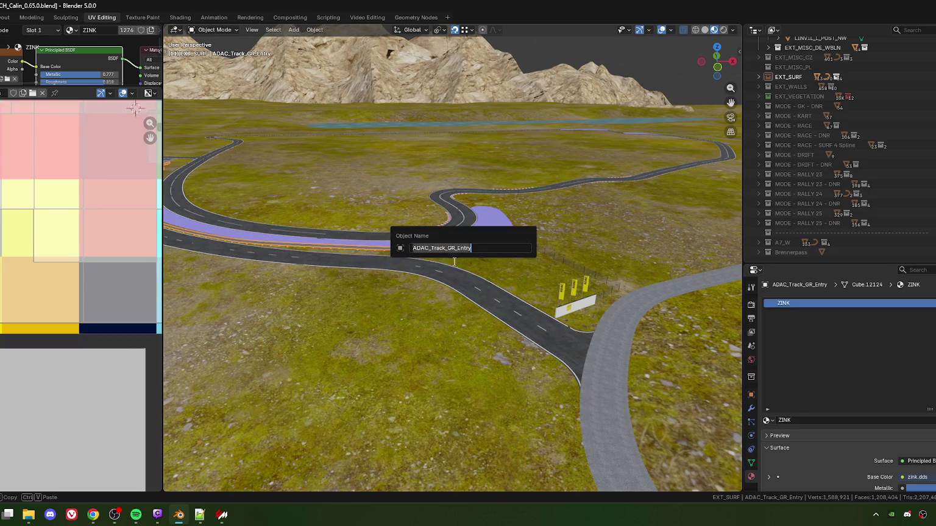
drag(446, 249, 397, 249)
text(LIN_TestTrack)
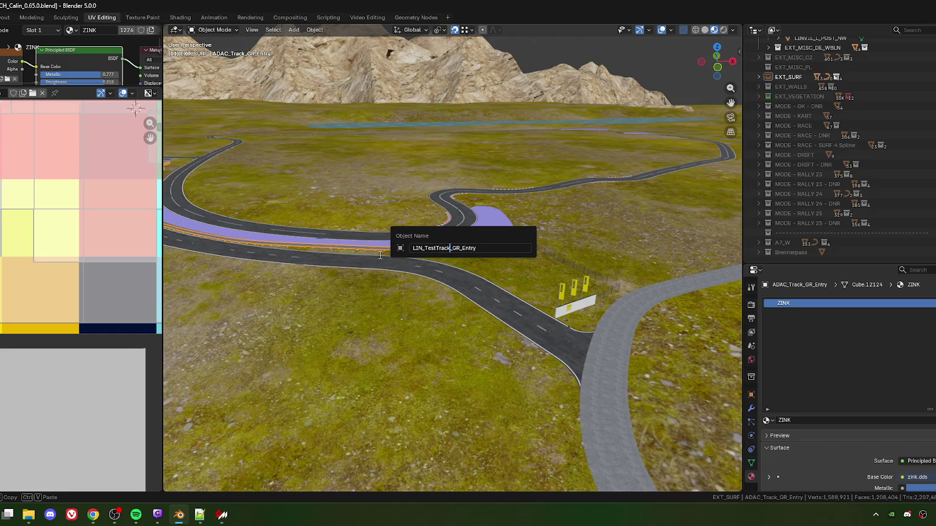
key(Right)
key(Right)
key(Right)
key(Delete)
key(Delete)
key(Delete)
key(Delete)
key(Delete)
key(Delete)
key(Return)
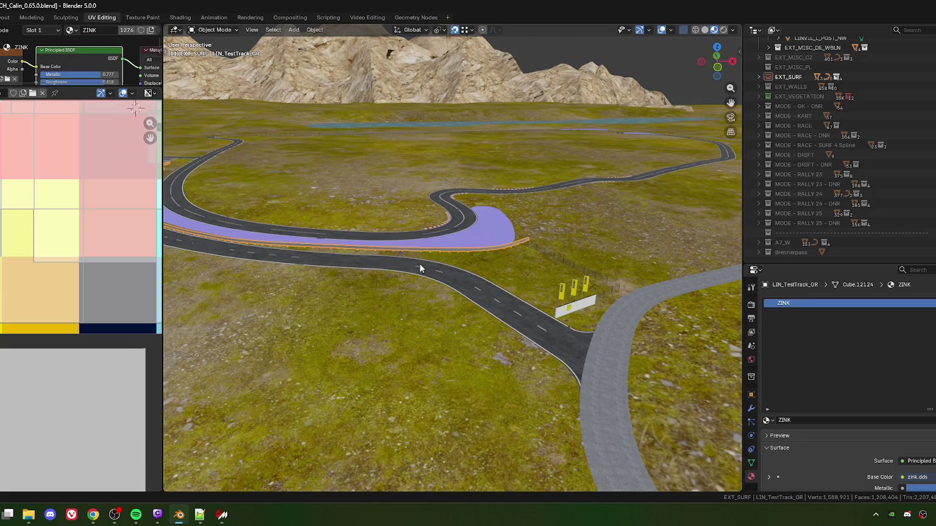
click(420, 268)
key(KP_Decimal)
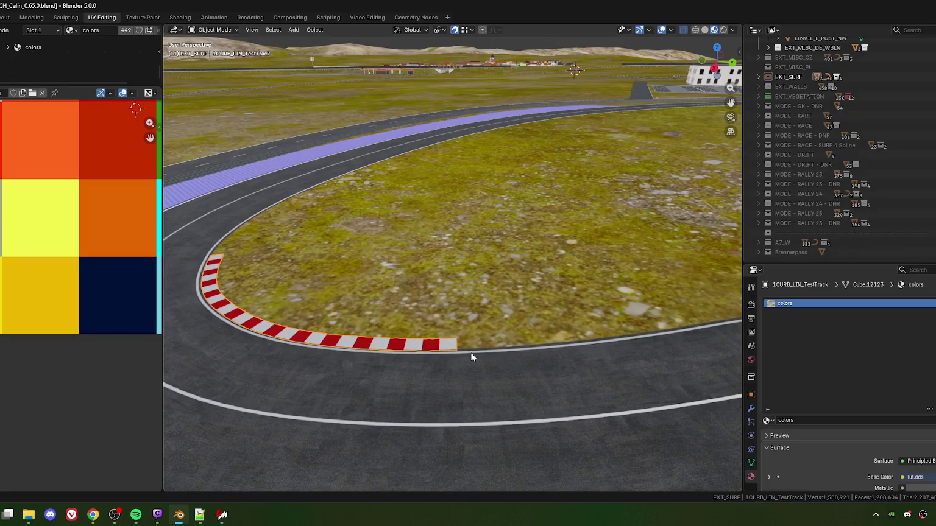
- Frame the LIN_TestTrack_Paint markings and rename the parking-lot rocks to LIN_TestTrack_LOT_Rocks
click(475, 351)
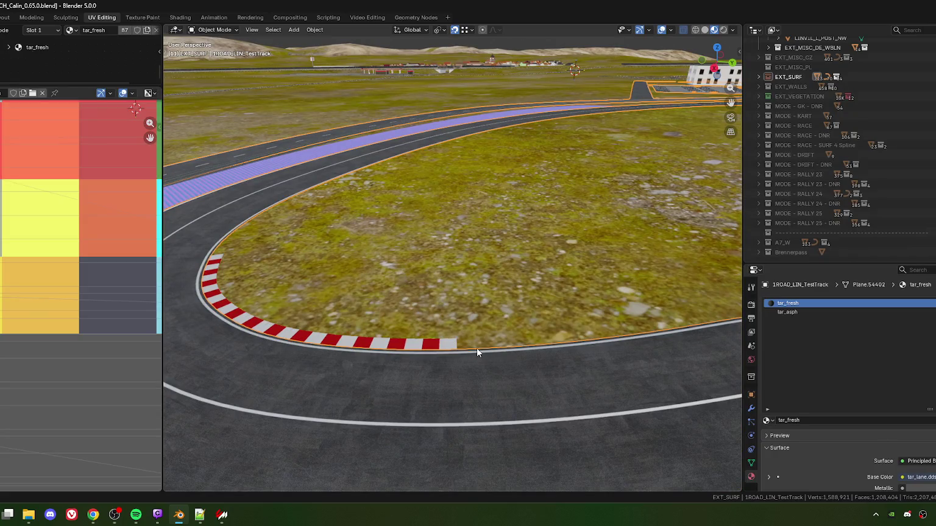
click(476, 348)
key(KP_Decimal)
mouse_move(537, 232)
middle_down()
mouse_move(531, 279)
mouse_move(435, 303)
middle_up()
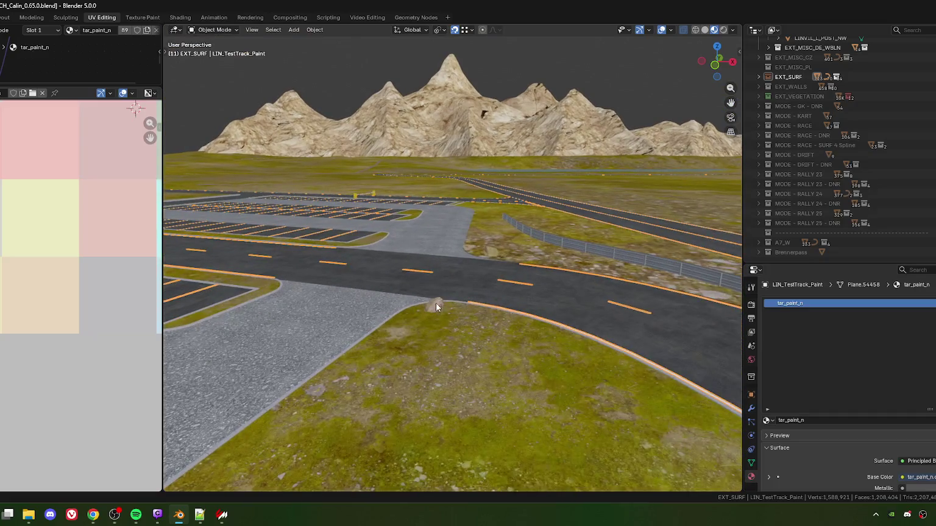
click(476, 387)
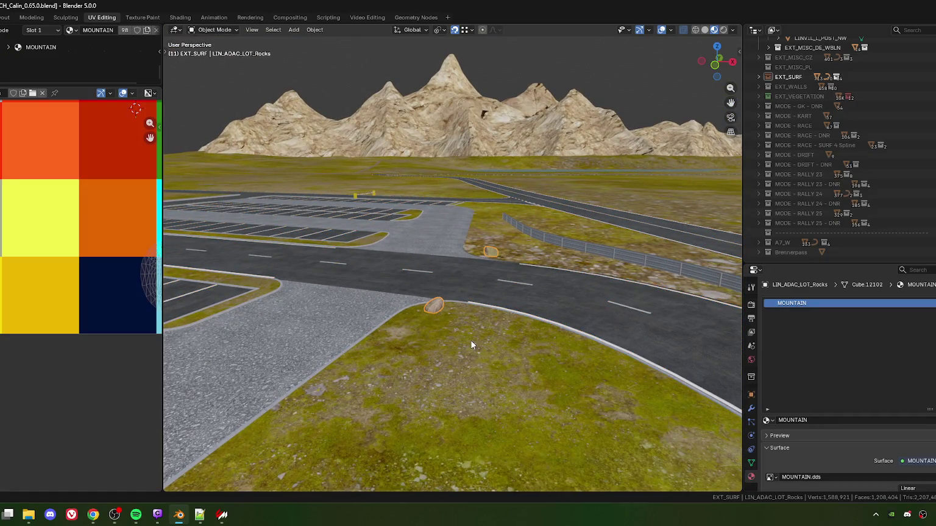
key(F2)
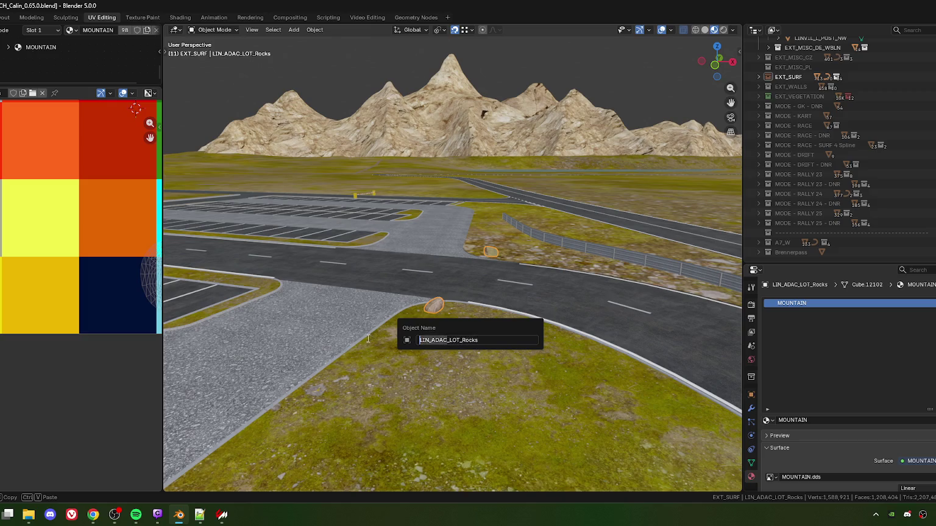
text(LIN_TestTrack)
key(Return)
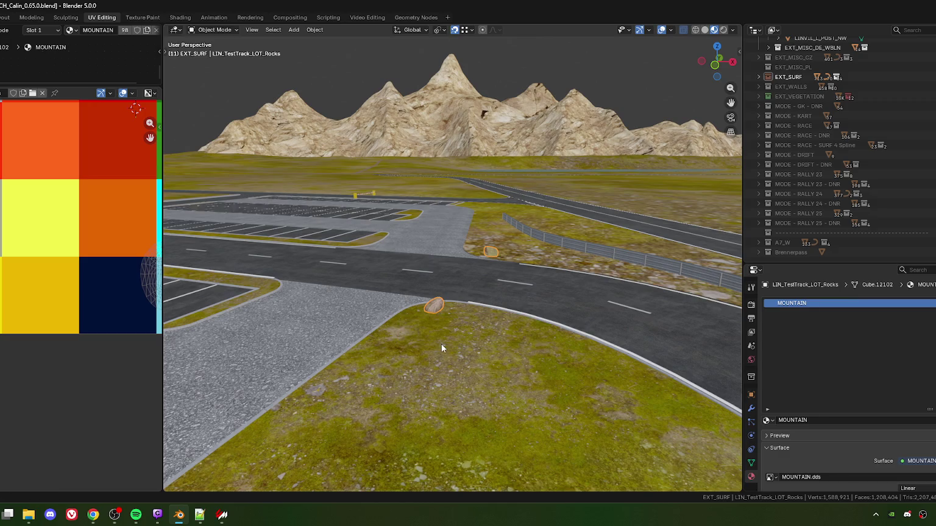
- Pan and orbit past the office building to the track and select the test track road
scroll(438, 342, down, 5)
scroll(447, 333, down, 3)
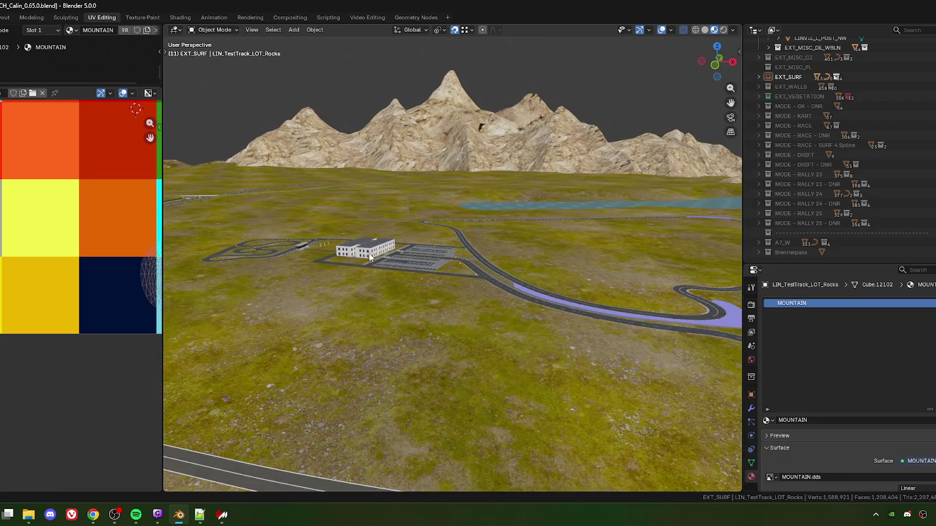
click(385, 284)
mouse_move(477, 288)
middle_down()
mouse_move(415, 277)
mouse_move(404, 286)
mouse_move(435, 299)
middle_up()
scroll(435, 302, up, 3)
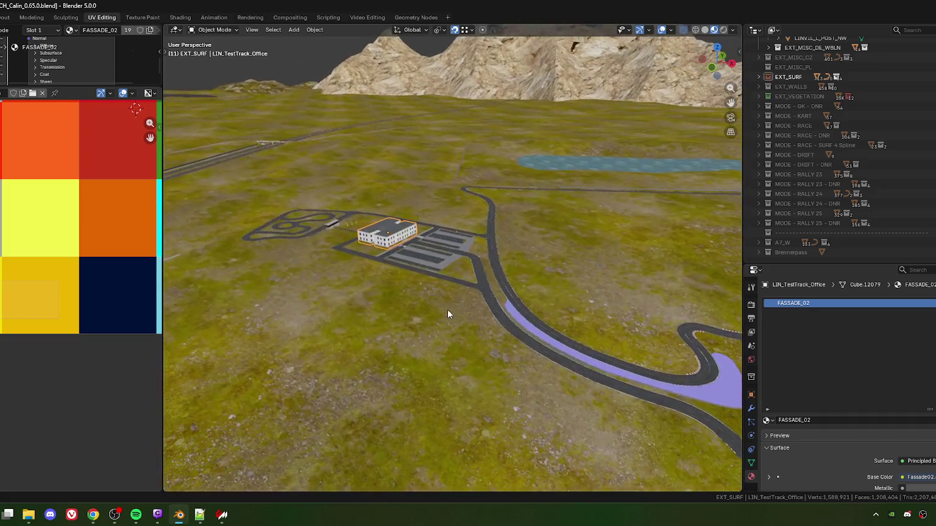
drag(163, 363, 113, 296)
shift+middle_drag(112, 296, 359, 346)
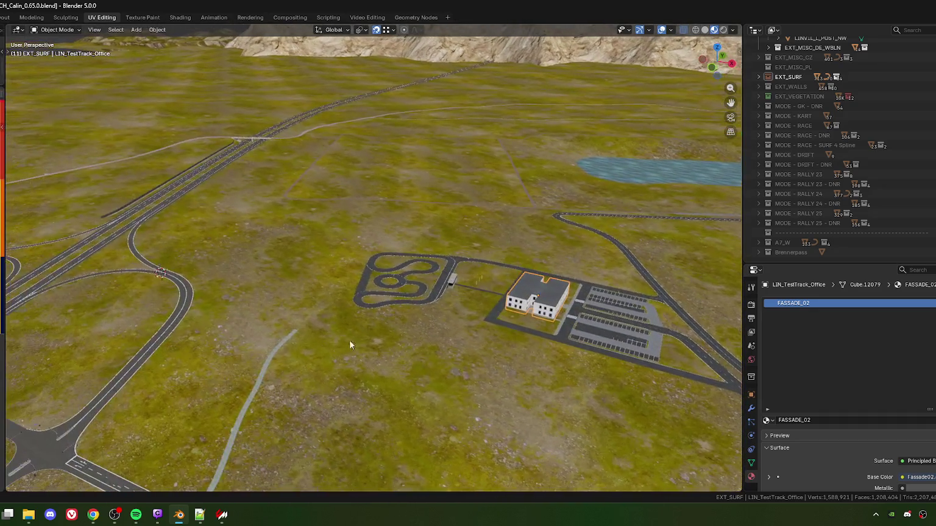
shift+middle_drag(458, 415, 344, 301)
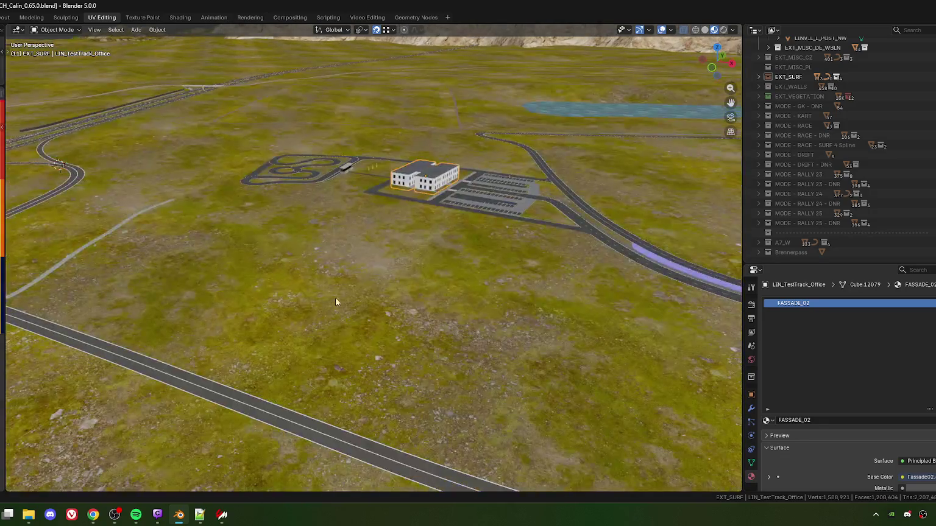
mouse_move(508, 342)
shift+middle_down()
mouse_move(486, 312)
mouse_move(368, 315)
shift+middle_up()
click(389, 320)
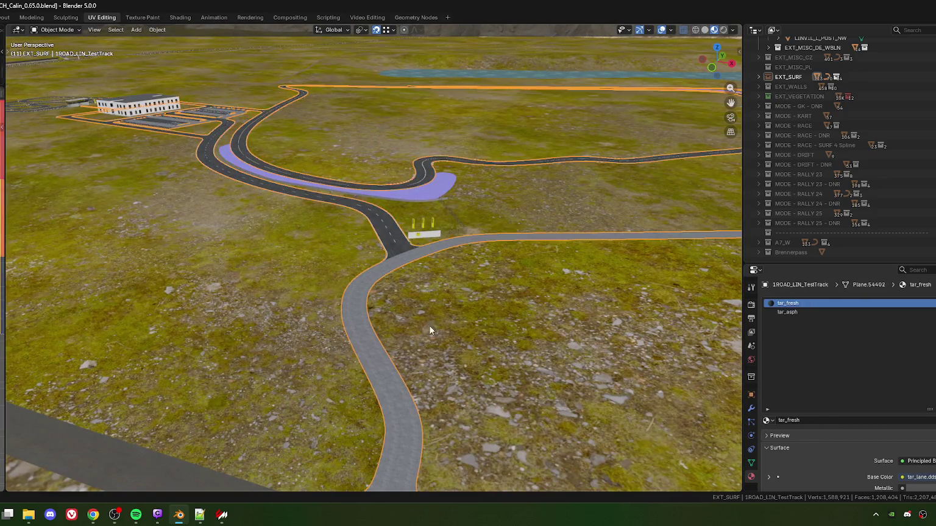
- Orbit around the road junction and bring up the EXT_SURF collection's context menu
scroll(440, 284, up, 5)
scroll(463, 262, down, 3)
middle_drag(431, 270, 450, 280)
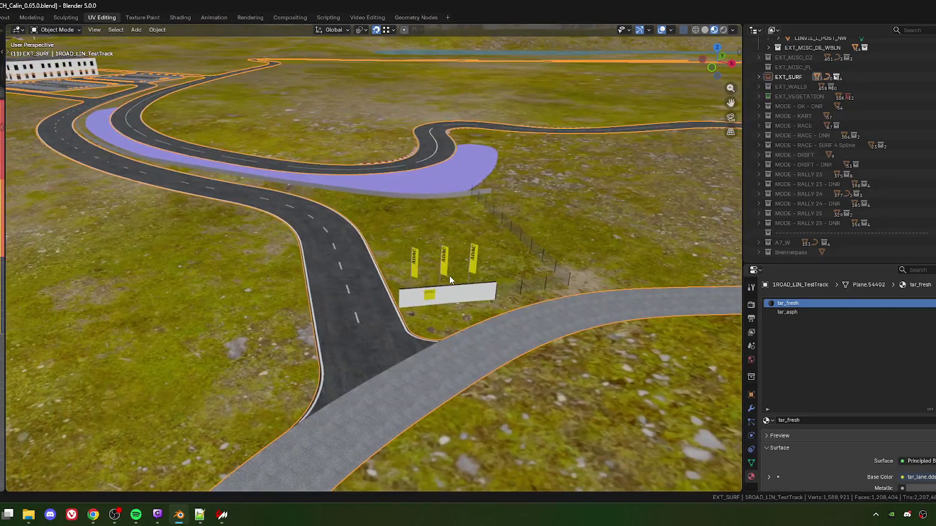
scroll(781, 101, up, 3)
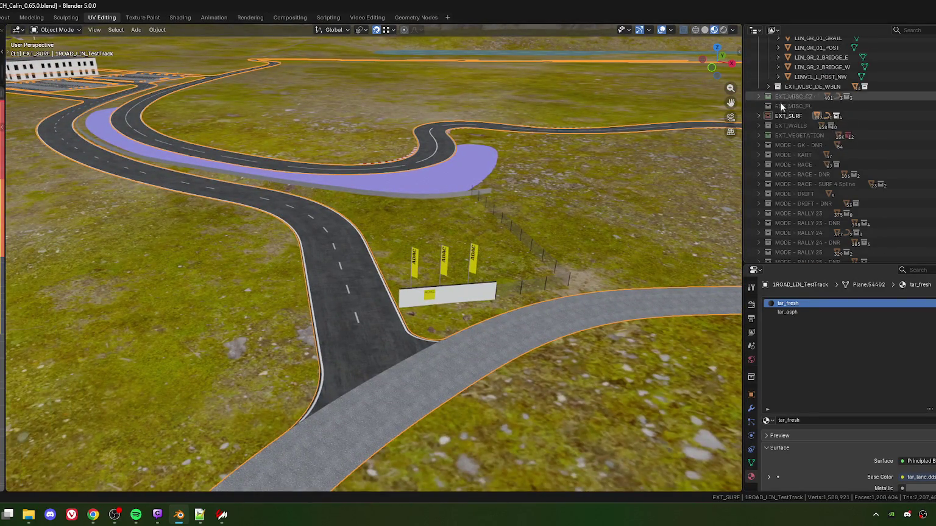
right_click(787, 114)
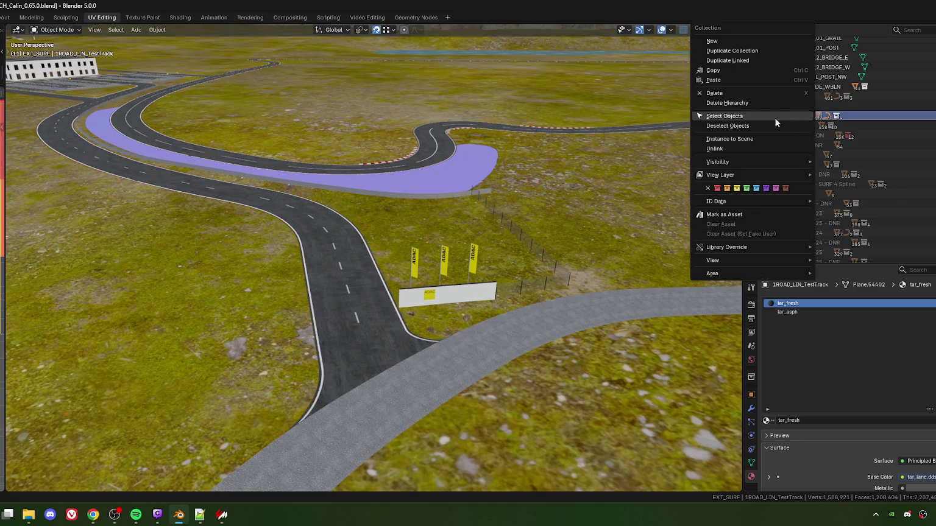
- Select all EXT_SURF objects and export them as FBX, overwriting EXTENSION_TERRAIN.fbx
click(715, 117)
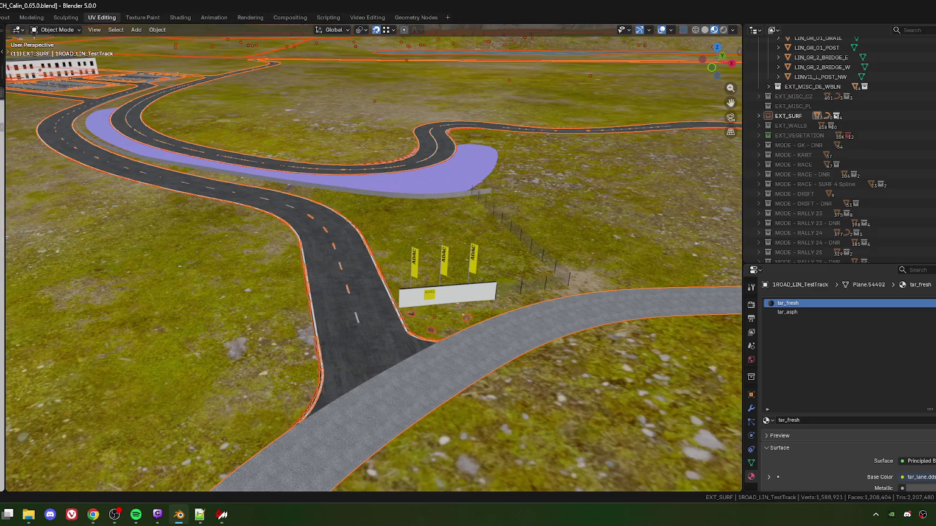
mouse_move(30, 242)
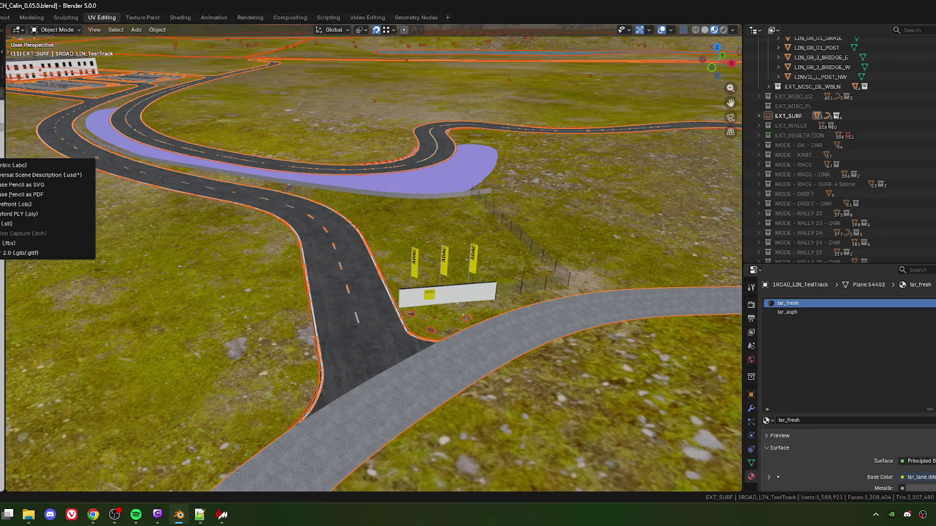
click(57, 243)
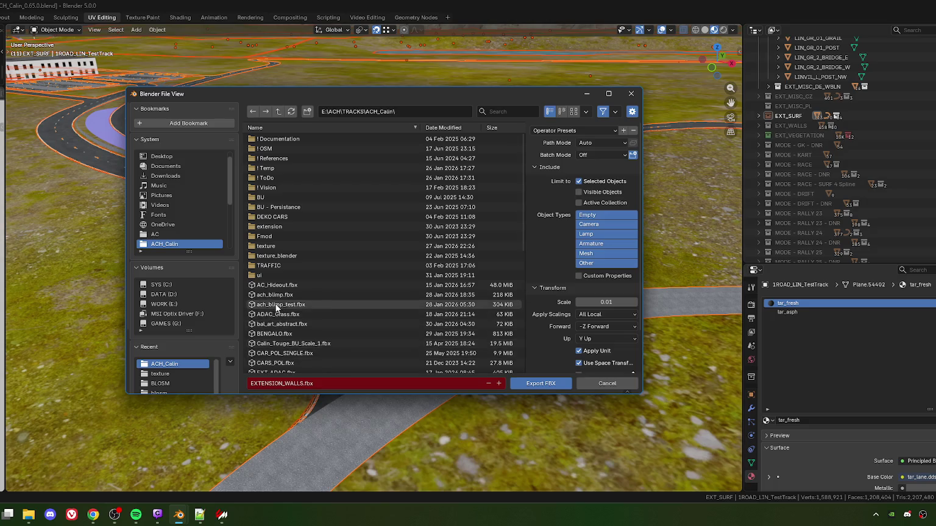
scroll(277, 305, down, 3)
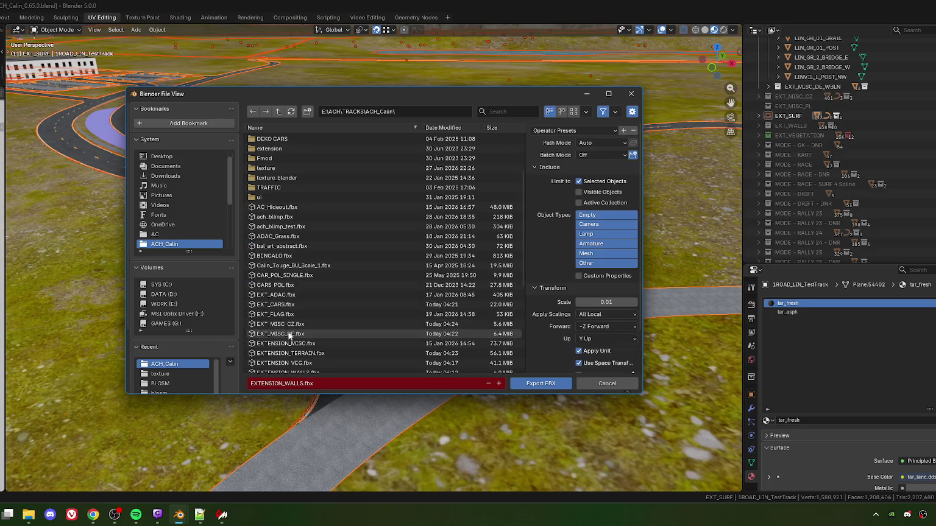
scroll(298, 335, down, 1)
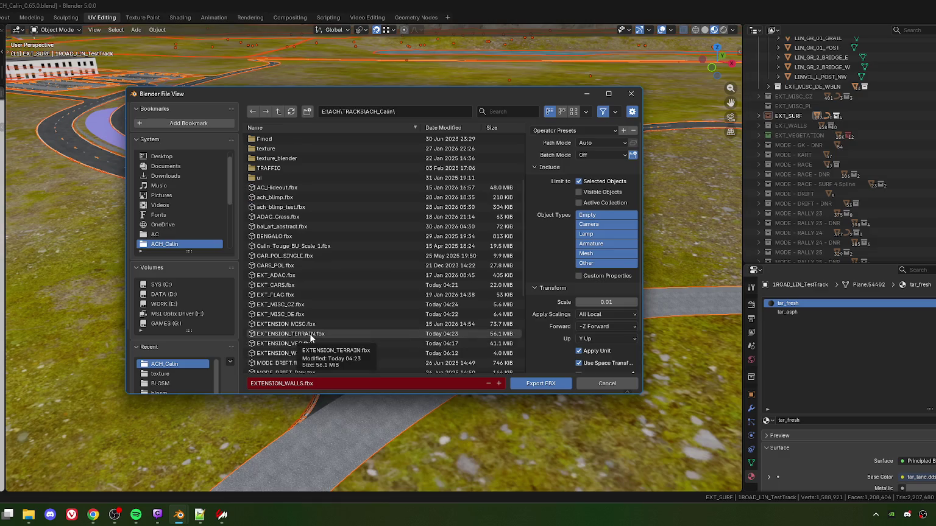
click(311, 334)
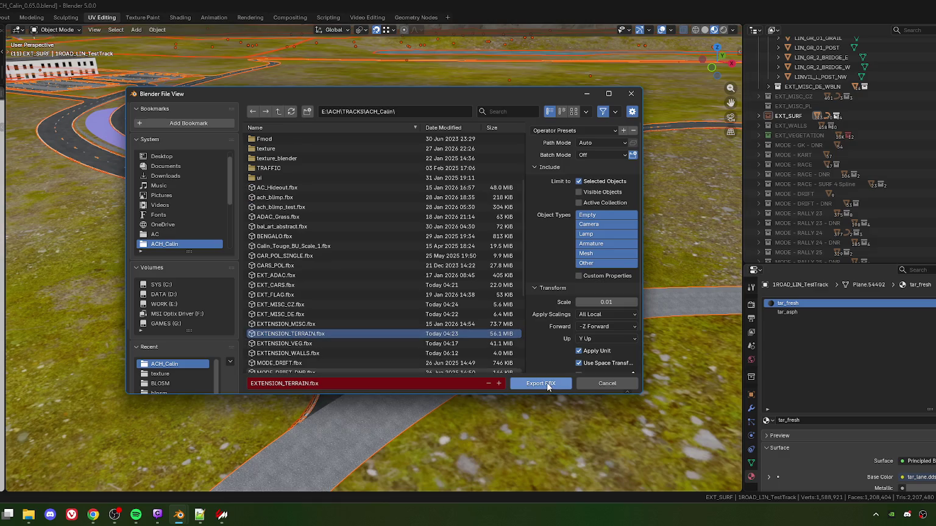
click(546, 383)
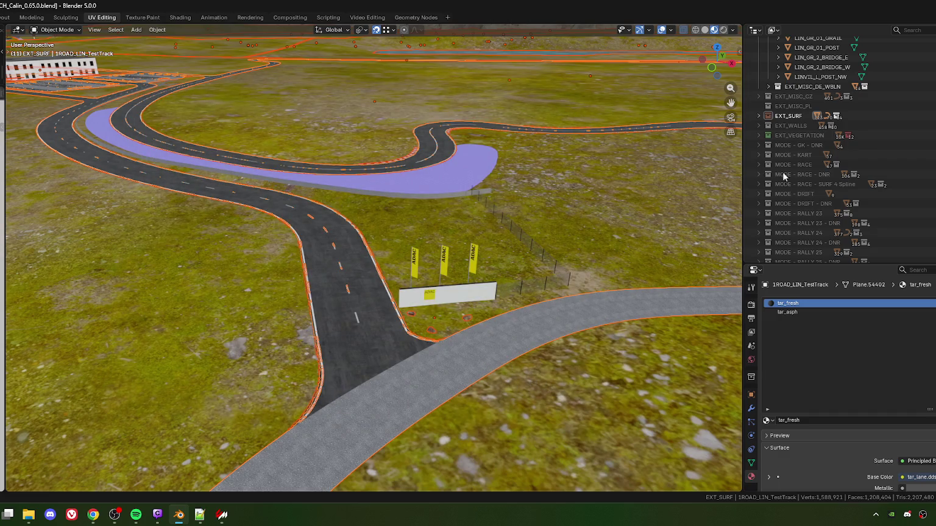
middle_drag(390, 389, 388, 343)
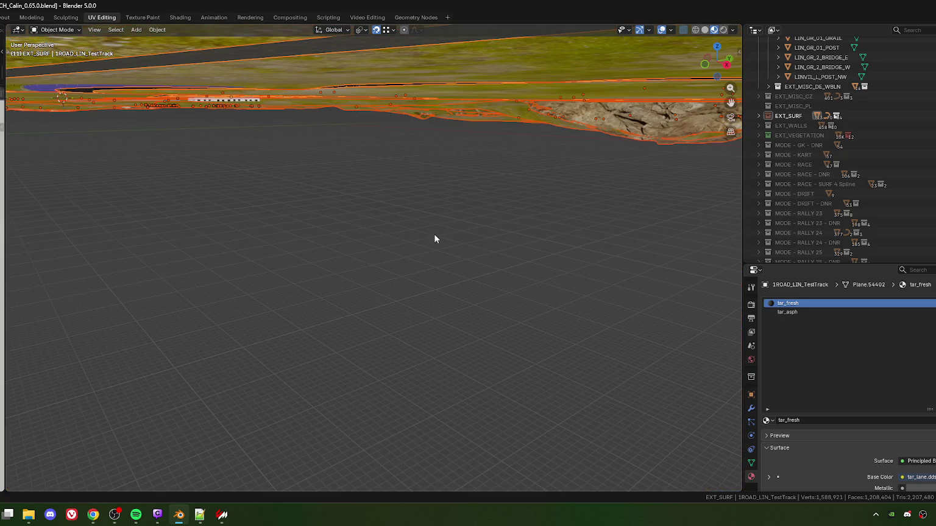
- Expand EXT_VEGETATION and rename EXT_VEG_LIN_ADAC to EXT_VEG_LIN_TestTrack
mouse_move(349, 200)
middle_down()
mouse_move(362, 290)
mouse_move(345, 293)
mouse_move(387, 296)
middle_up()
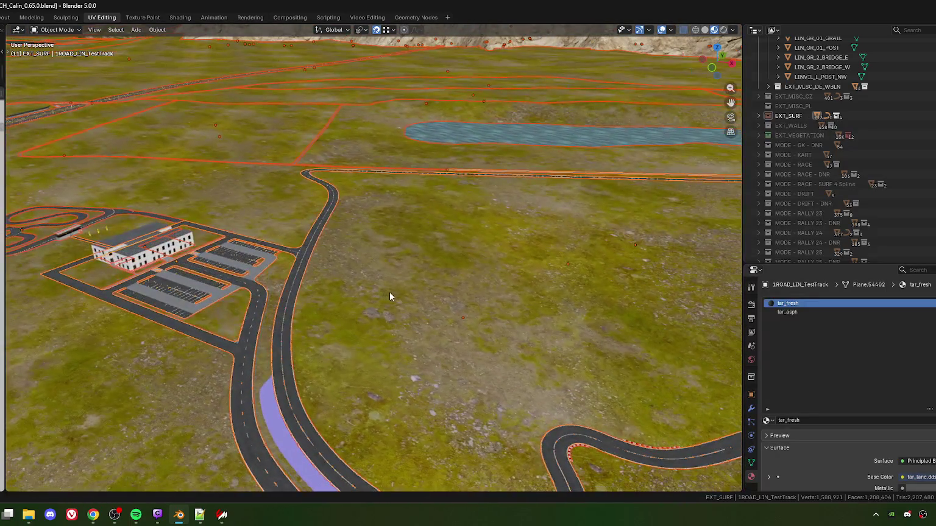
click(758, 136)
scroll(761, 152, down, 3)
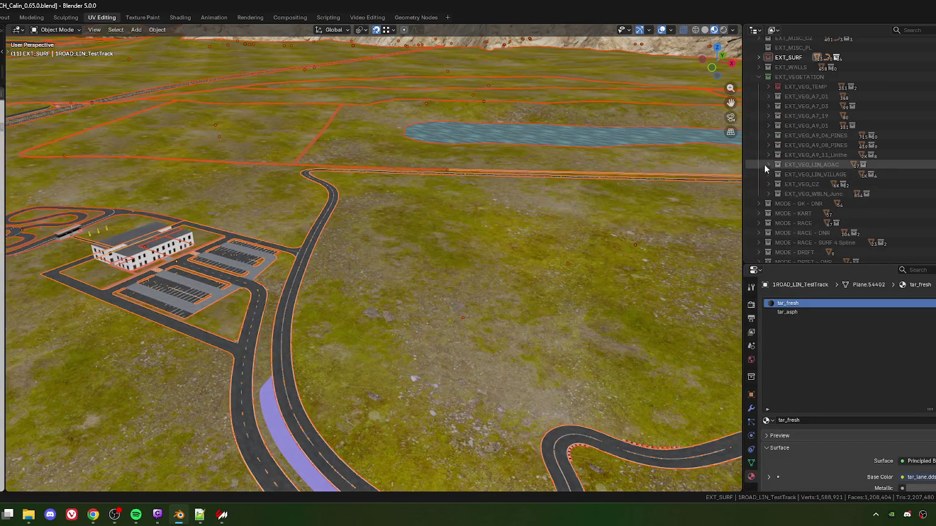
click(768, 164)
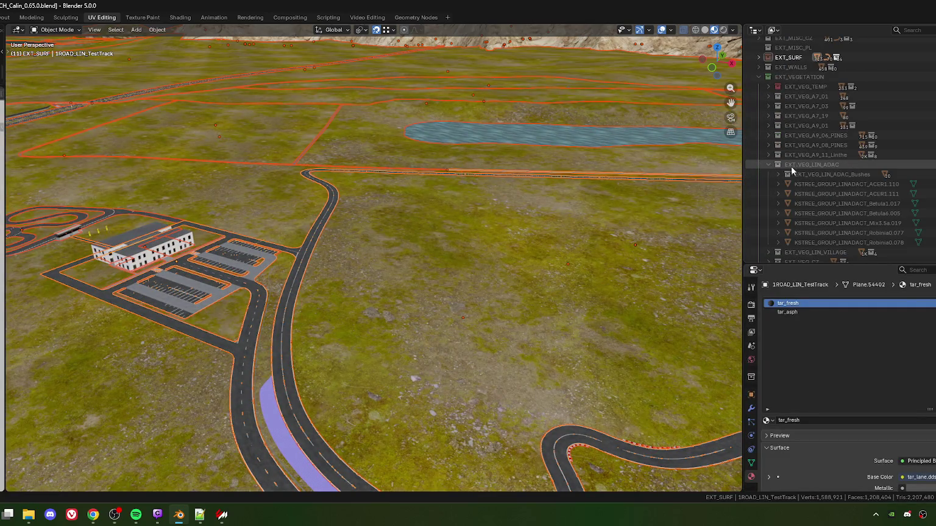
click(832, 167)
scroll(833, 168, down, 1)
double_click(826, 146)
text(LIN_TestTrack)
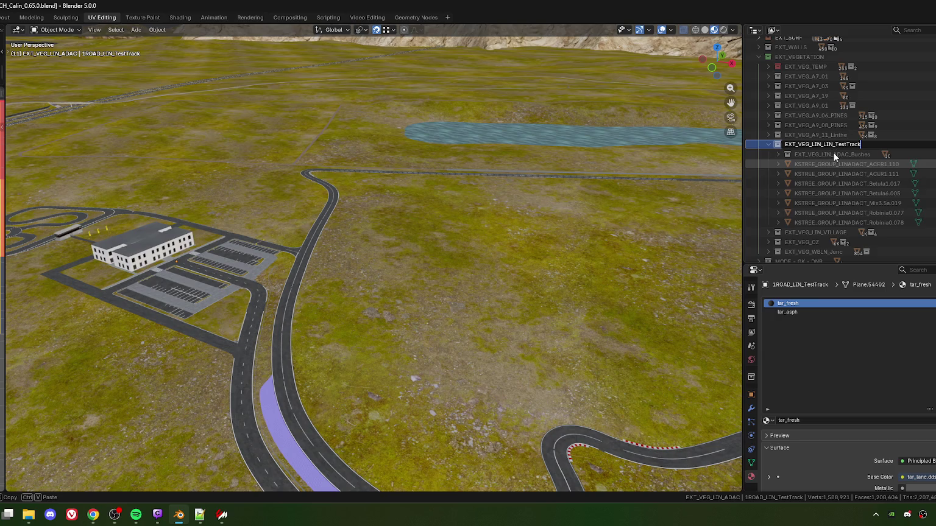
key(Return)
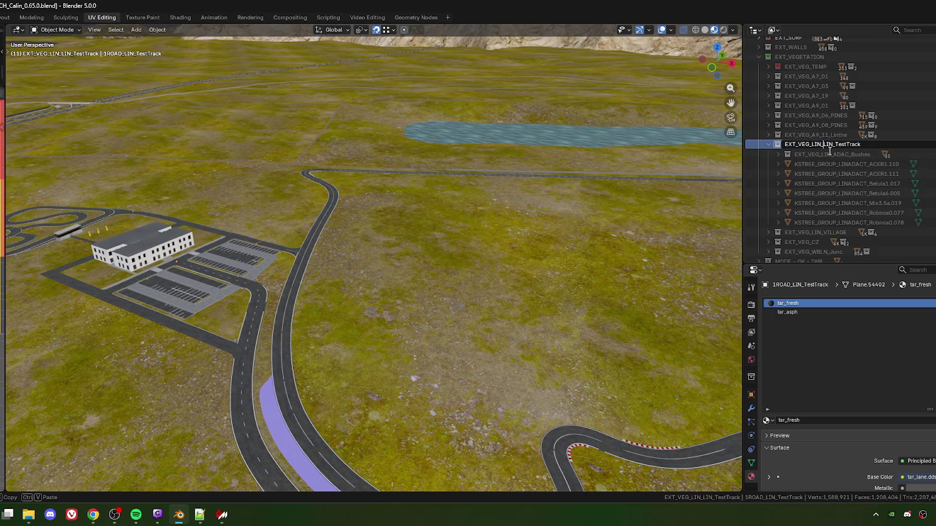
key(BackSpace)
key(BackSpace)
key(BackSpace)
key(BackSpace)
key(Return)
- Rename the ADAC Bushes collection to EXT_VEG_LIN_TestTrack_Bushes
double_click(833, 155)
key(Return)
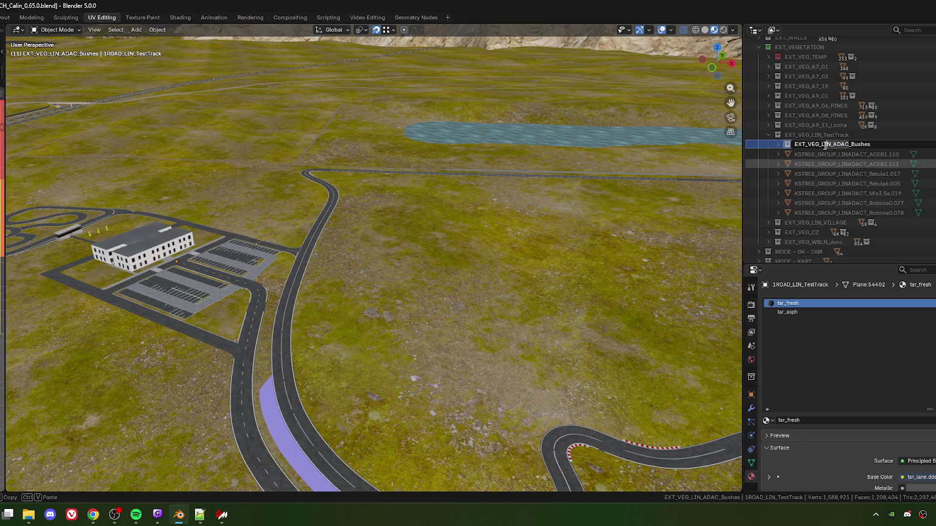
text(TestTrack)
key(Return)
- Select the seven tree objects from ACER1.110 to Robinia0.078 and set up Batch Rename on LINADAC
key(Down)
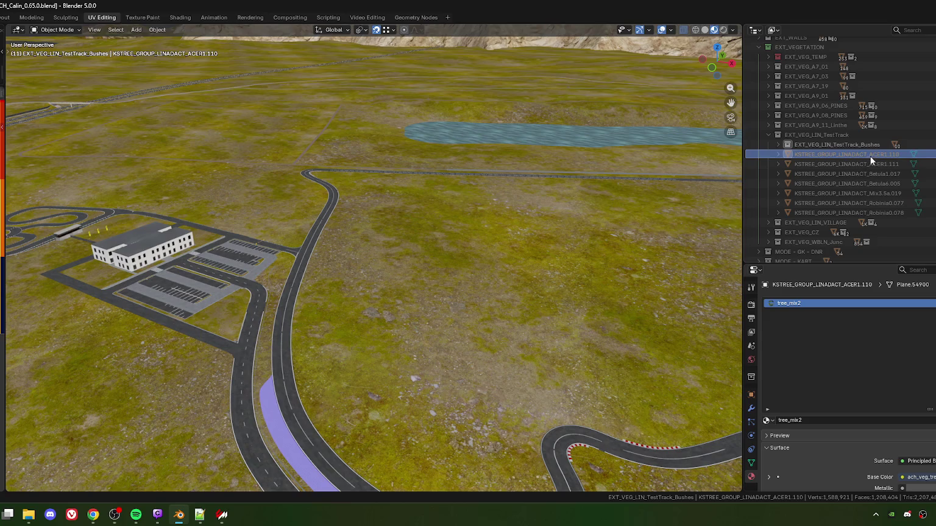
shift+click(866, 211)
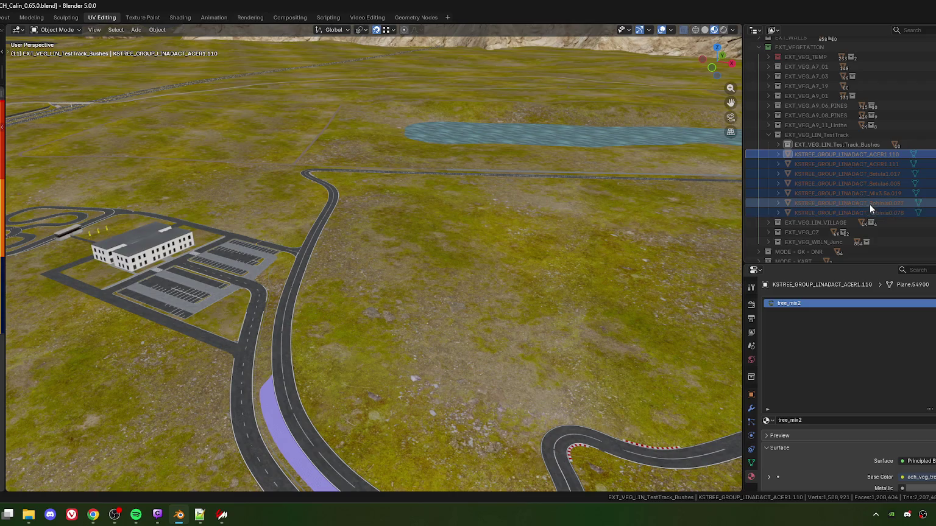
key(ctrl+F2)
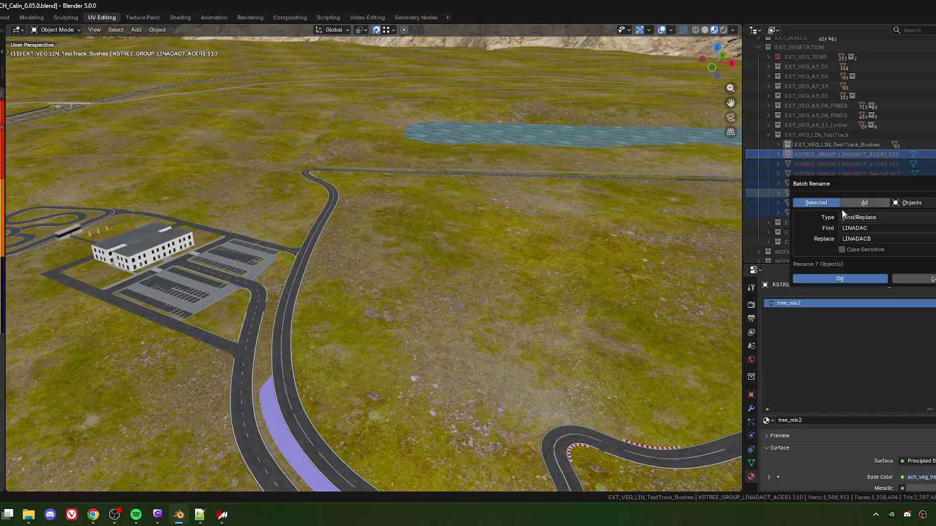
drag(868, 183, 570, 178)
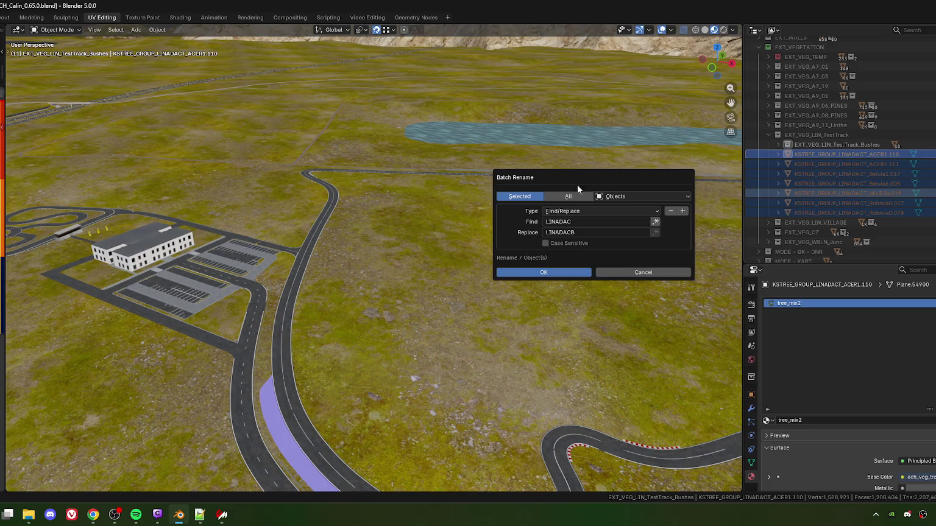
click(570, 223)
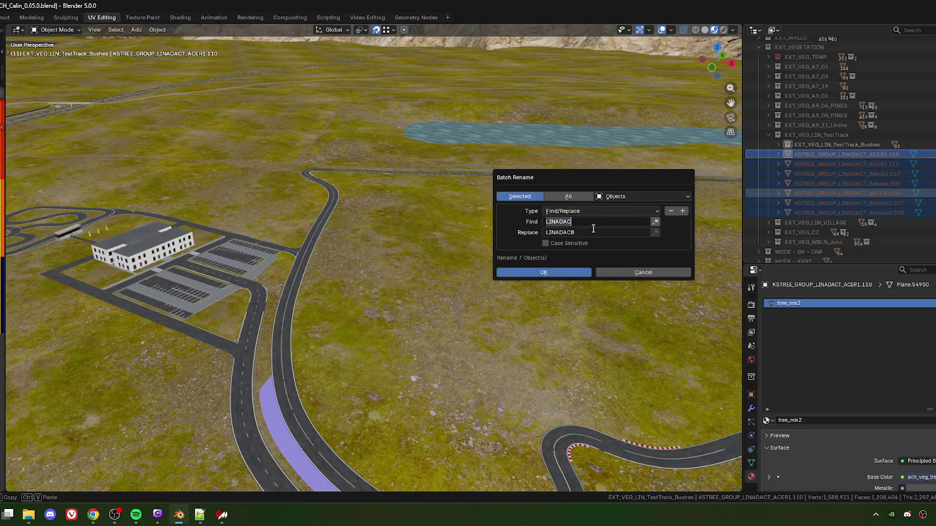